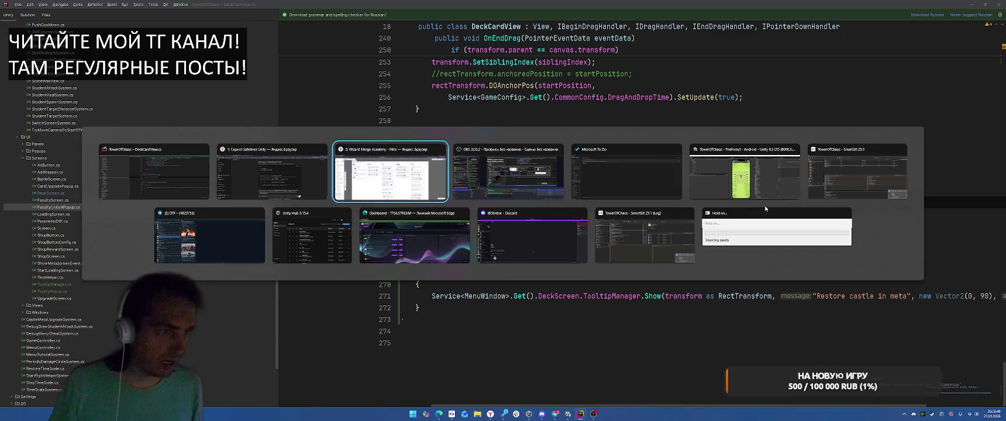
- Review DeckCardView.OnPointerDown calling TooltipManager.Show in Rider, then return to Unity
{"action": "key", "text": "Escape"}
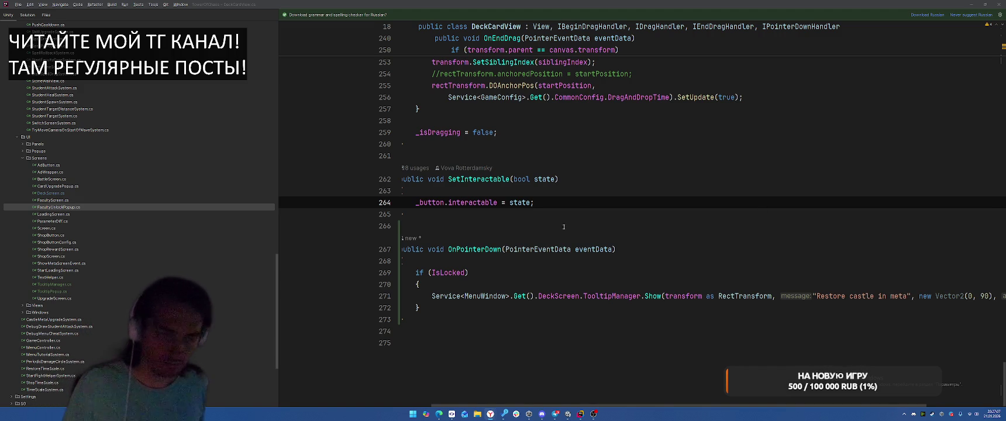
{"action": "key", "text": "alt+Tab"}
{"action": "scroll", "coordinate": [638, 117], "scroll_direction": "up", "scroll_amount": 5}
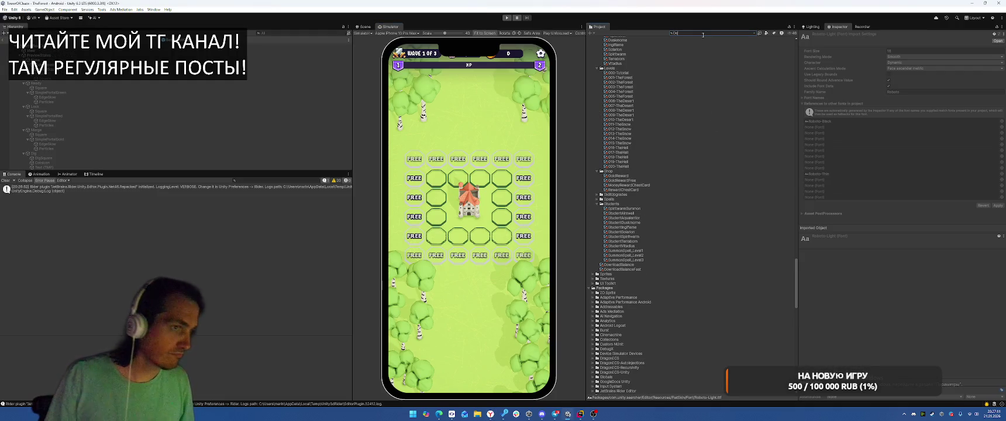
- Find and open NewDeckScreen from the Project search, then open the Boot scene
{"action": "type", "text": "cks"}
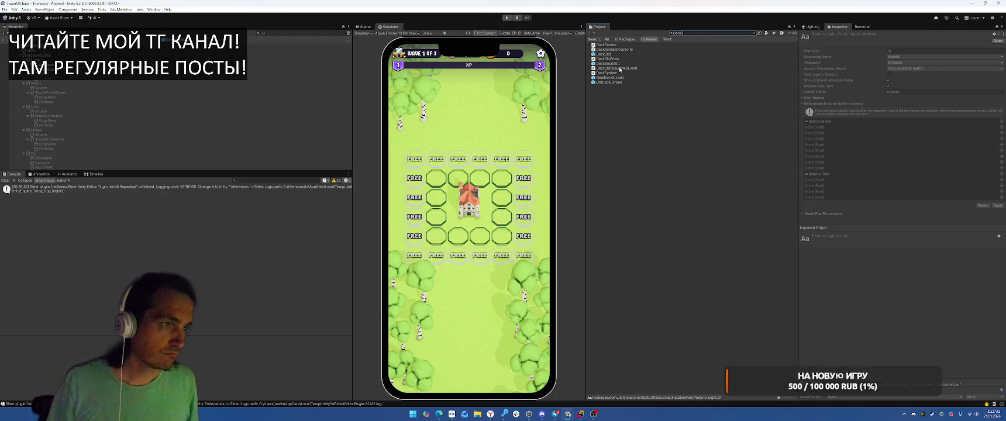
{"action": "left_click", "coordinate": [612, 78]}
{"action": "double_click", "coordinate": [611, 77]}
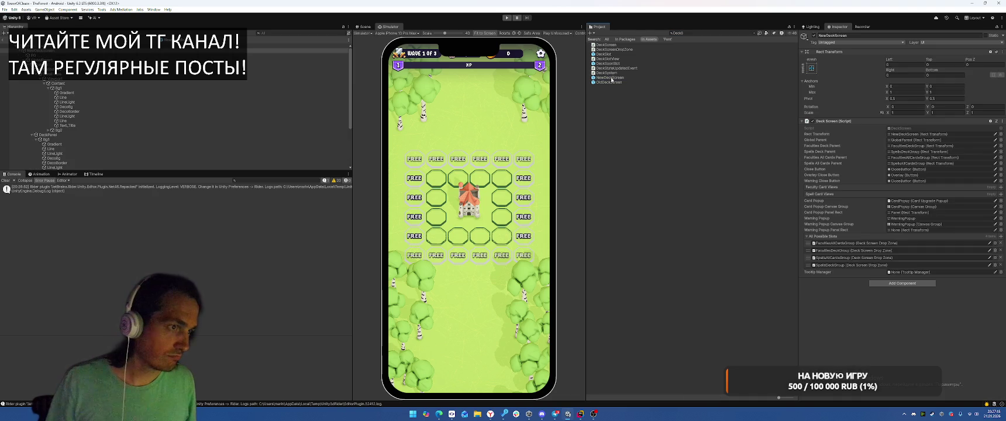
{"action": "left_click", "coordinate": [715, 33]}
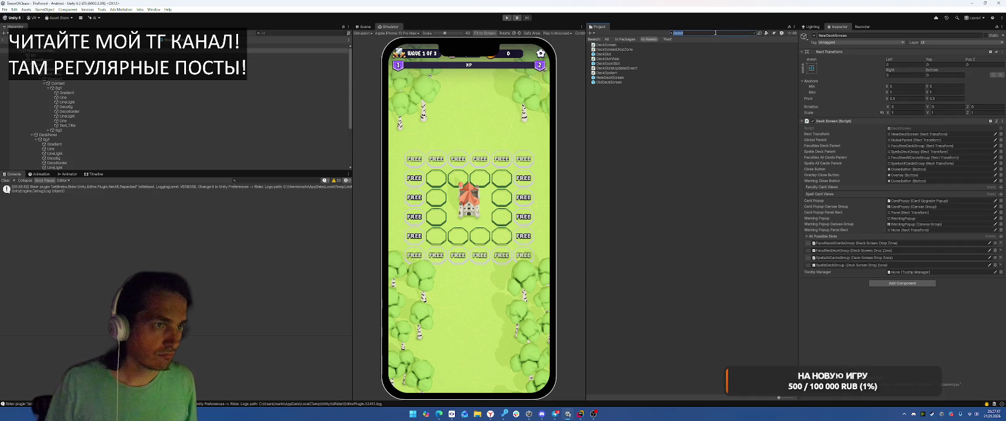
{"action": "type", "text": "Book"}
{"action": "key", "text": "Down"}
{"action": "key", "text": "Return"}
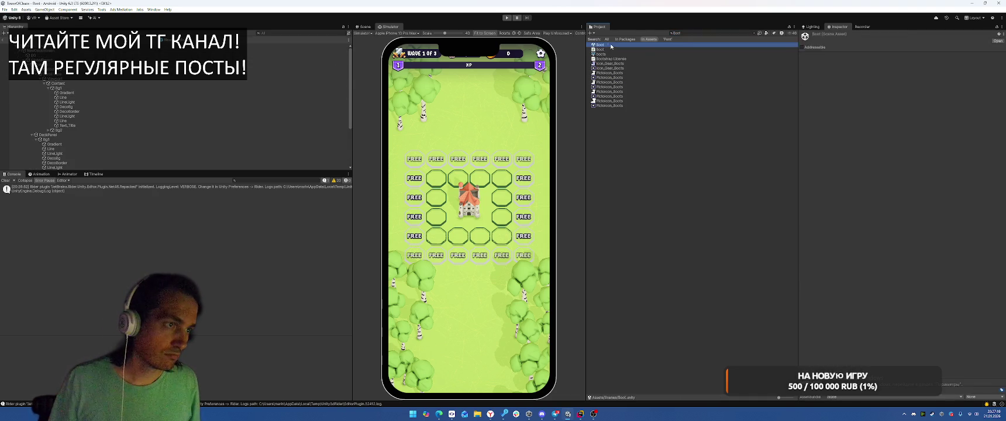
- Reopen the NewDeckScreen prefab and collapse GlobalParent's children
{"action": "type", "text": "NewDe"}
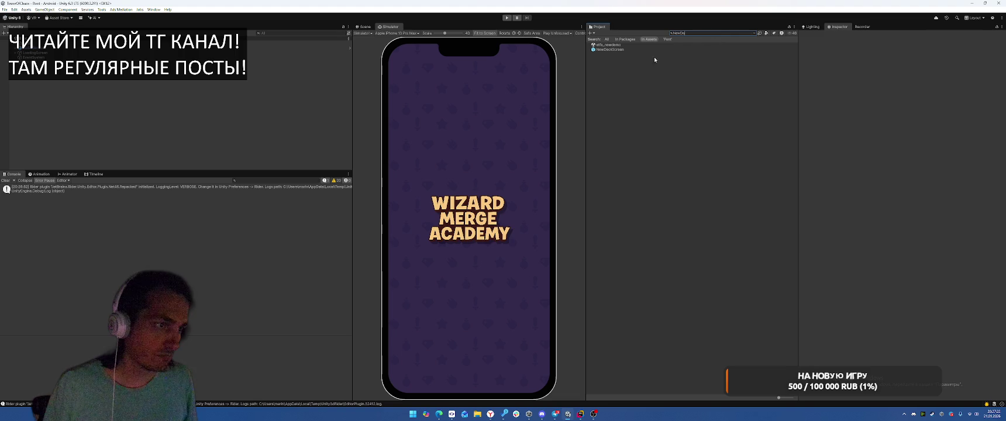
{"action": "key", "text": "Down"}
{"action": "key", "text": "Return"}
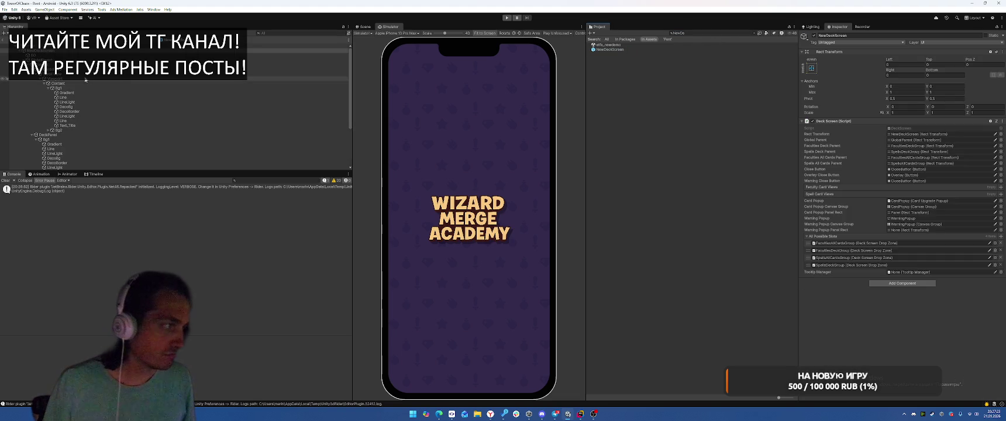
{"action": "left_click", "coordinate": [39, 59]}
{"action": "key", "text": "Left"}
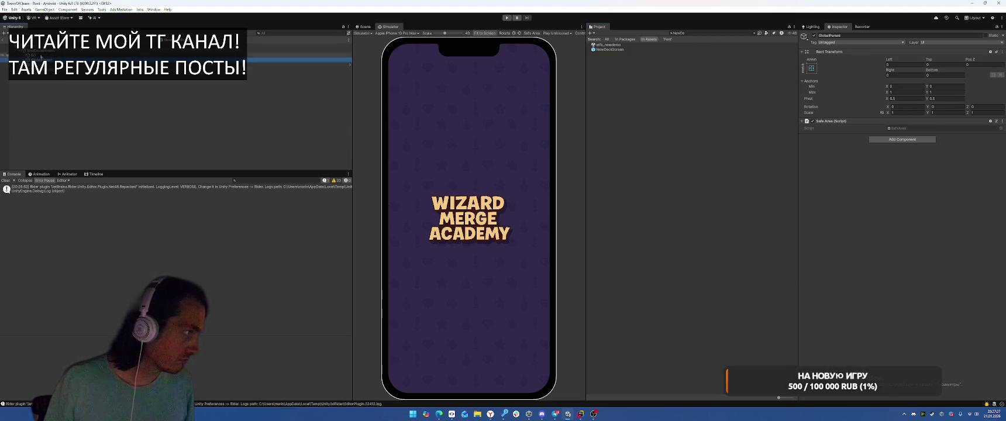
- Add a UI Panel named TooltipManager under NewDeckScreen with a Tooltip Manager script
{"action": "right_click", "coordinate": [46, 52]}
{"action": "mouse_move", "coordinate": [65, 202]}
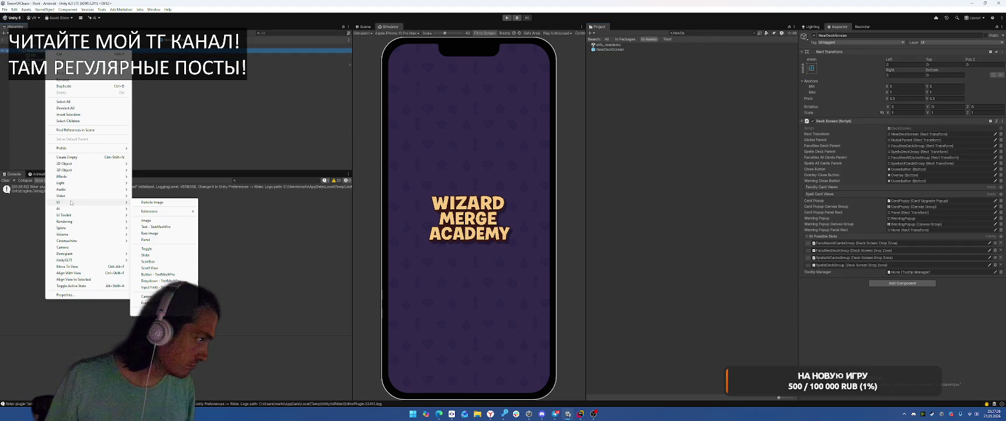
{"action": "left_click", "coordinate": [146, 240]}
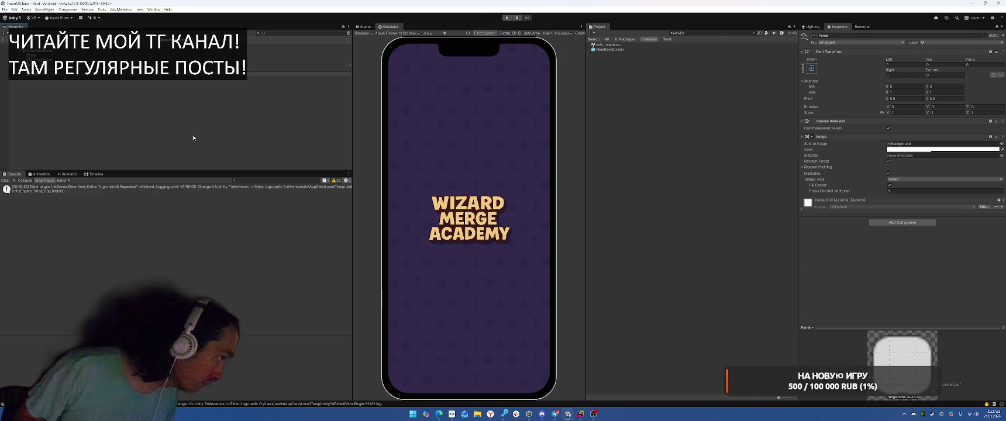
{"action": "key", "text": "Return"}
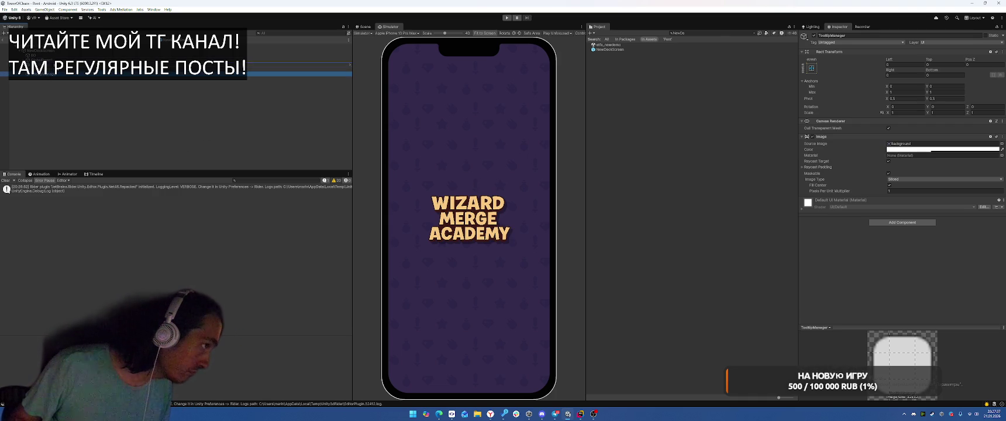
{"action": "left_click", "coordinate": [898, 223]}
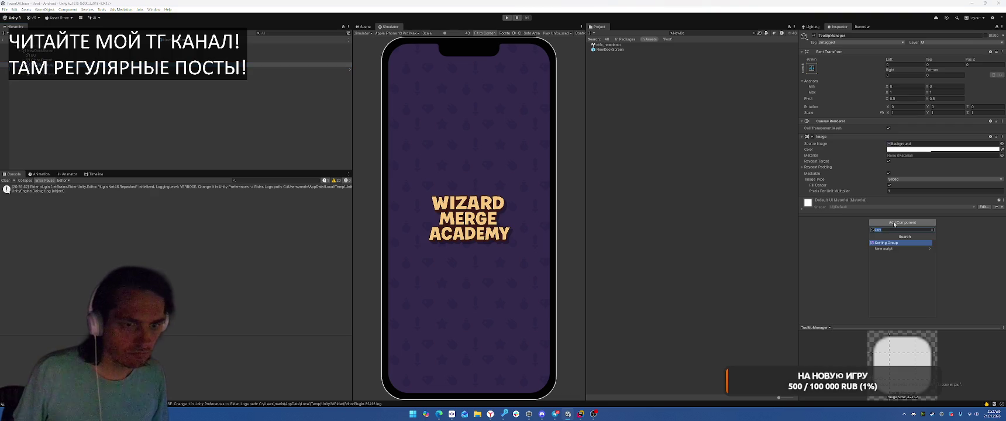
{"action": "type", "text": "Tool"}
{"action": "key", "text": "Down"}
{"action": "key", "text": "Down"}
{"action": "key", "text": "Down"}
{"action": "key", "text": "Return"}
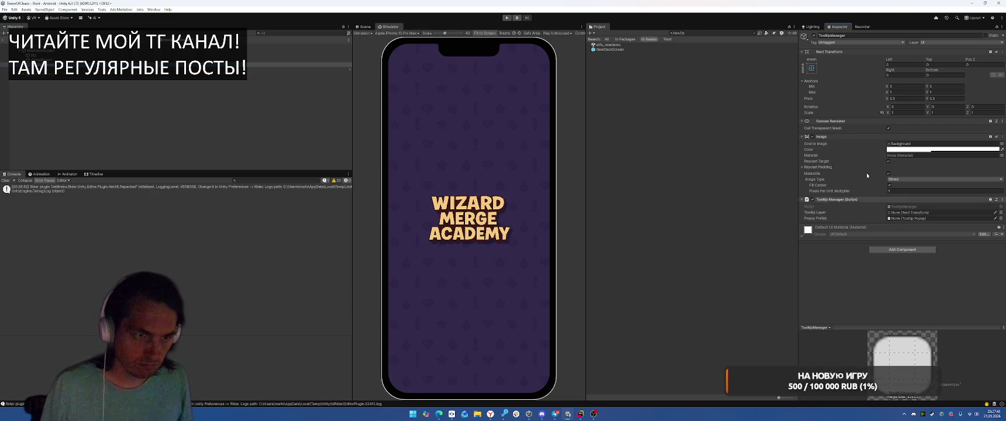
- Remove its Image and Canvas Renderer, and set Tooltip Layer to its own Rect Transform
{"action": "right_click", "coordinate": [841, 137]}
{"action": "left_click", "coordinate": [860, 154]}
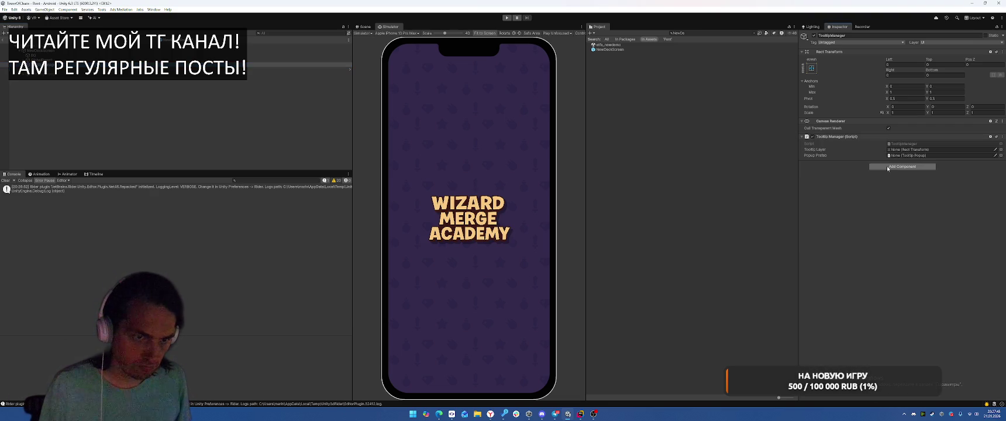
{"action": "right_click", "coordinate": [845, 120]}
{"action": "left_click", "coordinate": [861, 131]}
{"action": "left_click_drag", "start_coordinate": [857, 59], "coordinate": [936, 134]}
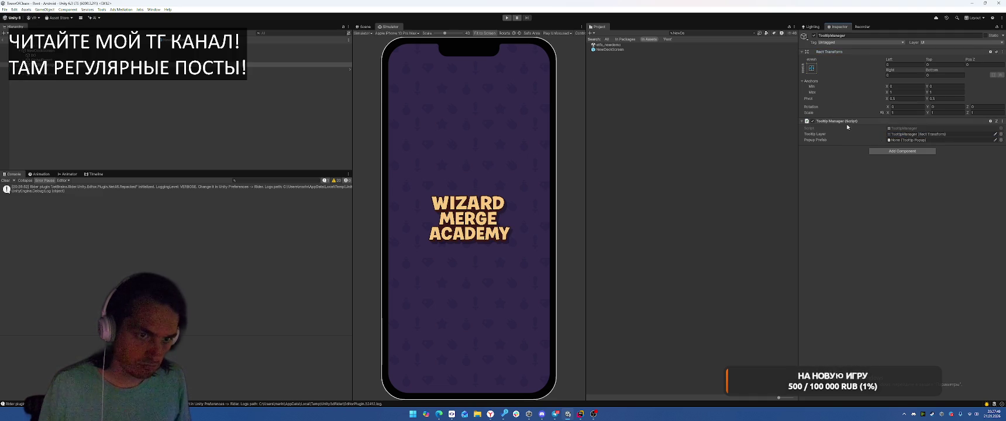
{"action": "right_click", "coordinate": [56, 64]}
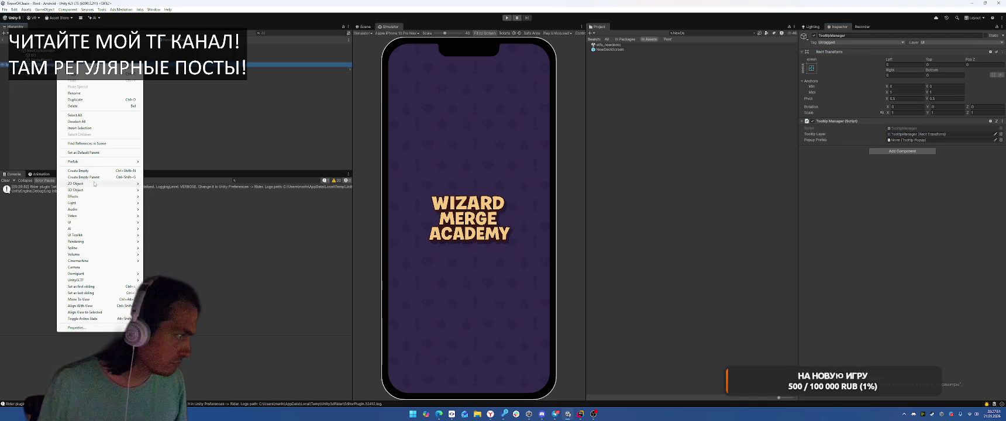
- Create a UI Image named TooltipPrefab and compare it with WarningPopup's setup
{"action": "mouse_move", "coordinate": [117, 222]}
{"action": "left_click", "coordinate": [165, 240]}
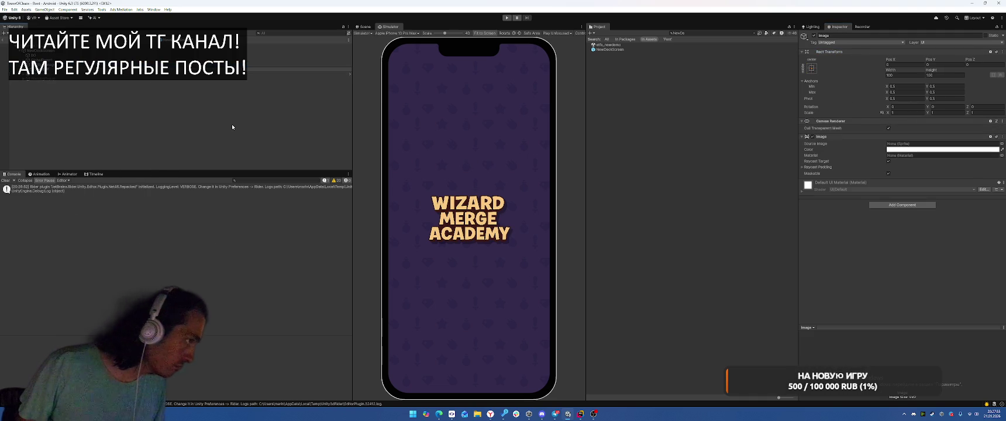
{"action": "key", "text": "Return"}
{"action": "left_click", "coordinate": [902, 205]}
{"action": "type", "text": "Too"}
{"action": "key", "text": "BackSpace"}
{"action": "key", "text": "BackSpace"}
{"action": "key", "text": "BackSpace"}
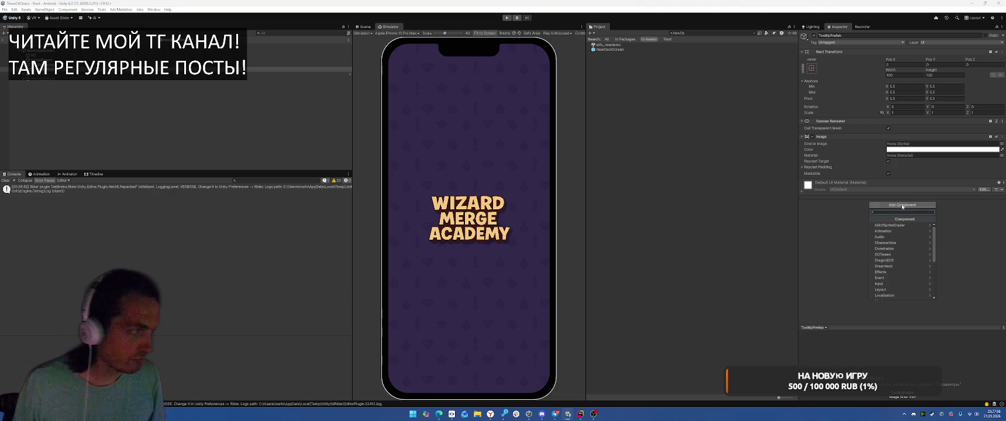
{"action": "left_click", "coordinate": [59, 70]}
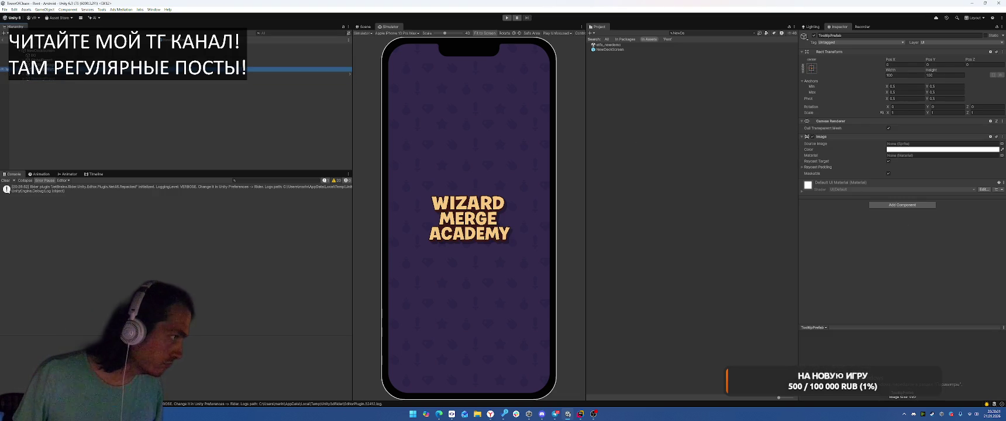
{"action": "left_click", "coordinate": [50, 79]}
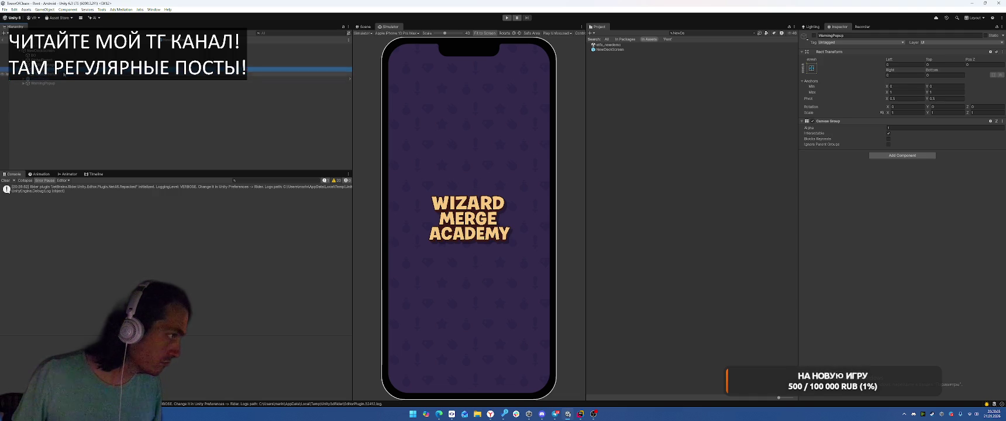
{"action": "left_click", "coordinate": [151, 75]}
- Commit the TooltipPrefab name and add a Tooltip Popup script to it
{"action": "right_click", "coordinate": [57, 70]}
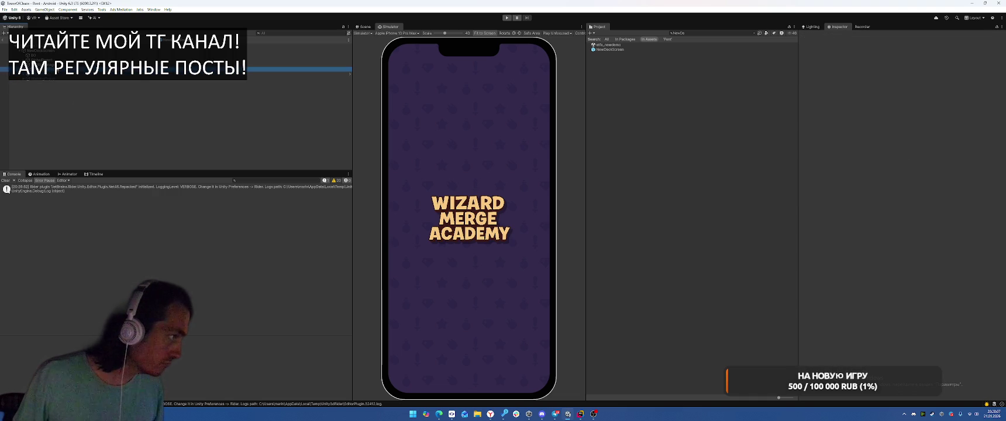
{"action": "mouse_move", "coordinate": [117, 226]}
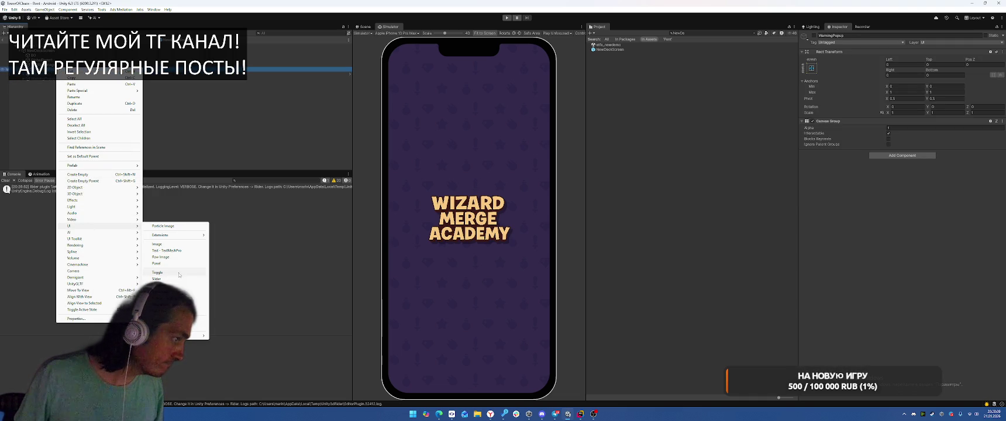
{"action": "key", "text": "Escape"}
{"action": "right_click", "coordinate": [110, 69]}
{"action": "key", "text": "Escape"}
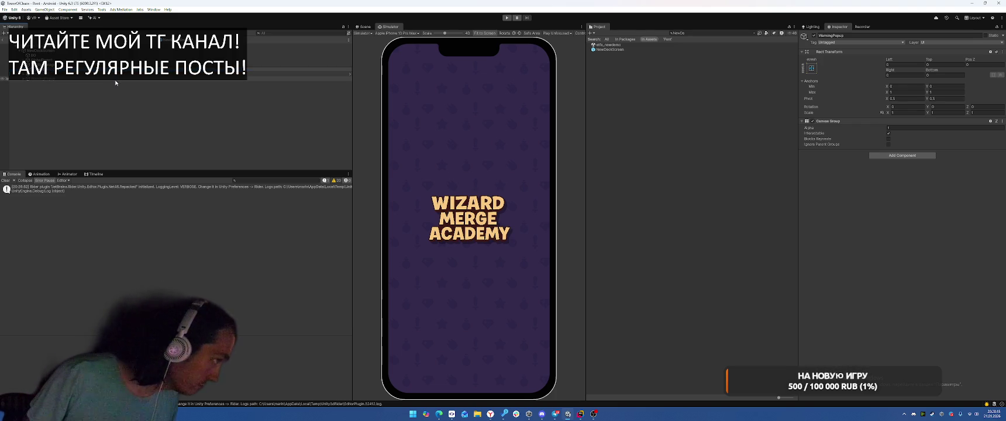
{"action": "key", "text": "Up"}
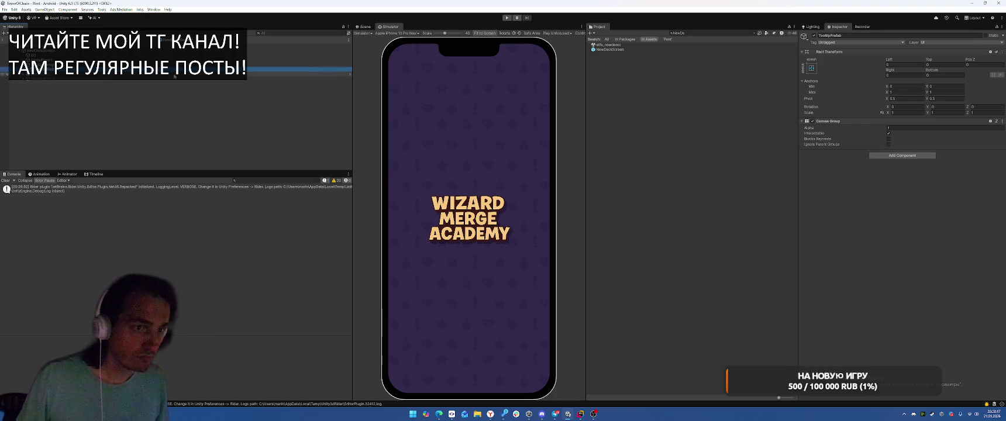
{"action": "left_click", "coordinate": [895, 156]}
{"action": "type", "text": "Tooltip"}
{"action": "key", "text": "Down"}
{"action": "key", "text": "Down"}
{"action": "key", "text": "Down"}
{"action": "key", "text": "Return"}
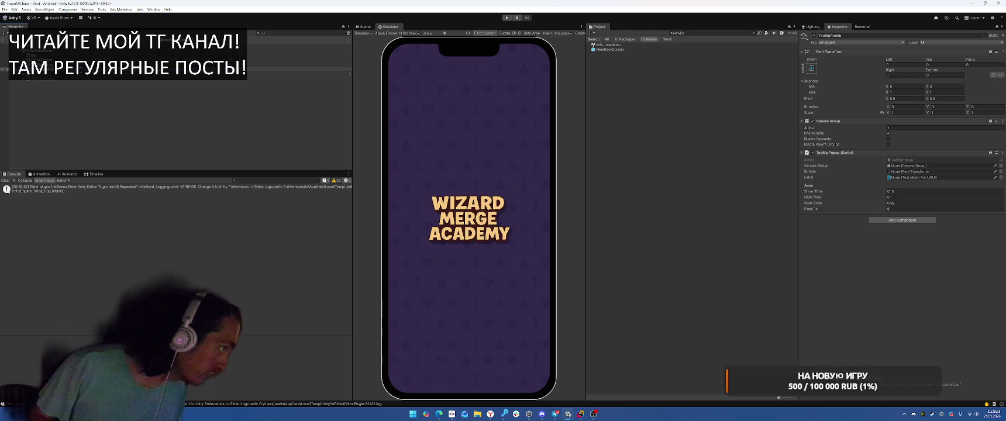
{"action": "key", "text": "alt+Tab"}
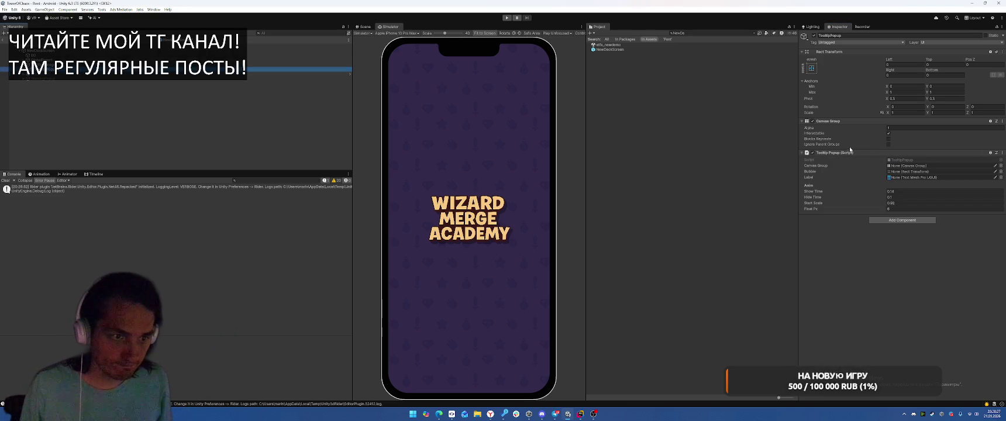
- Link the popup's Canvas Group and set DescriptionText as the Tooltip Popup's Label
{"action": "left_click_drag", "start_coordinate": [830, 121], "coordinate": [915, 172]}
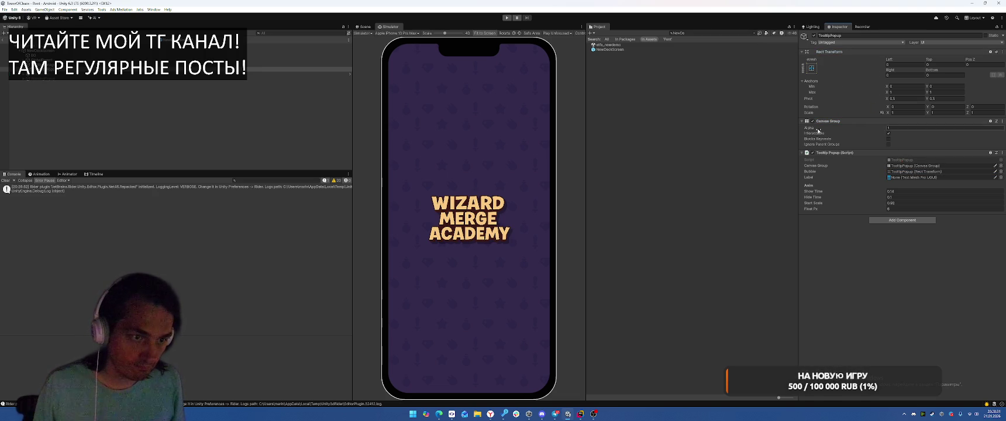
{"action": "left_click", "coordinate": [117, 69]}
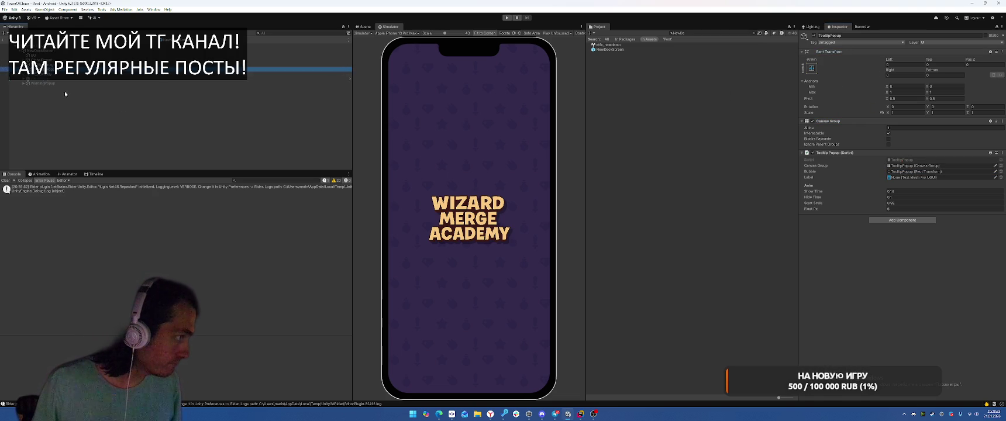
{"action": "left_click", "coordinate": [36, 78]}
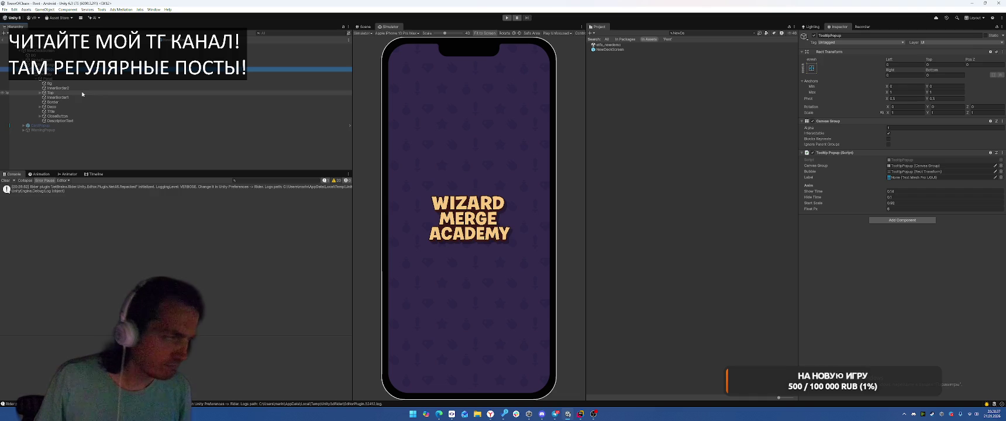
{"action": "left_click", "coordinate": [120, 121]}
{"action": "left_click_drag", "start_coordinate": [127, 129], "coordinate": [921, 182]}
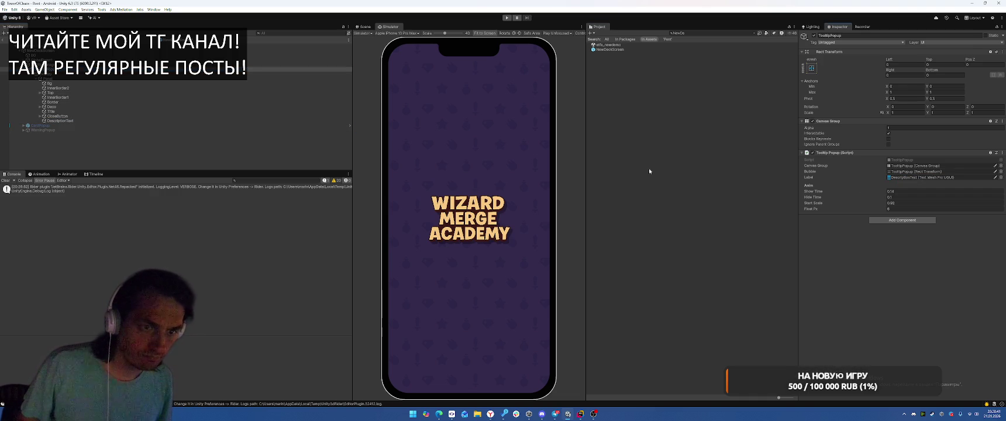
{"action": "left_click", "coordinate": [364, 27]}
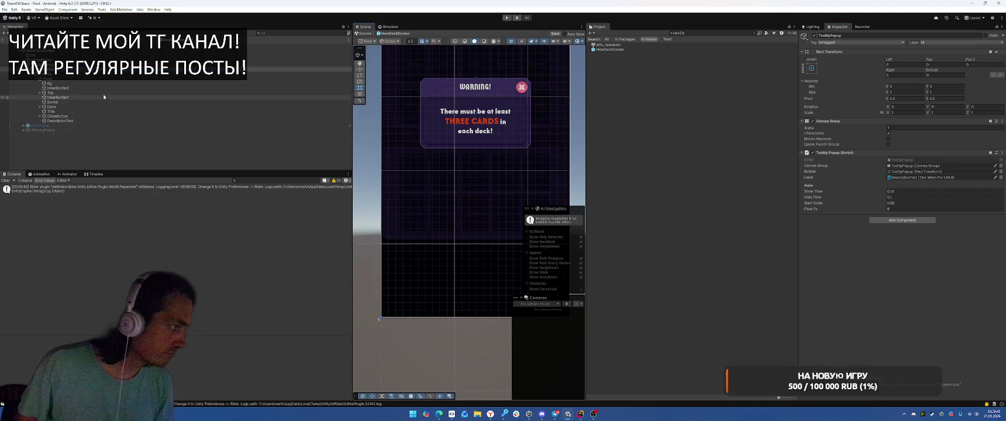
- Delete the CloseButton, undoing an accidental deletion of the Top banner
{"action": "left_click", "coordinate": [86, 93]}
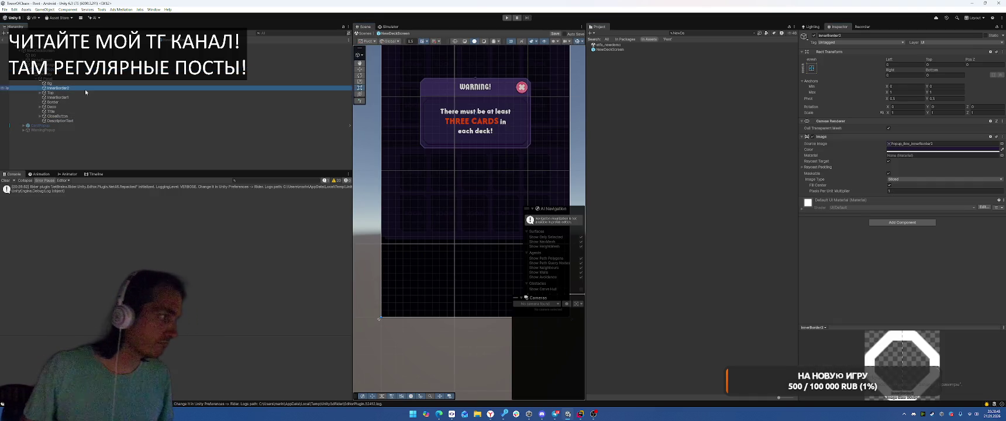
{"action": "key", "text": "Delete"}
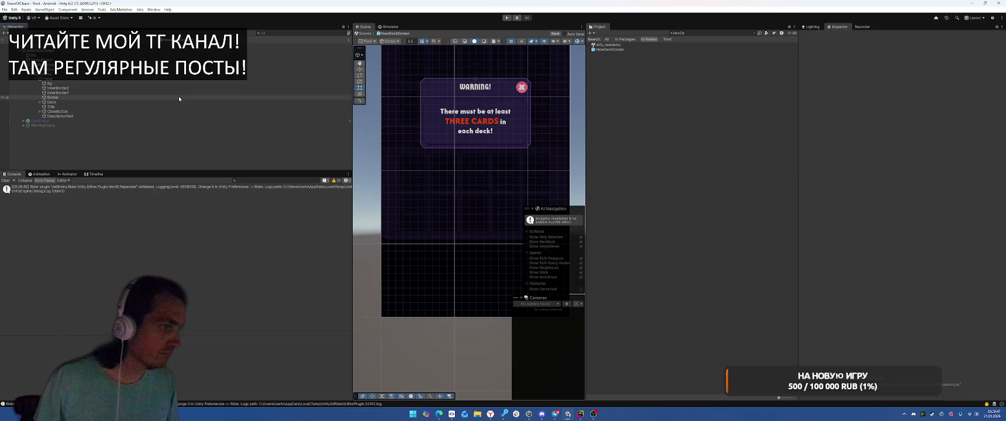
{"action": "key", "text": "ctrl+z"}
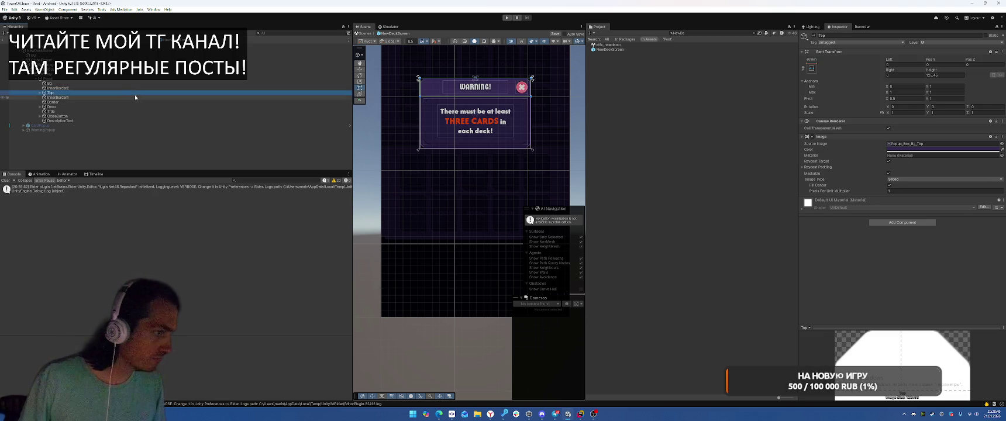
{"action": "left_click", "coordinate": [75, 107]}
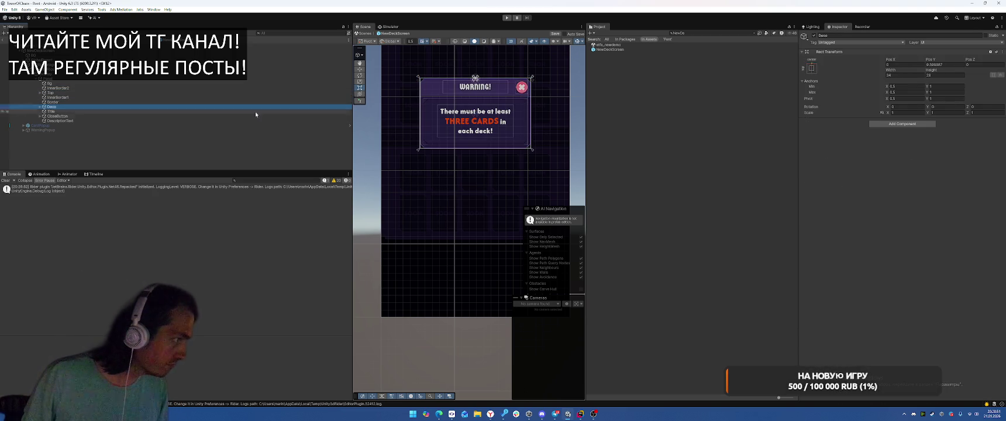
{"action": "left_click", "coordinate": [93, 115]}
{"action": "key", "text": "Delete"}
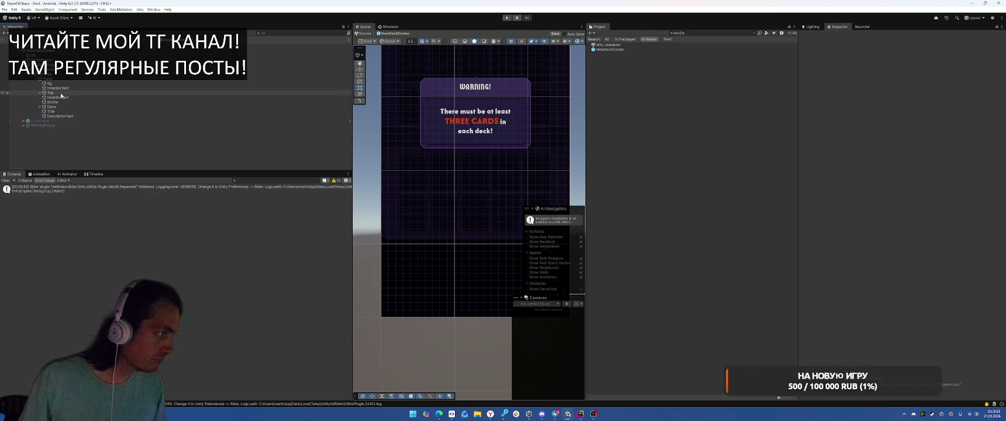
- Check the contents of Top and Deco, then select the Overlay element
{"action": "left_click", "coordinate": [40, 93]}
{"action": "left_click", "coordinate": [40, 93]}
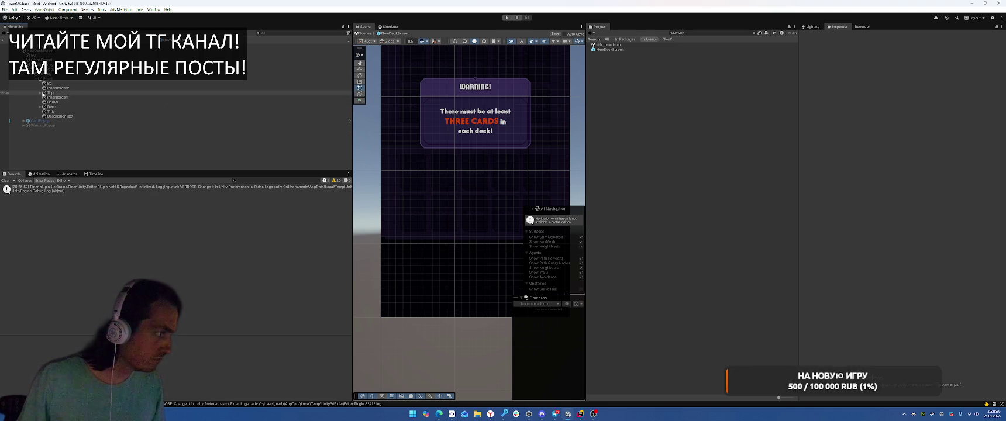
{"action": "left_click", "coordinate": [39, 107]}
{"action": "left_click", "coordinate": [40, 107]}
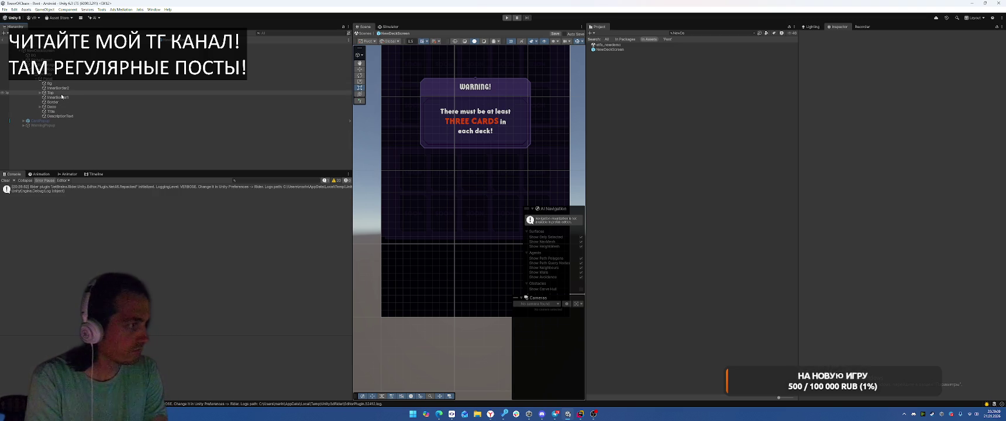
{"action": "left_click", "coordinate": [287, 69]}
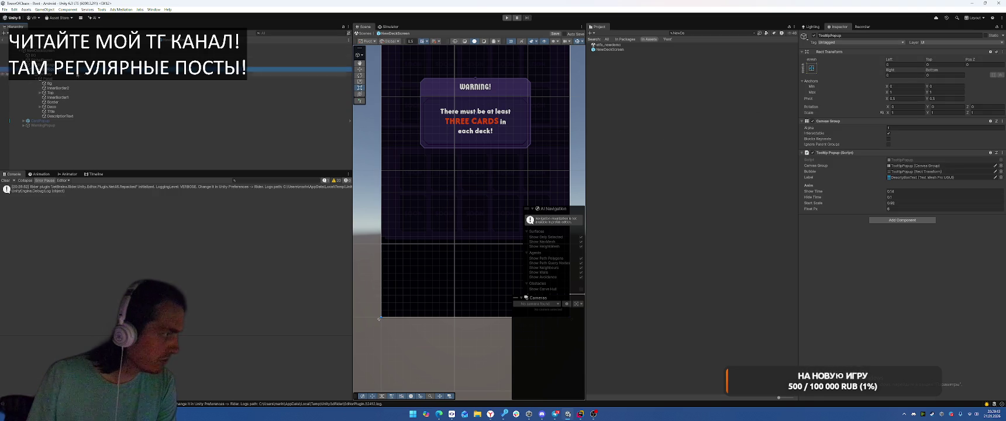
{"action": "left_click", "coordinate": [75, 74]}
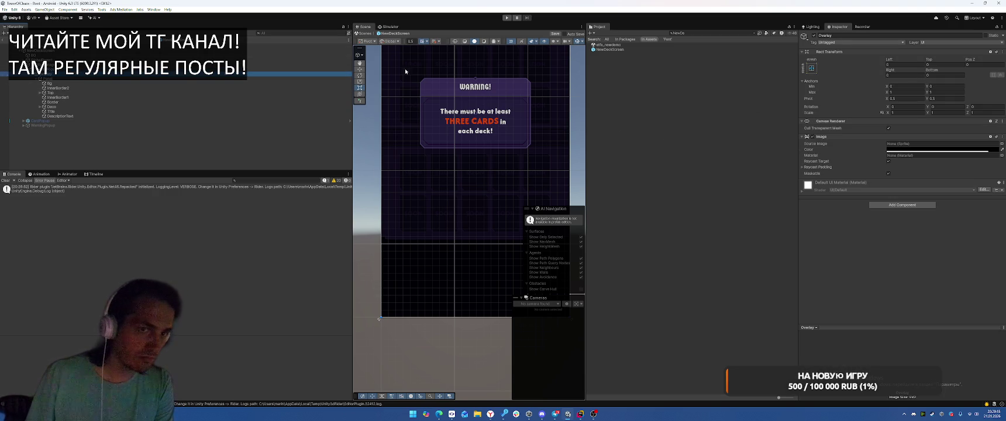
- Set the popup Panel's Rect Transform to Width 300 and Height 200
{"action": "left_click", "coordinate": [101, 78]}
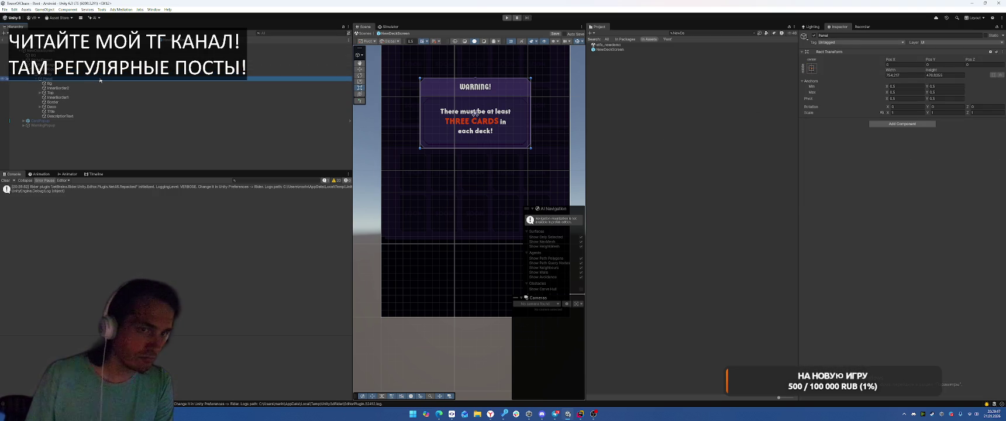
{"action": "left_click", "coordinate": [915, 76]}
{"action": "type", "text": "300"}
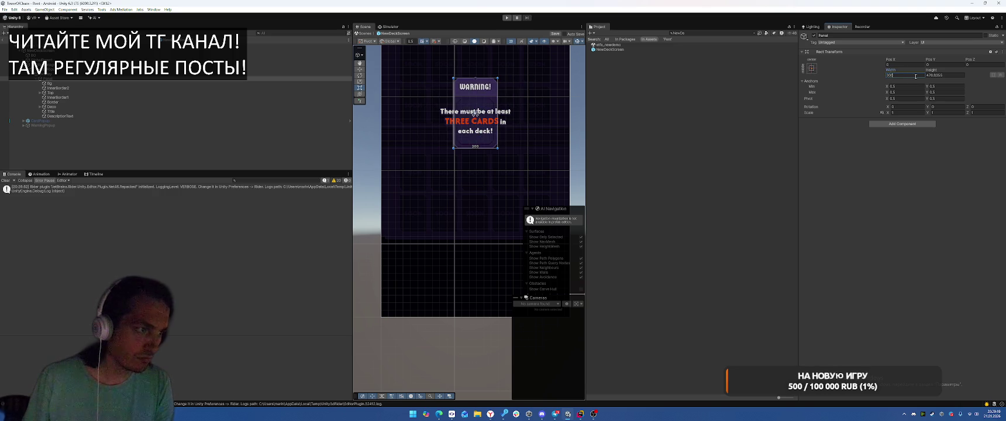
{"action": "left_click", "coordinate": [938, 76]}
{"action": "type", "text": "200"}
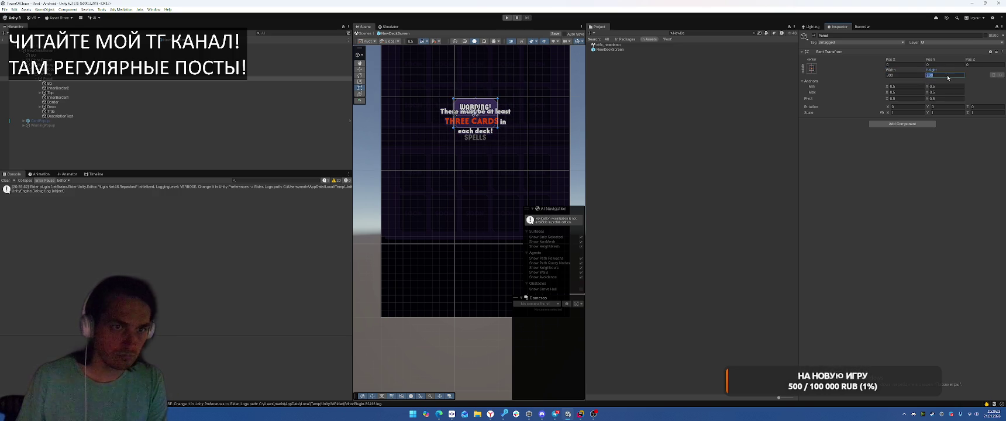
{"action": "scroll", "coordinate": [467, 106], "scroll_direction": "up", "scroll_amount": 3}
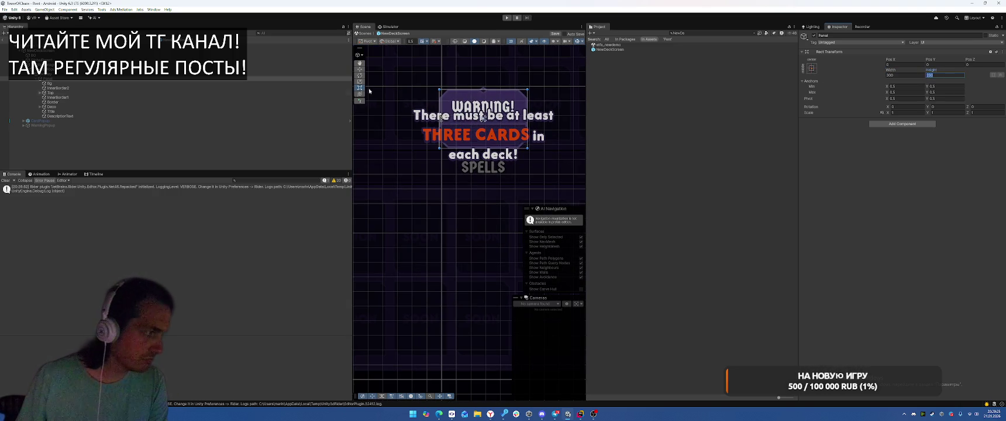
{"action": "double_click", "coordinate": [124, 117]}
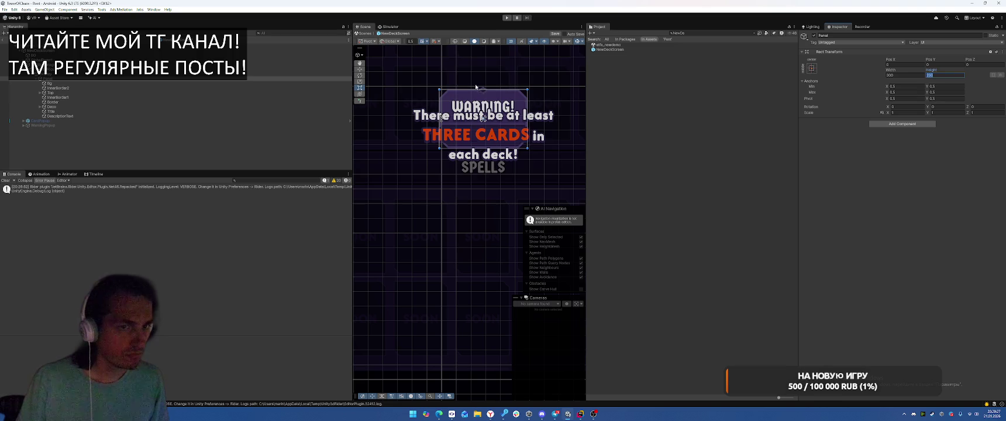
- Stretch DescriptionText to fill the panel and assign the Panel's Rect Transform to Tooltip Popup
{"action": "left_click", "coordinate": [812, 68]}
{"action": "left_click", "coordinate": [874, 156], "text": "alt"}
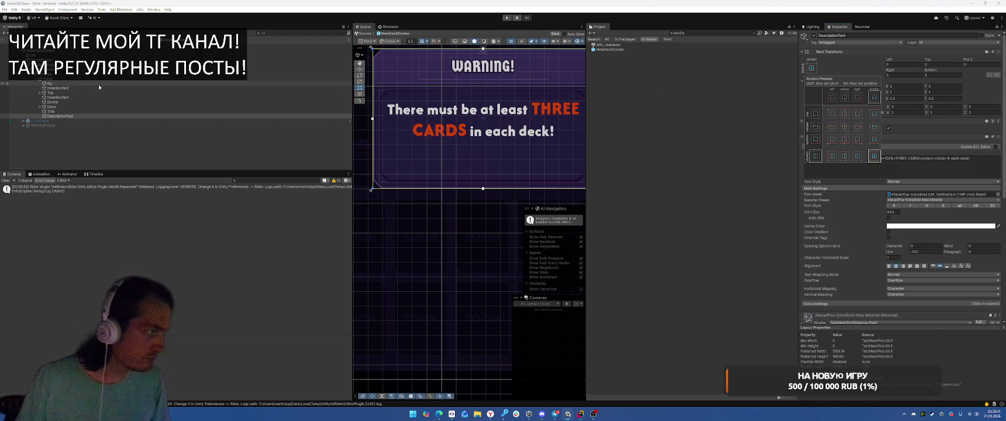
{"action": "left_click", "coordinate": [59, 69]}
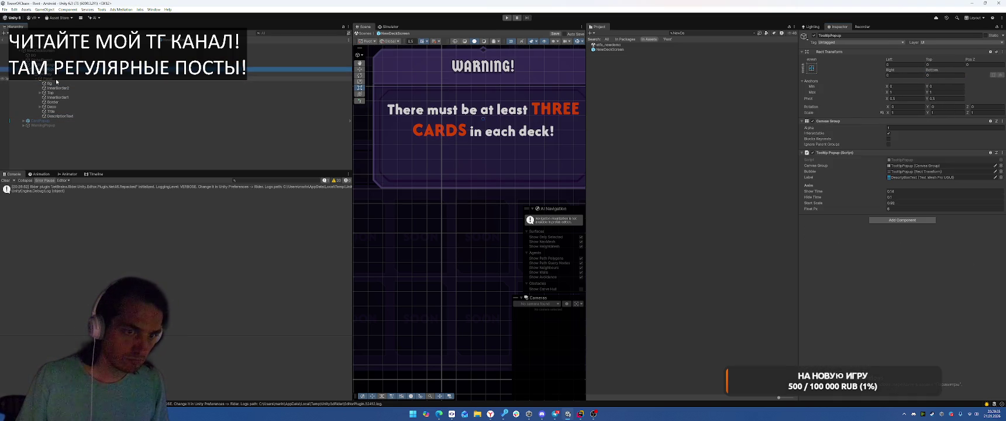
{"action": "left_click_drag", "start_coordinate": [60, 82], "coordinate": [929, 174]}
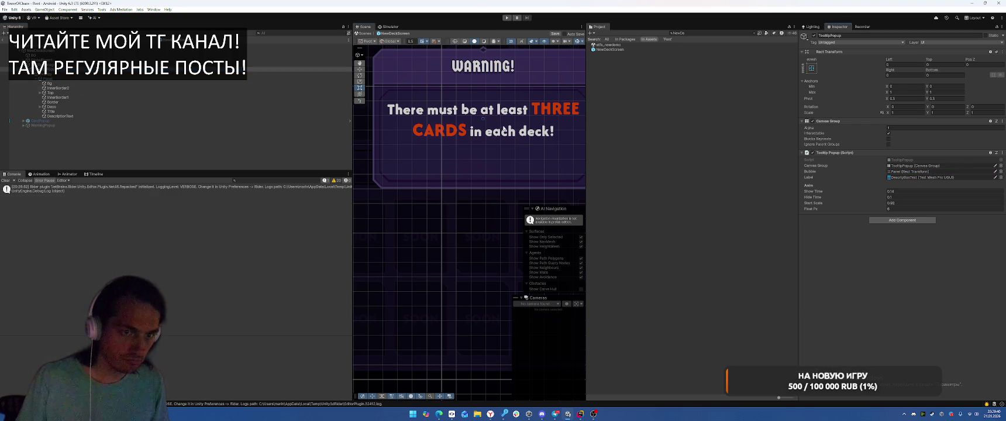
- Try reparenting InnerBorder2 onto Bg, then delete the Top element
{"action": "left_click", "coordinate": [87, 82]}
{"action": "left_click", "coordinate": [87, 88]}
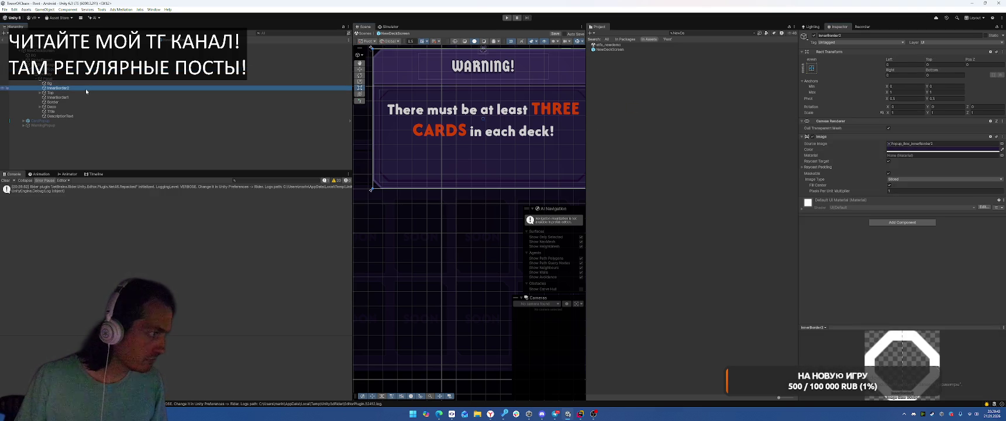
{"action": "left_click_drag", "start_coordinate": [87, 87], "coordinate": [169, 86]}
{"action": "left_click", "coordinate": [137, 92]}
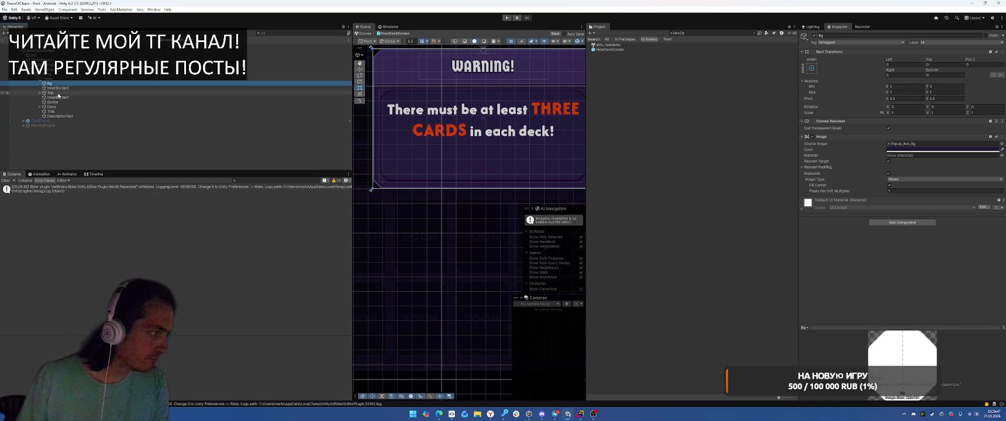
{"action": "key", "text": "Delete"}
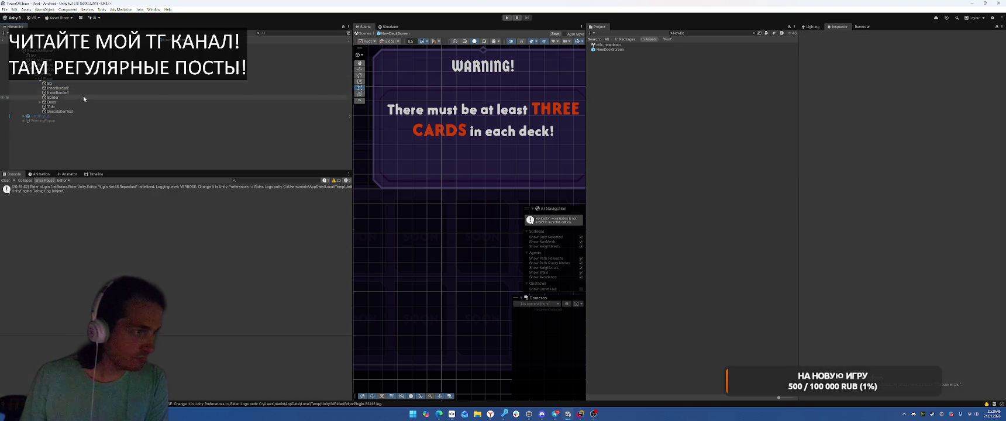
- Set the Border's top offset to 22
{"action": "left_click", "coordinate": [51, 103]}
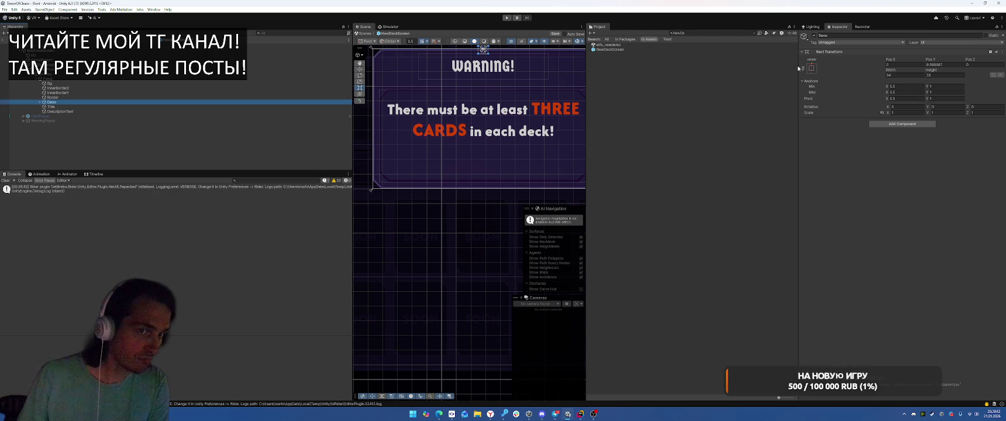
{"action": "left_click", "coordinate": [80, 98]}
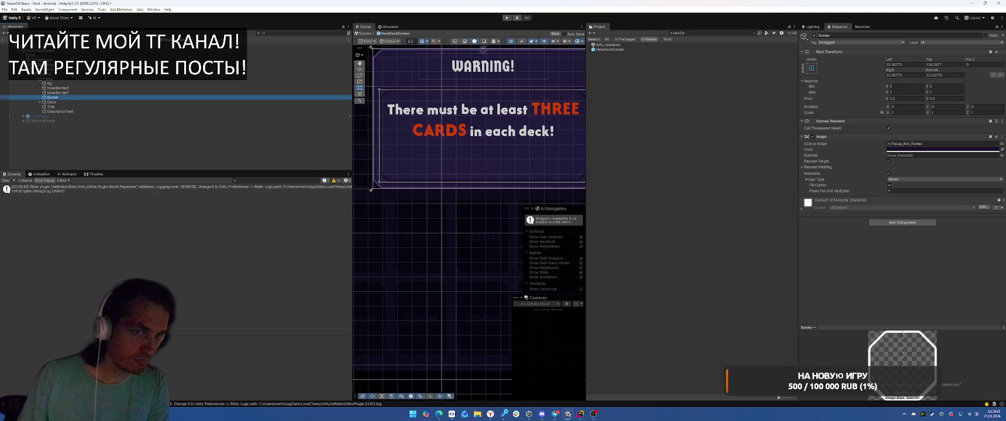
{"action": "type", "text": "22"}
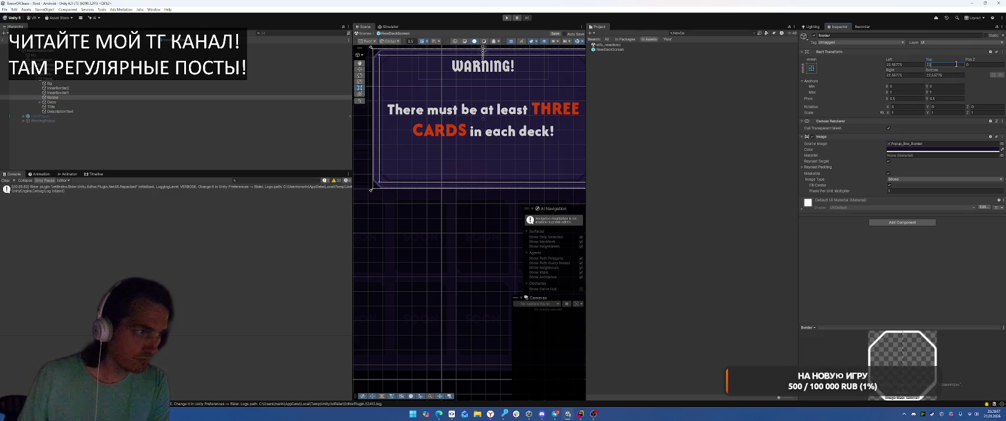
{"action": "key", "text": "Return"}
{"action": "scroll", "coordinate": [493, 107], "scroll_direction": "down", "scroll_amount": 5}
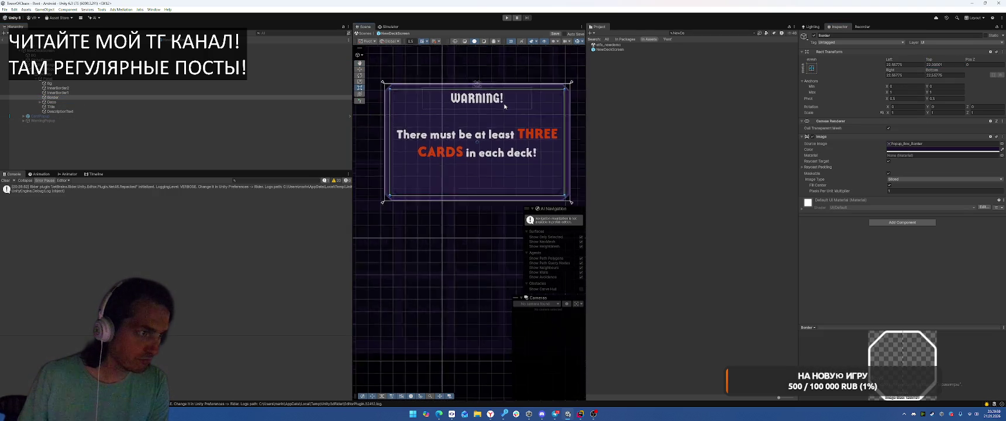
- Delete the WARNING! title text from under Deco
{"action": "left_click", "coordinate": [40, 103]}
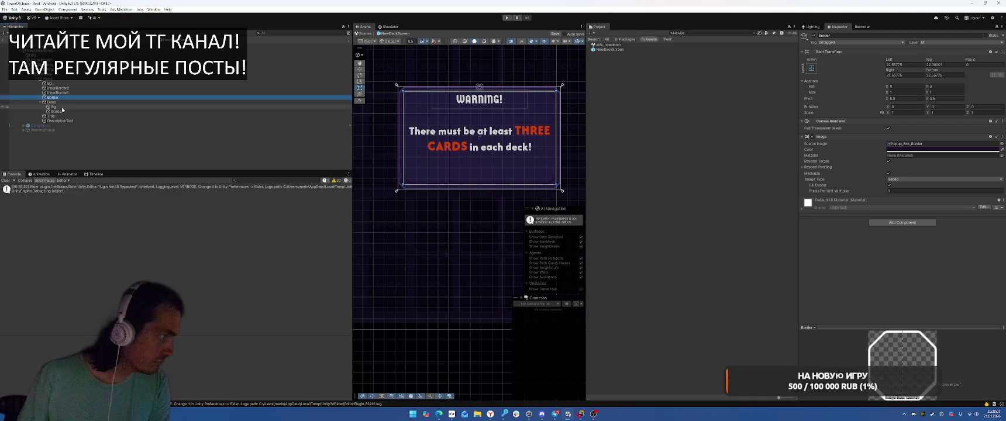
{"action": "left_click", "coordinate": [114, 117]}
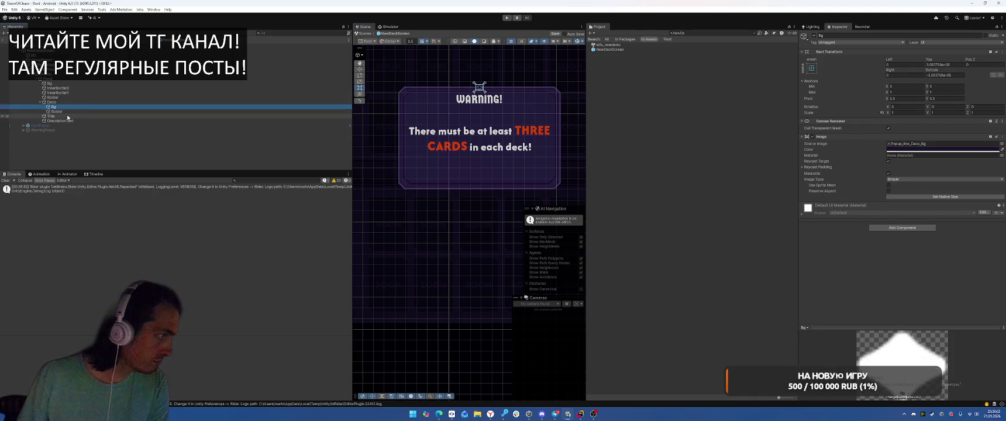
{"action": "key", "text": "Delete"}
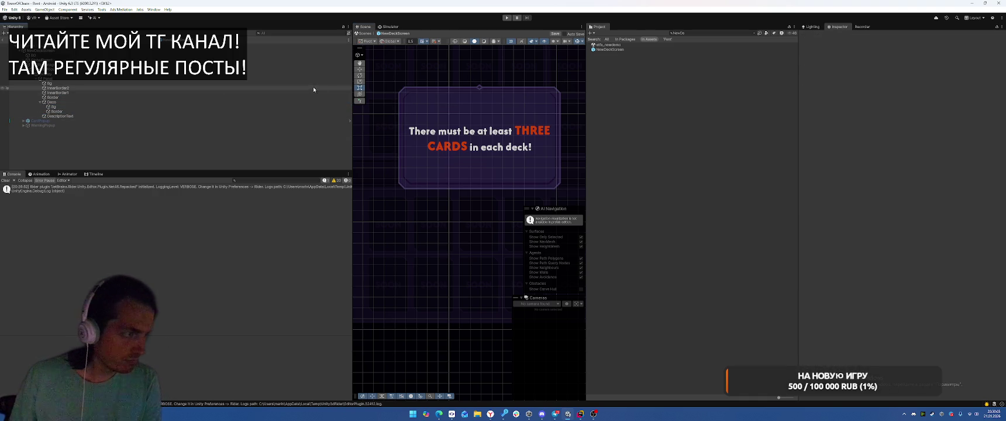
- Set DescriptionText's Left, Top, Right and Bottom offsets to 20 each
{"action": "left_click", "coordinate": [76, 116]}
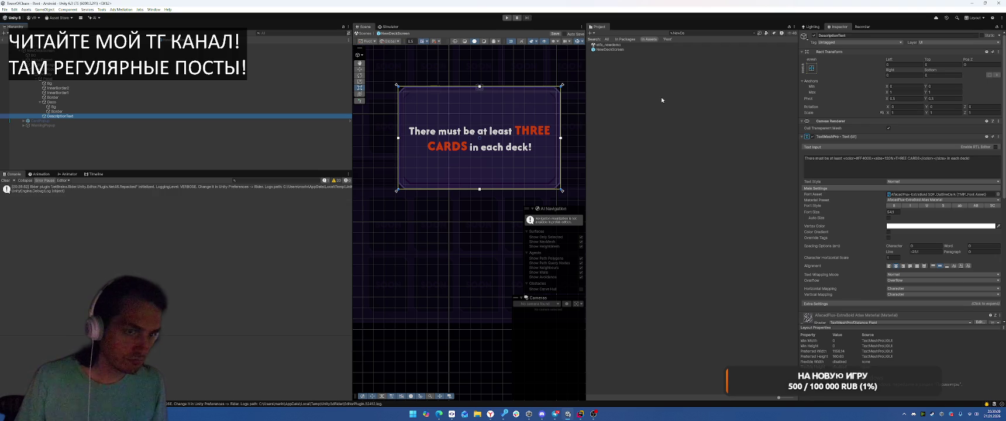
{"action": "left_click", "coordinate": [901, 65]}
{"action": "type", "text": "20"}
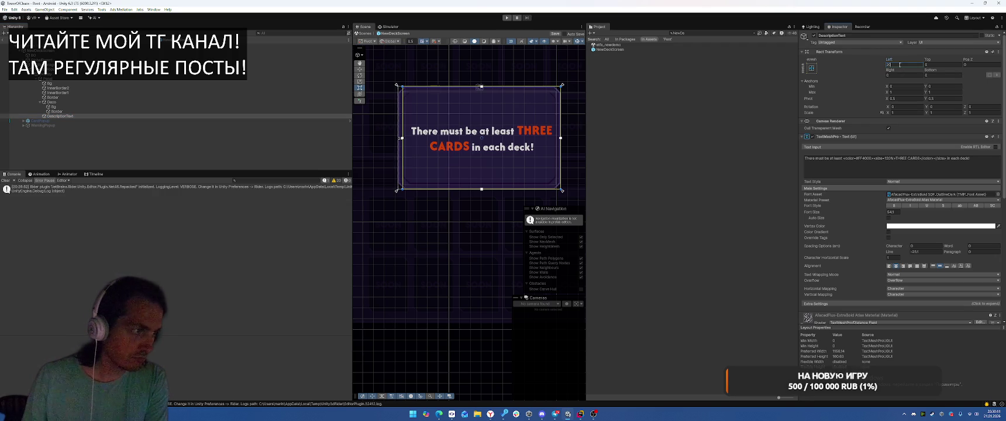
{"action": "left_click", "coordinate": [943, 65]}
{"action": "type", "text": "20"}
{"action": "left_click", "coordinate": [942, 75]}
{"action": "type", "text": "20"}
{"action": "left_click", "coordinate": [904, 75]}
{"action": "type", "text": "20"}
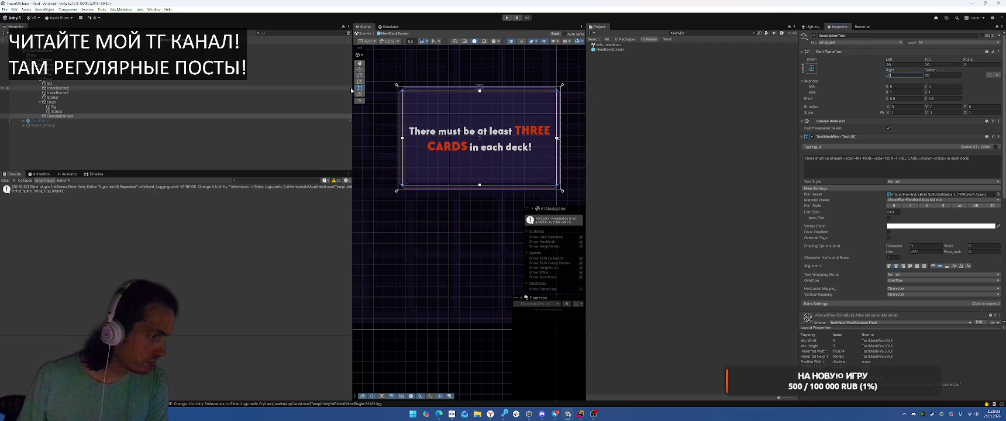
{"action": "left_click", "coordinate": [205, 97]}
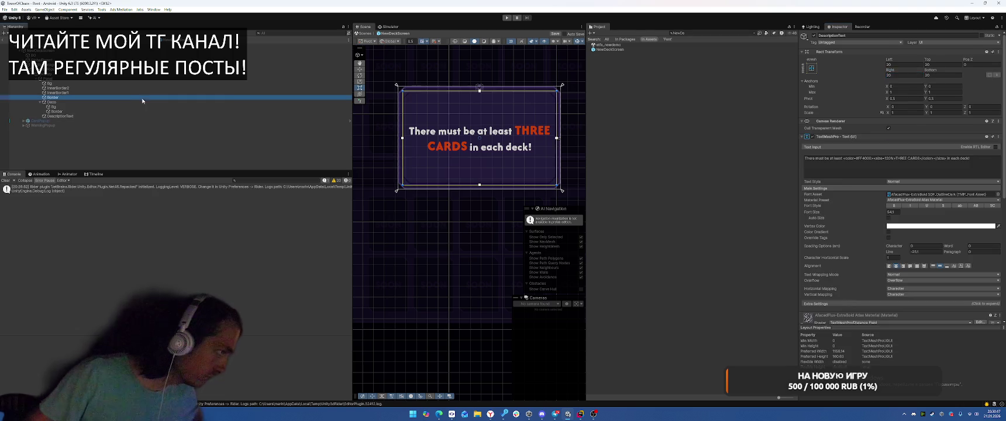
{"action": "left_click", "coordinate": [416, 241]}
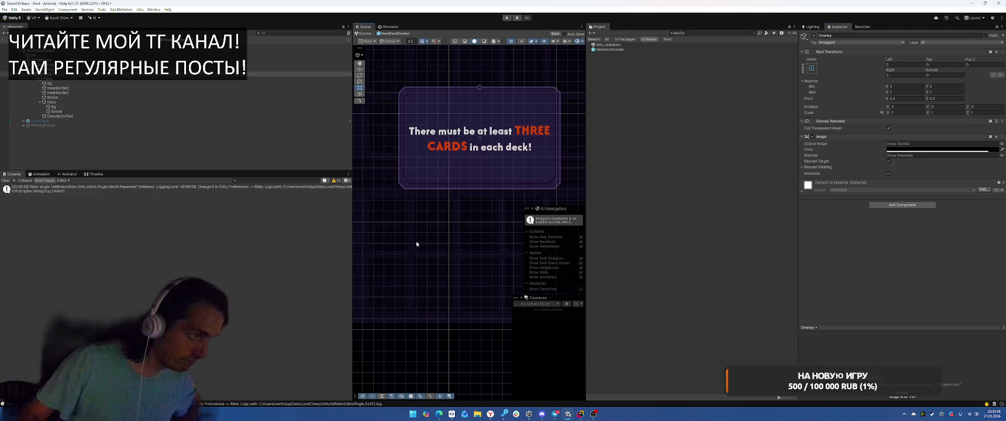
- Set the Border image's Pixels Per Unit Multiplier to 1.18 to thin the popup frame
{"action": "left_click", "coordinate": [83, 101]}
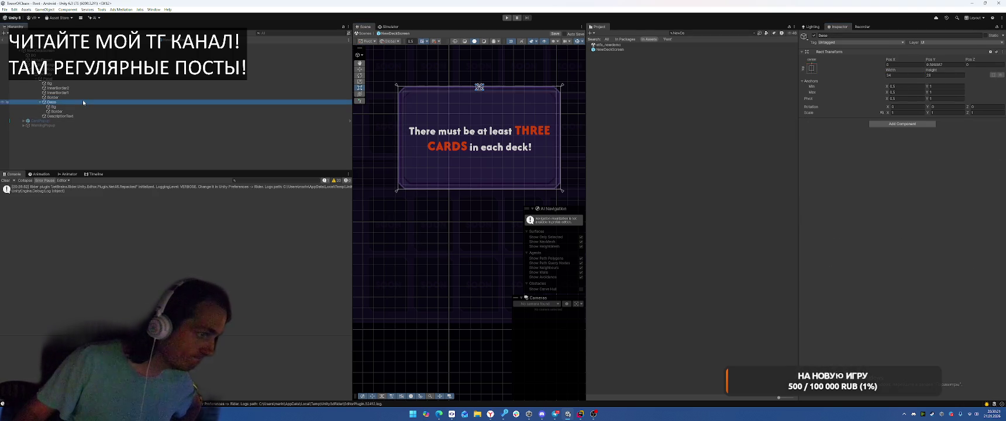
{"action": "key", "text": "Up"}
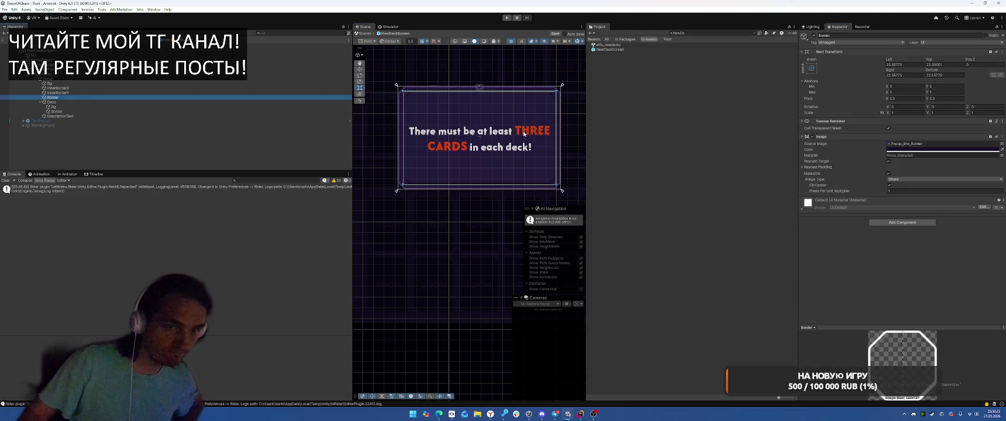
{"action": "scroll", "coordinate": [402, 104], "scroll_direction": "up", "scroll_amount": 10}
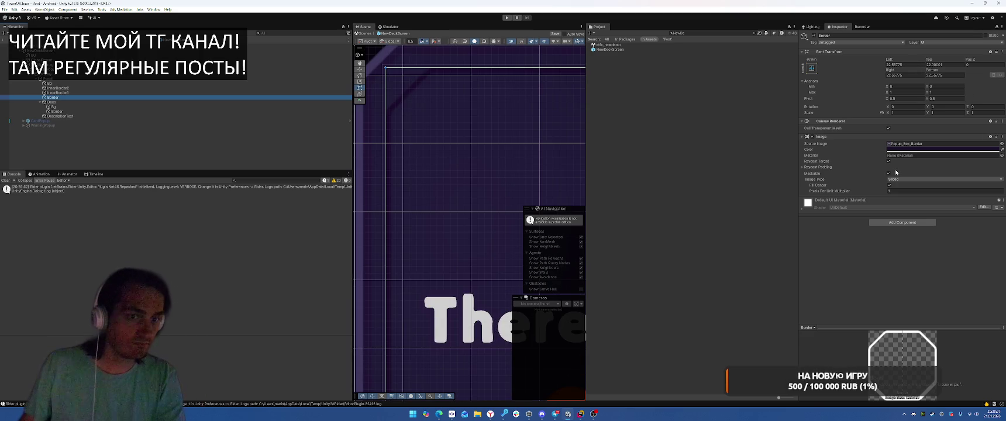
{"action": "left_click_drag", "start_coordinate": [877, 191], "coordinate": [882, 192]}
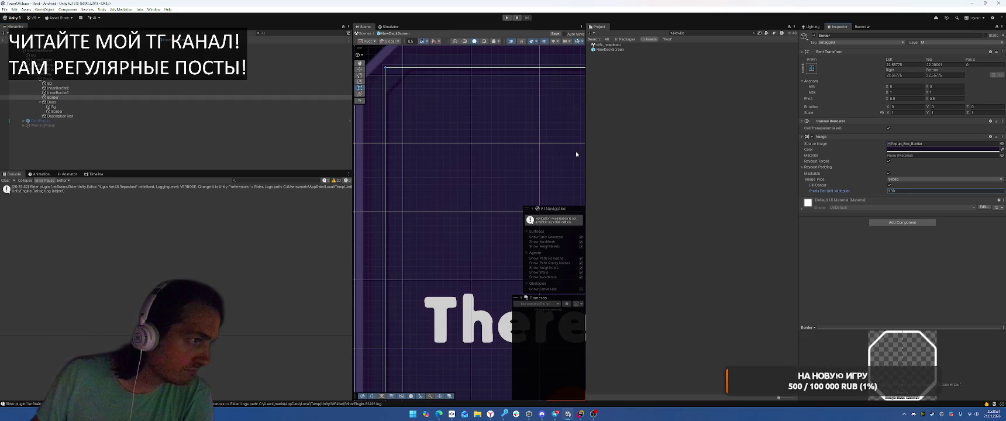
{"action": "scroll", "coordinate": [448, 126], "scroll_direction": "down", "scroll_amount": 10}
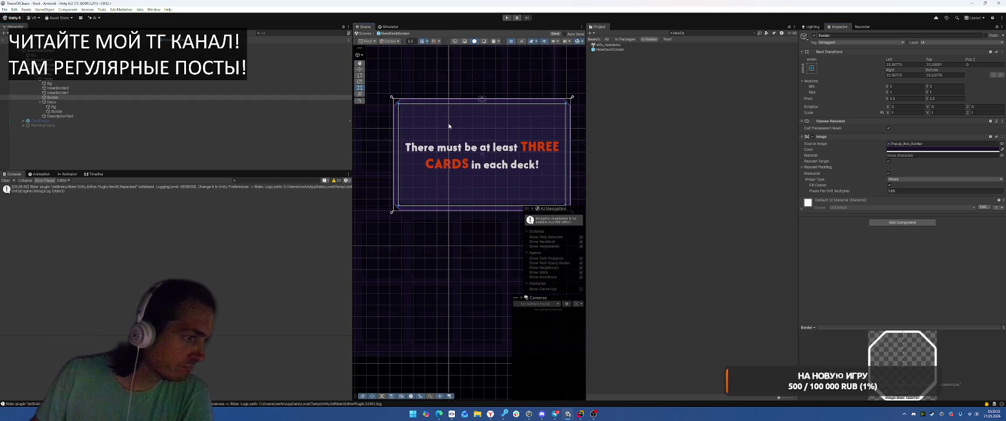
{"action": "left_click", "coordinate": [100, 116]}
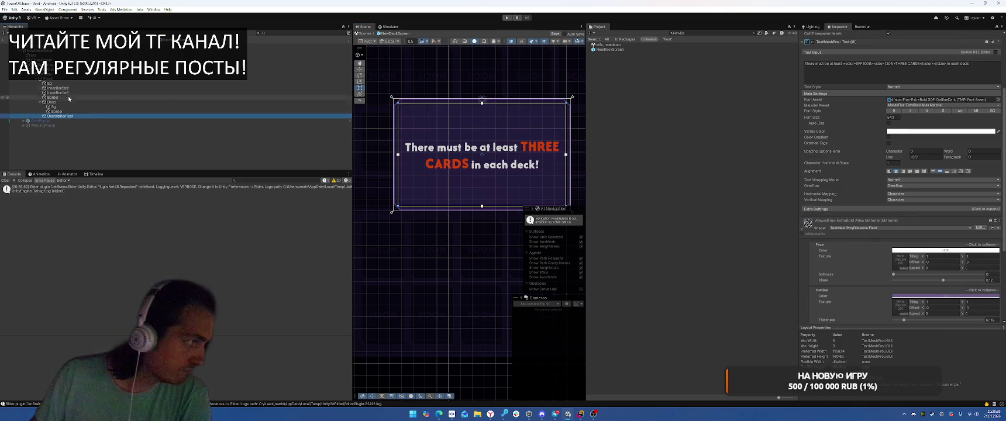
- Save TooltipPopup from the Hierarchy as a prefab in the Windows project folder
{"action": "left_click", "coordinate": [302, 70]}
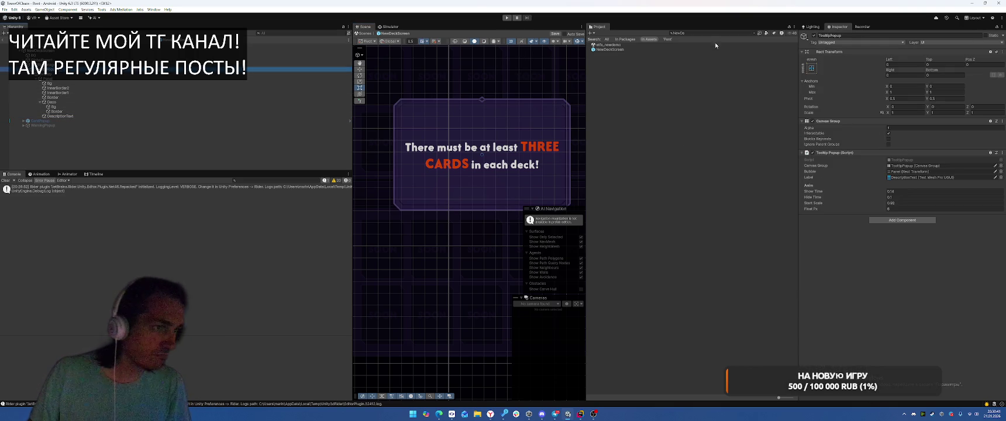
{"action": "double_click", "coordinate": [679, 32]}
{"action": "key", "text": "BackSpace"}
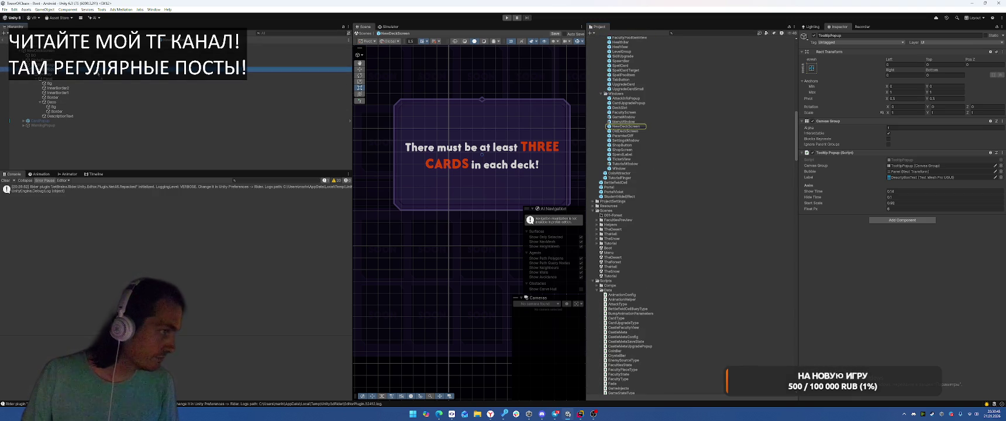
{"action": "left_click_drag", "start_coordinate": [634, 99], "coordinate": [633, 97]}
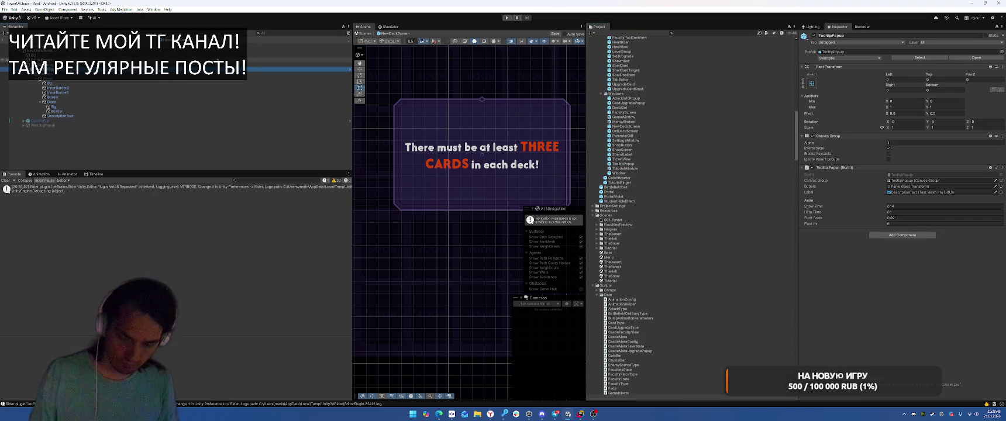
- Delete the scene's TooltipPopup instance and assign the prefab as TooltipManager's Popup Prefab
{"action": "key", "text": "Delete"}
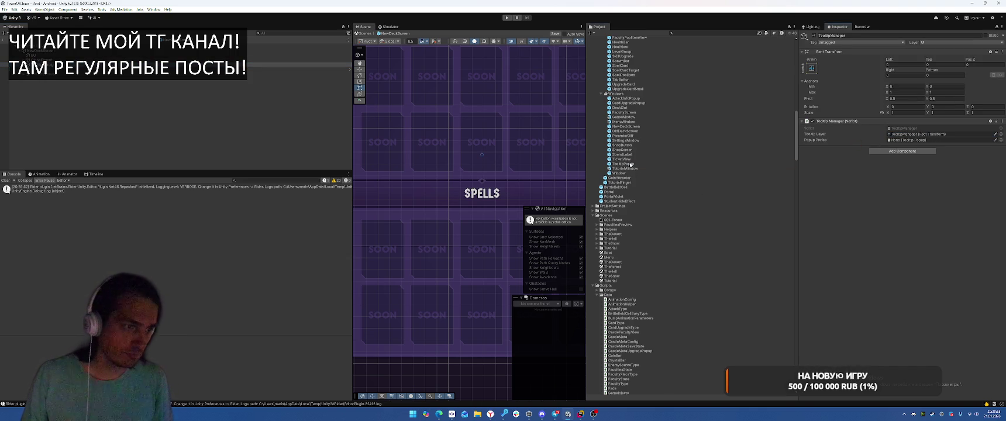
{"action": "left_click_drag", "start_coordinate": [624, 164], "coordinate": [936, 140]}
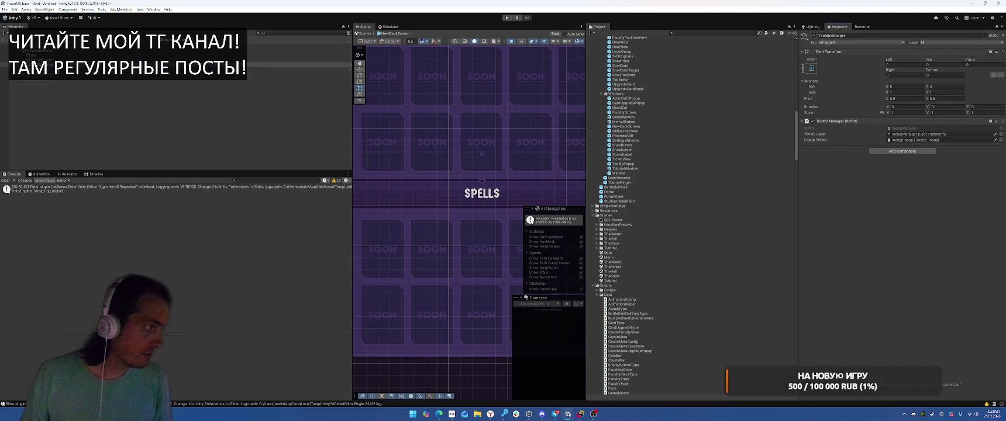
{"action": "double_click", "coordinate": [937, 140]}
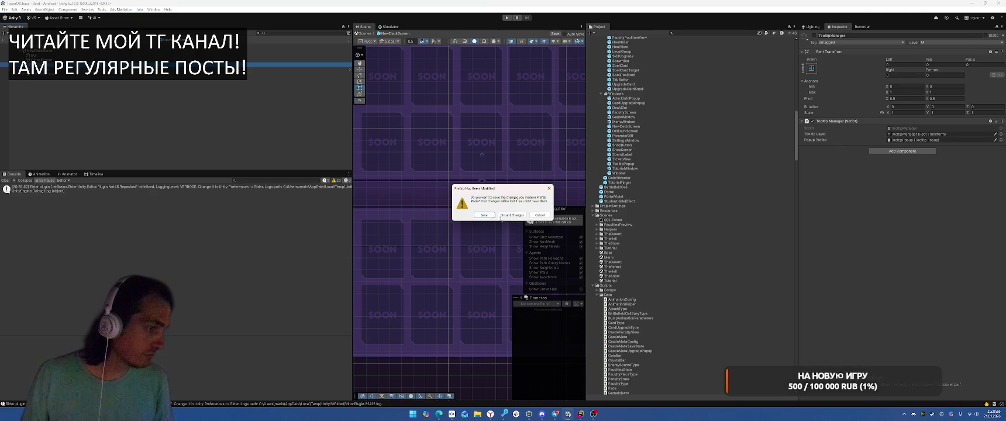
- Save the prefab, play in the Simulator, and open the NullReferenceException's line in DeckCardView.cs
{"action": "left_click", "coordinate": [507, 215]}
{"action": "left_click", "coordinate": [507, 18]}
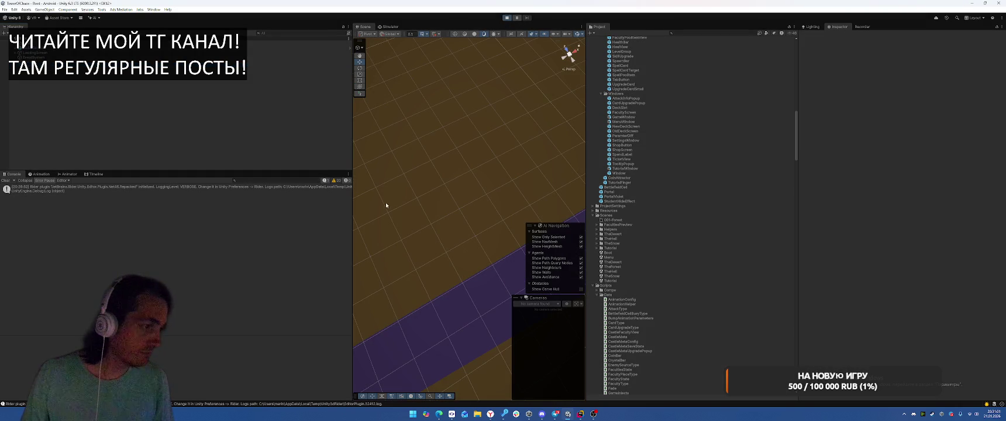
{"action": "left_click", "coordinate": [389, 28]}
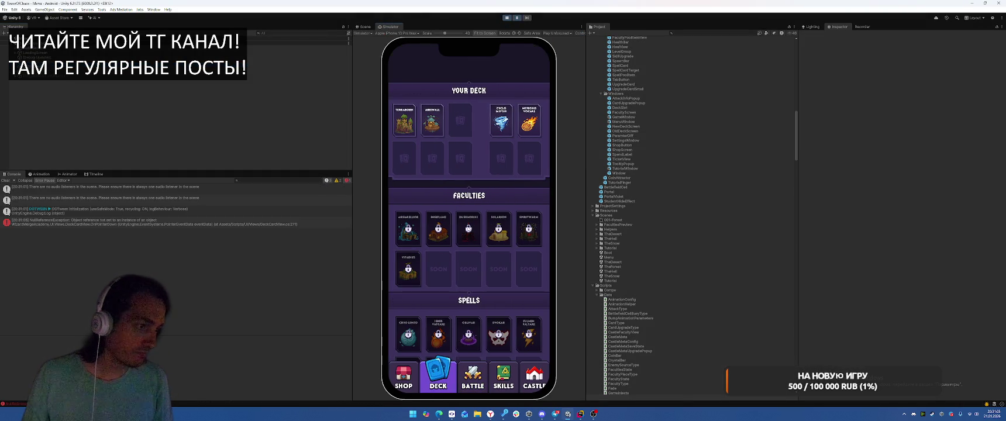
{"action": "double_click", "coordinate": [133, 225]}
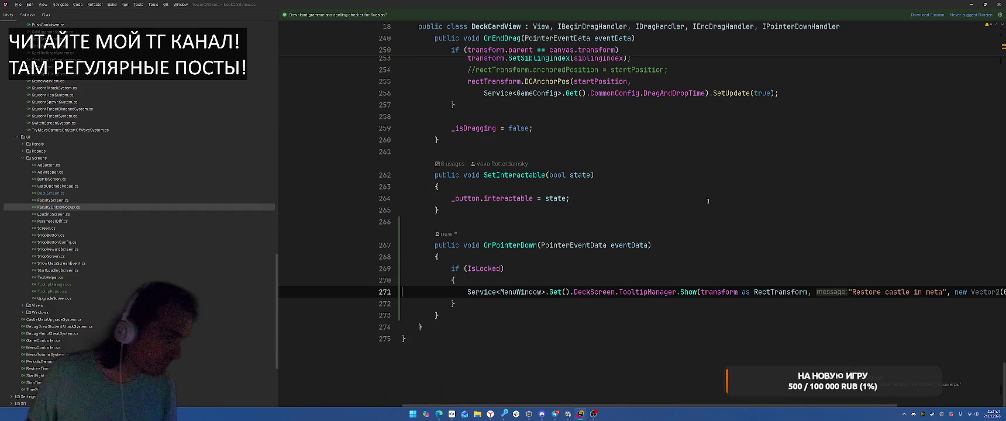
{"action": "key", "text": "alt+Tab"}
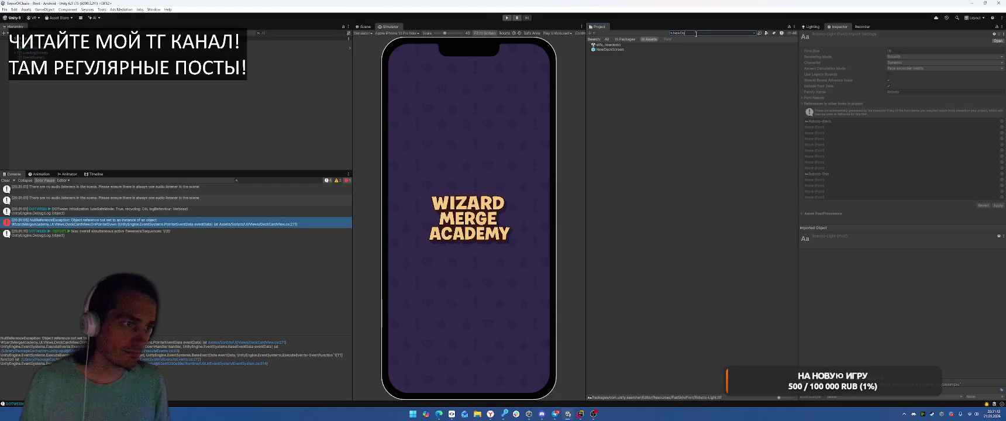
- Select NewDeckScreen and review its DeckScreen script in the code editor
{"action": "left_click", "coordinate": [610, 49]}
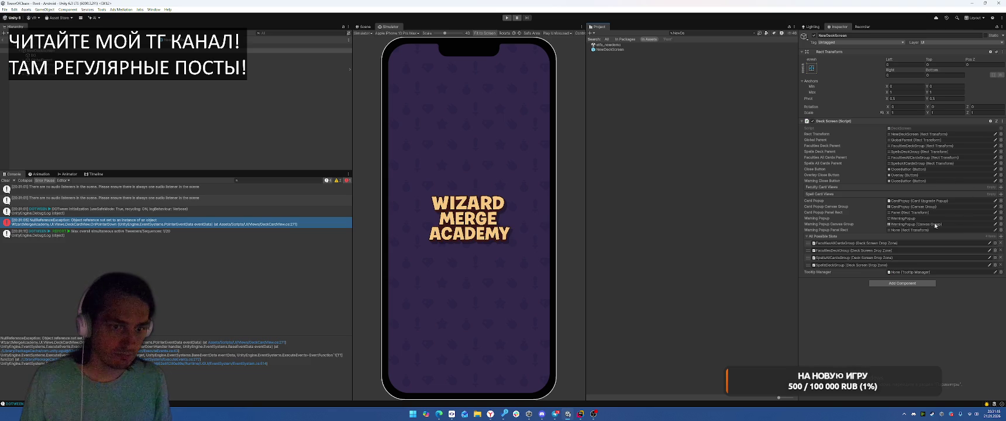
{"action": "left_click", "coordinate": [1001, 230]}
{"action": "key", "text": "Escape"}
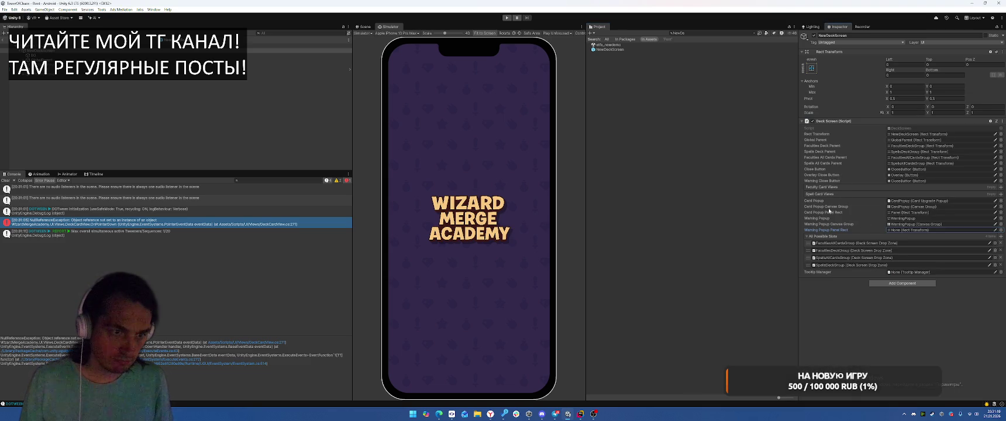
{"action": "double_click", "coordinate": [908, 130]}
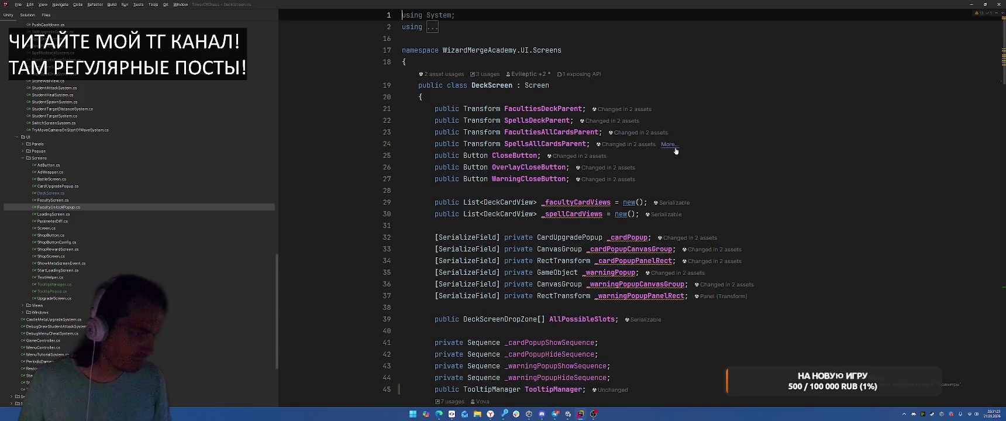
{"action": "key", "text": "alt+Tab"}
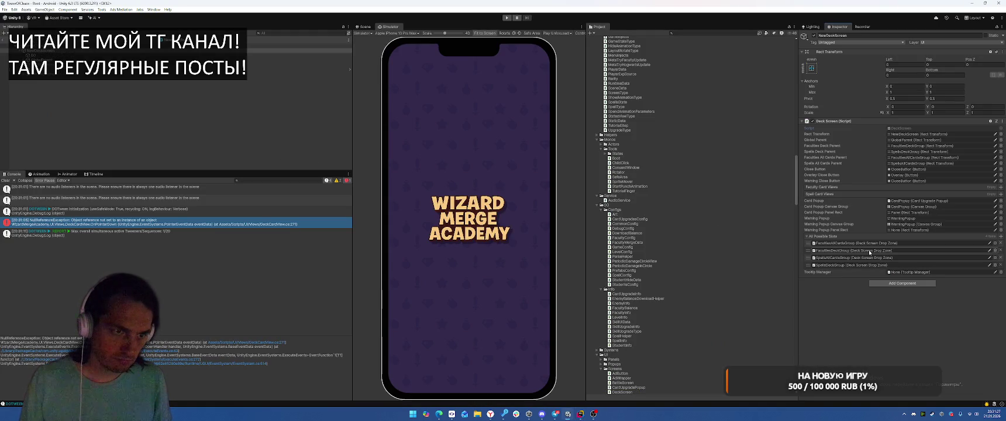
- Assign TooltipManager to the Deck Screen's Tooltip Manager field and run the game again
{"action": "left_click", "coordinate": [1001, 272]}
{"action": "left_click", "coordinate": [744, 125]}
{"action": "double_click", "coordinate": [744, 126]}
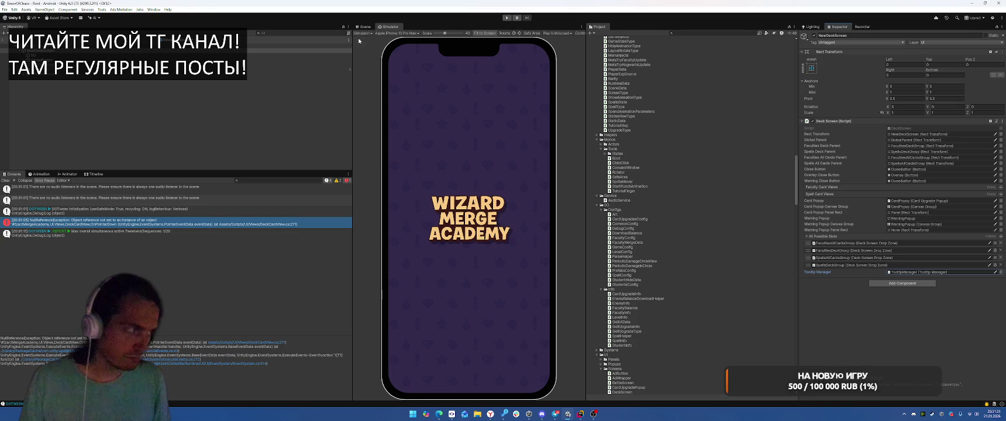
{"action": "left_click", "coordinate": [507, 17]}
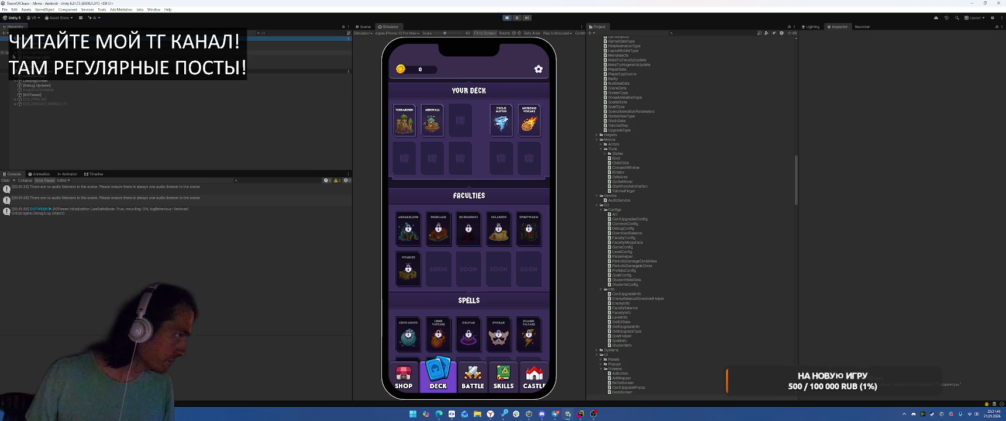
- Expand MenuWindow in the Hierarchy and activate the TooltipManager object
{"action": "left_click", "coordinate": [14, 50]}
{"action": "left_click", "coordinate": [5, 59]}
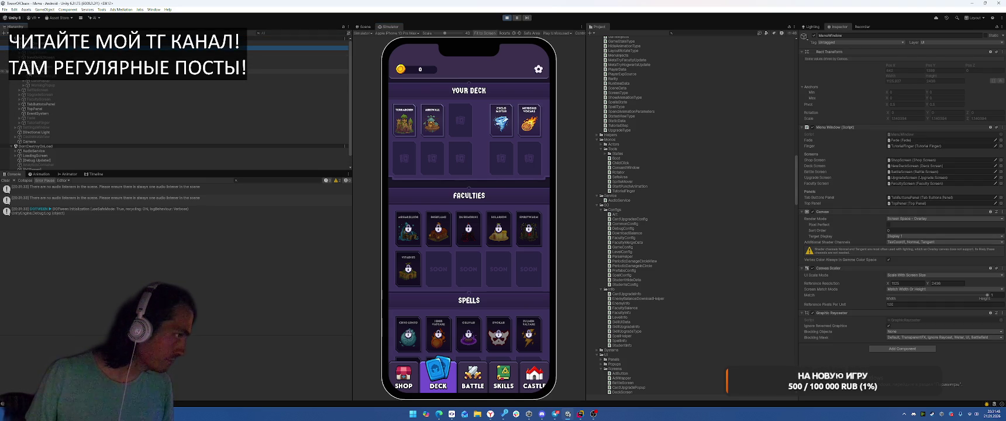
{"action": "left_click", "coordinate": [254, 86]}
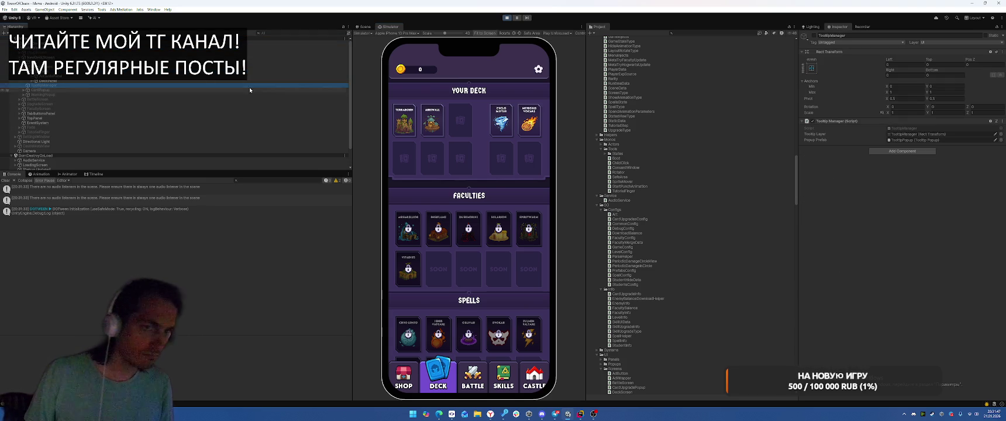
{"action": "key", "text": "alt+shift+a"}
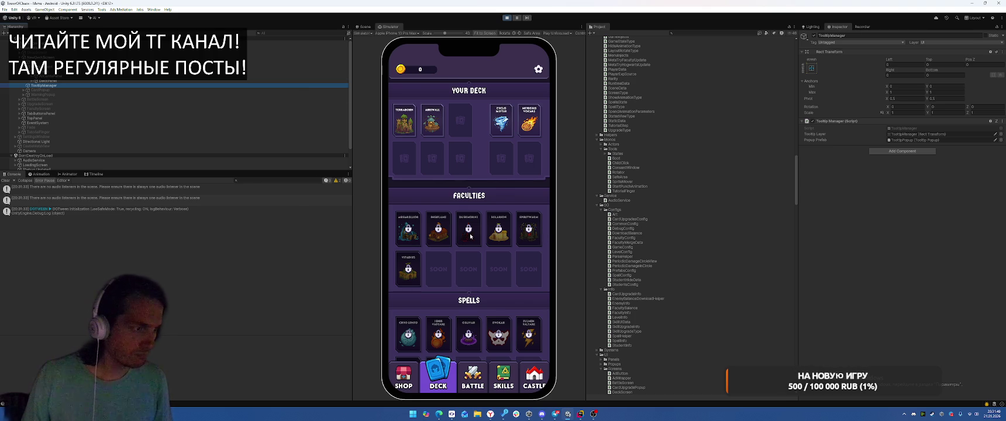
- Press the locked faculty card repeatedly to show the 'Restore castle in meta' tooltip
{"action": "left_click", "coordinate": [472, 236]}
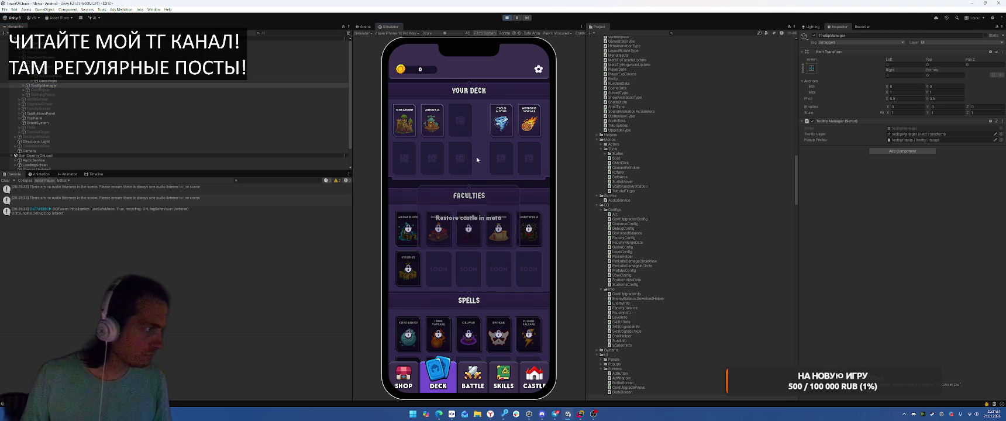
{"action": "left_click", "coordinate": [471, 234]}
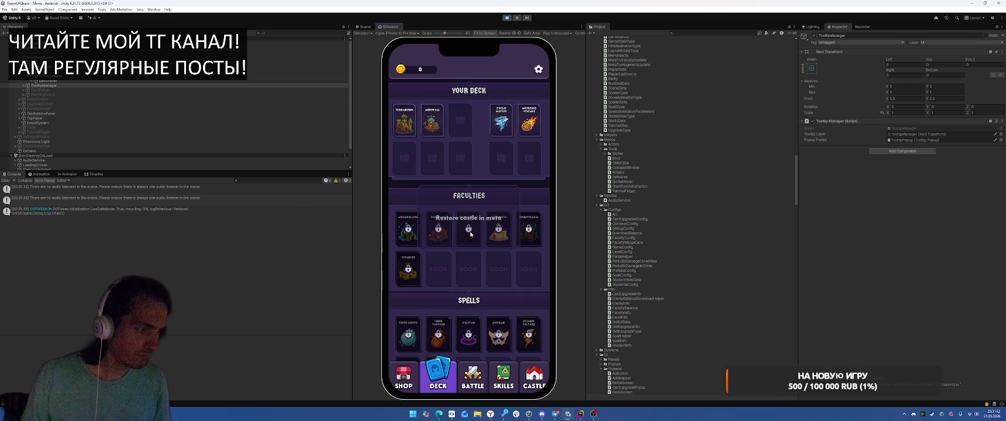
{"action": "left_click", "coordinate": [476, 236]}
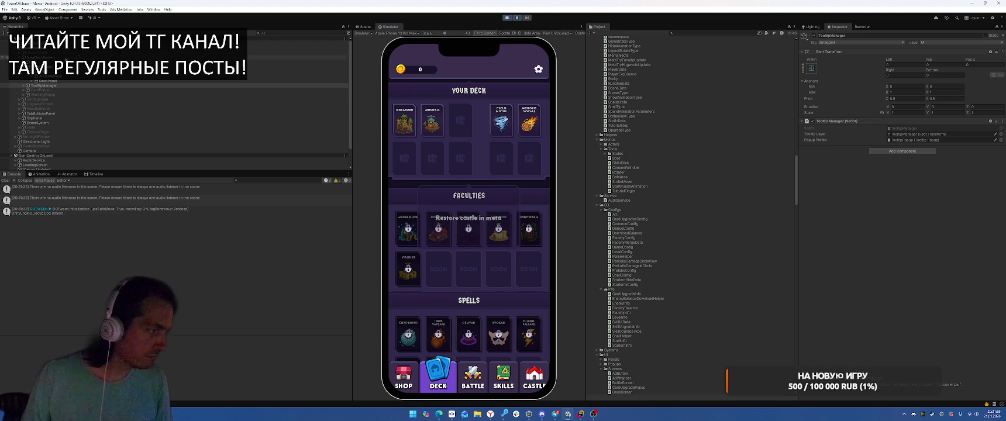
- Select TooltipPopup(Clone) under TooltipManager and expand it to reveal its Overlay child
{"action": "left_click", "coordinate": [23, 85]}
{"action": "left_click", "coordinate": [27, 91]}
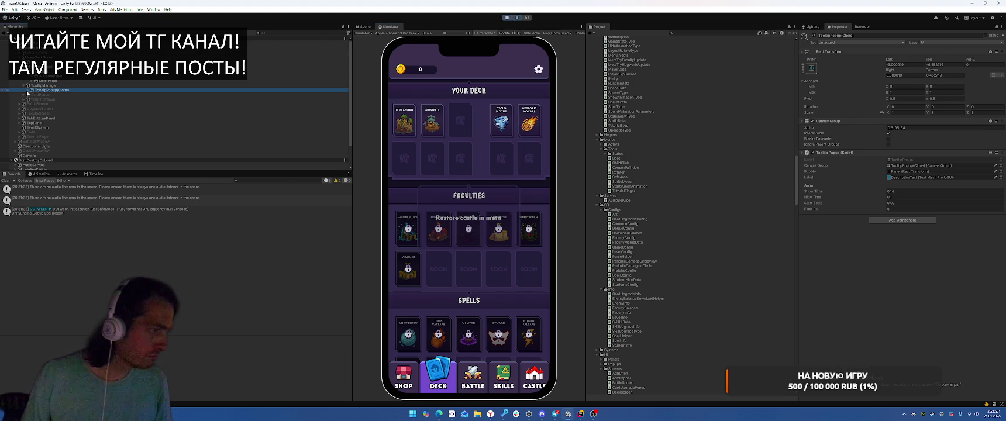
{"action": "left_click", "coordinate": [27, 90]}
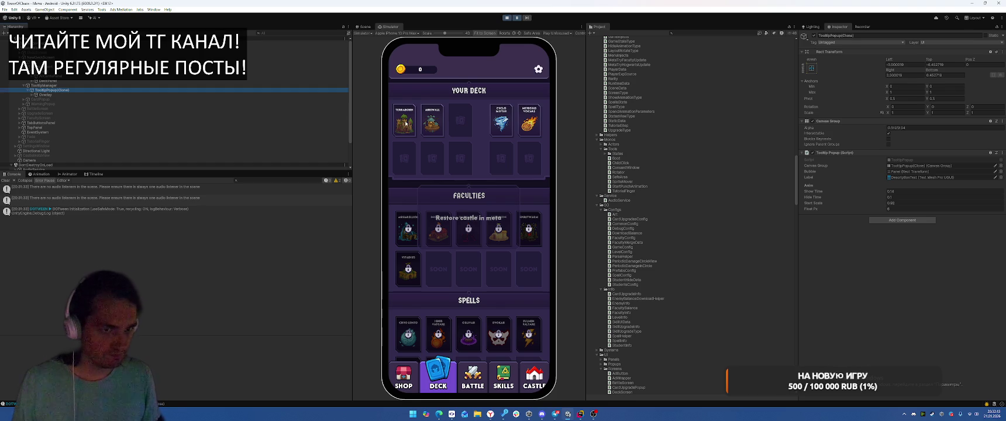
- Stop play, search the project for 'Debck', and open then leave the NewDeckScreen prefab
{"action": "left_click", "coordinate": [506, 18]}
{"action": "left_click", "coordinate": [716, 33]}
{"action": "type", "text": "Deb"}
{"action": "type", "text": "ck"}
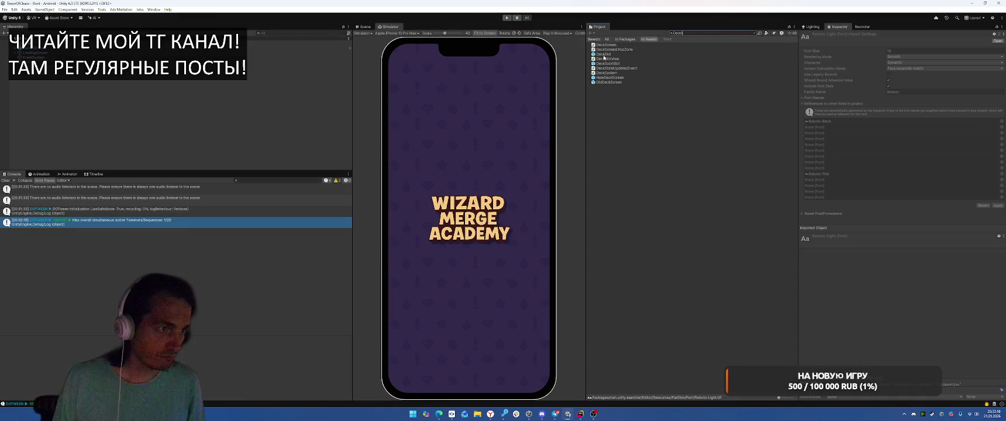
{"action": "double_click", "coordinate": [609, 77]}
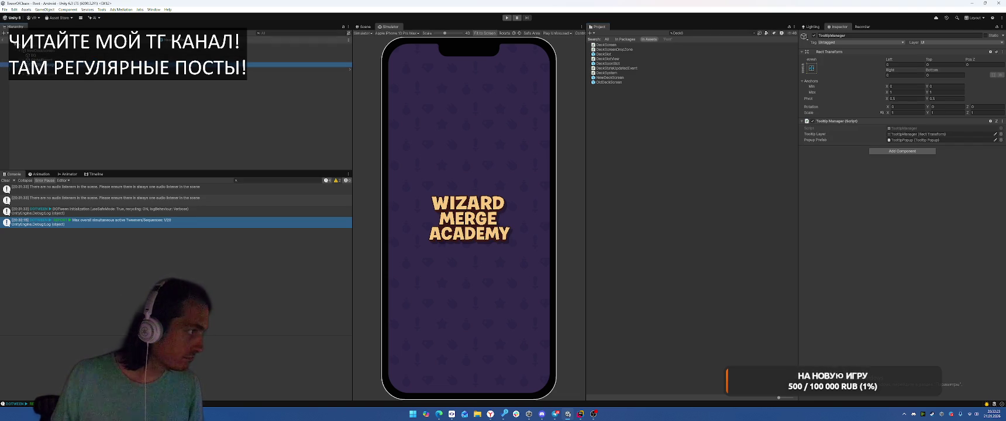
{"action": "left_click", "coordinate": [507, 18]}
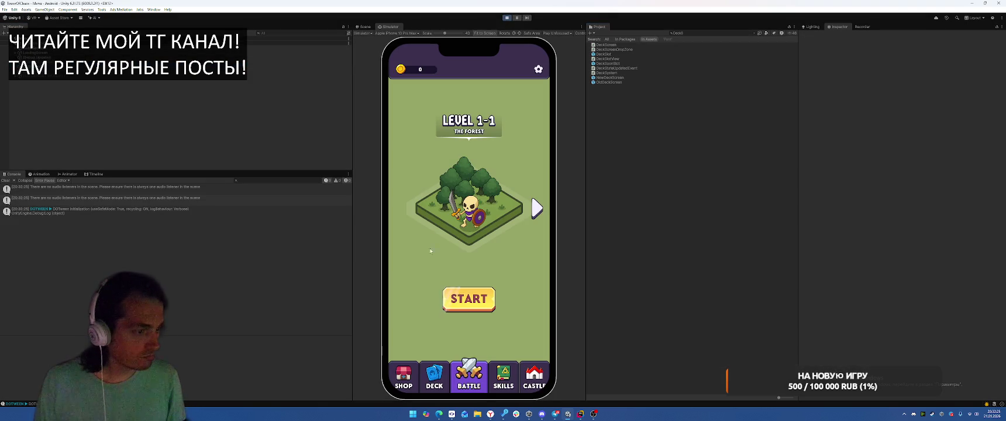
- Replay, show the tooltip on the locked Duskmorne card, stop, and return to Rider
{"action": "left_click", "coordinate": [439, 374]}
{"action": "left_click", "coordinate": [471, 223]}
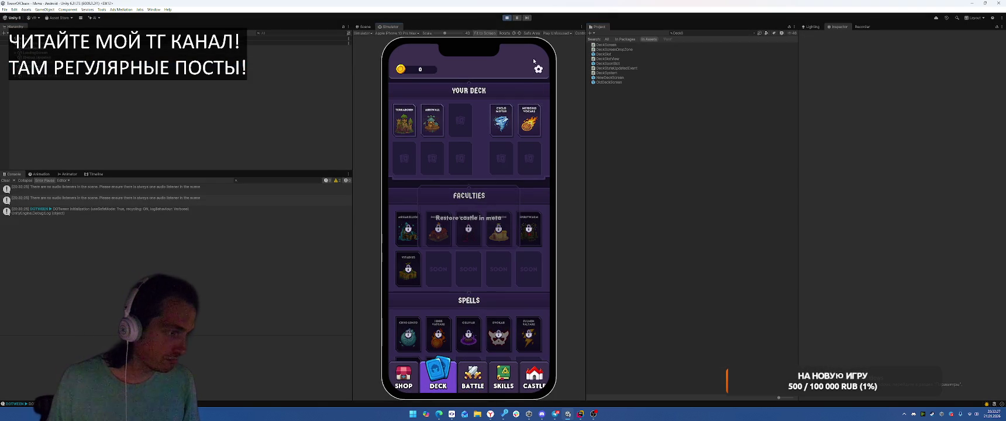
{"action": "left_click", "coordinate": [507, 19]}
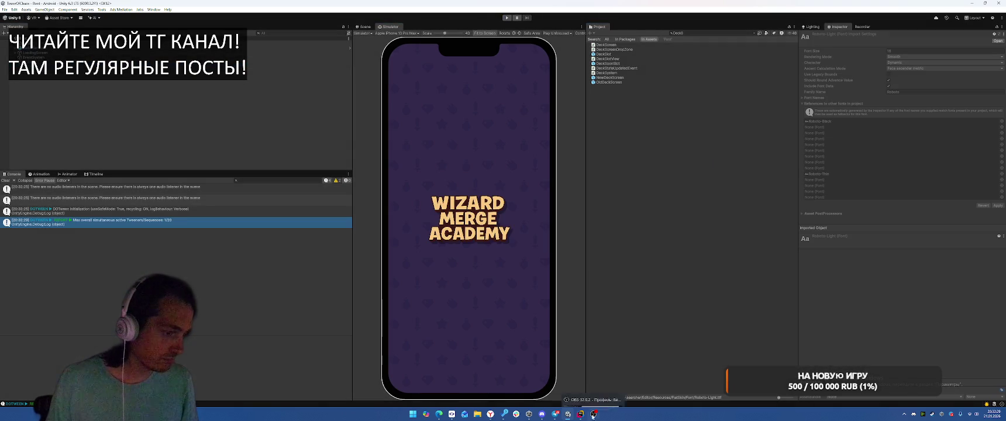
{"action": "left_click", "coordinate": [593, 415]}
{"action": "scroll", "coordinate": [702, 234], "scroll_direction": "down", "scroll_amount": 6}
{"action": "key", "text": "ctrl+Tab"}
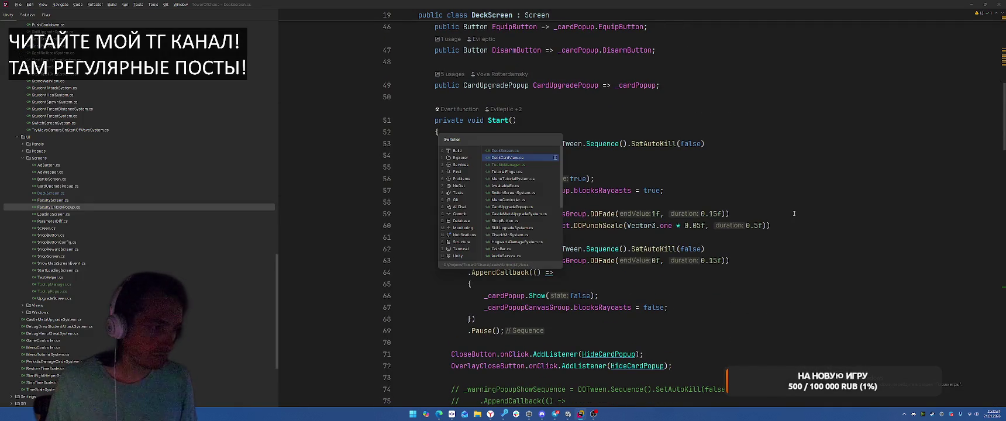
- In TooltipManager.cs, delete '!= null' on line 17 so the check reads 'if (_current)'
{"action": "key", "text": "ctrl+Tab"}
{"action": "scroll", "coordinate": [760, 158], "scroll_direction": "down", "scroll_amount": 3}
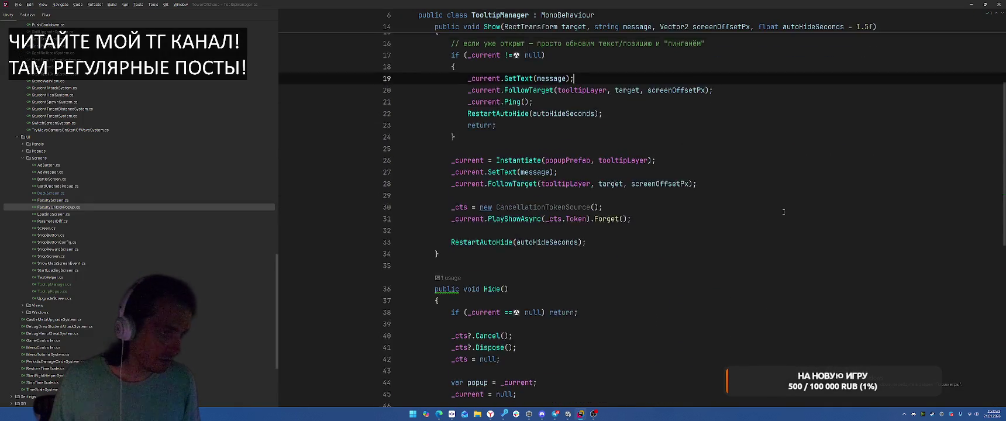
{"action": "left_click", "coordinate": [504, 119]}
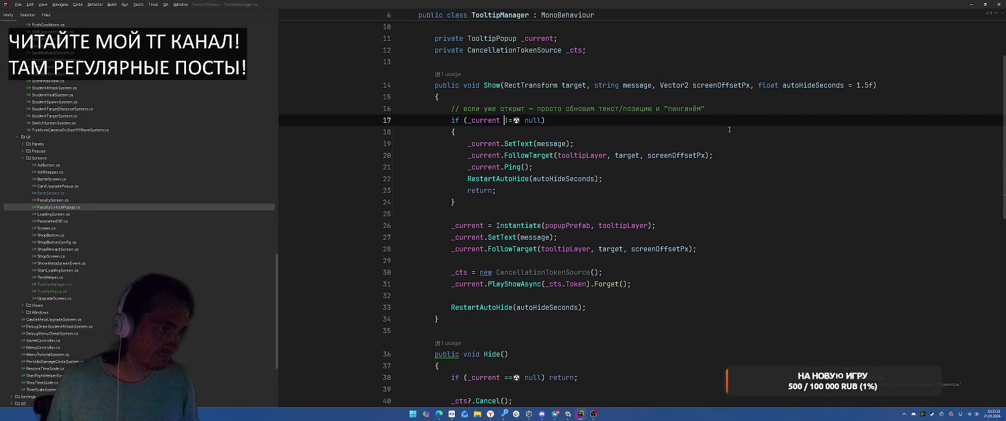
{"action": "key", "text": "BackSpace"}
{"action": "key", "text": "ctrl+Delete"}
{"action": "key", "text": "ctrl+Delete"}
- Review the rest of TooltipManager.cs and jump to SetText in TooltipPopup.cs
{"action": "left_click", "coordinate": [790, 176]}
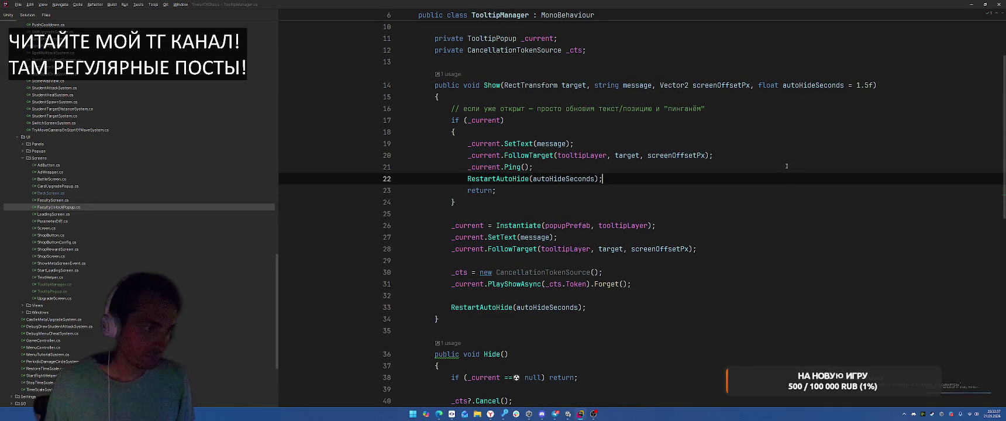
{"action": "left_click", "coordinate": [782, 156]}
{"action": "scroll", "coordinate": [787, 167], "scroll_direction": "down", "scroll_amount": 1}
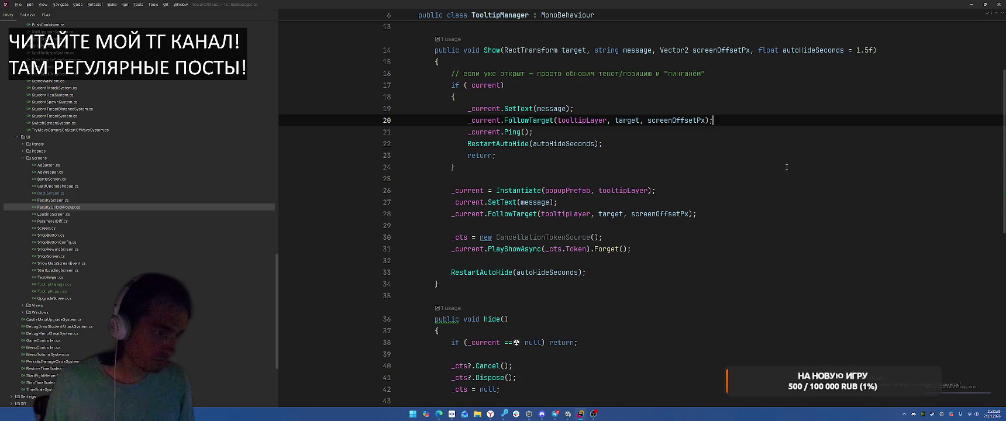
{"action": "scroll", "coordinate": [787, 170], "scroll_direction": "down", "scroll_amount": 2}
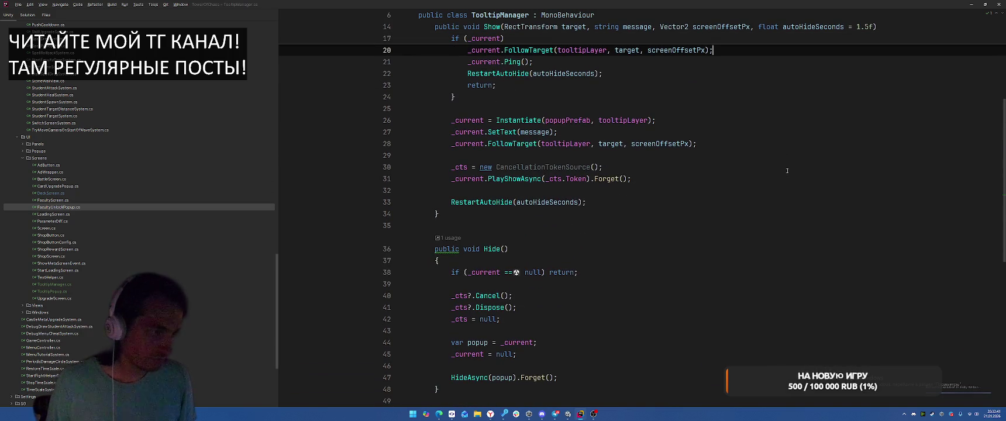
{"action": "scroll", "coordinate": [787, 171], "scroll_direction": "down", "scroll_amount": 7}
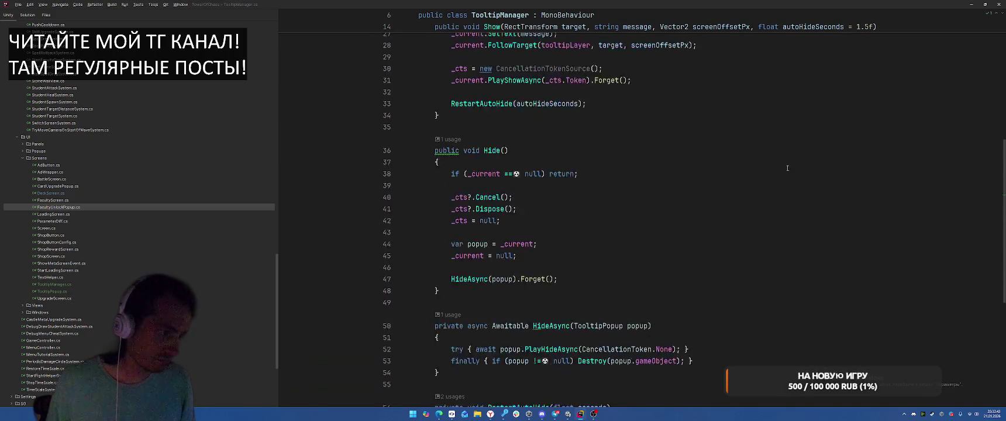
{"action": "scroll", "coordinate": [803, 170], "scroll_direction": "down", "scroll_amount": 3}
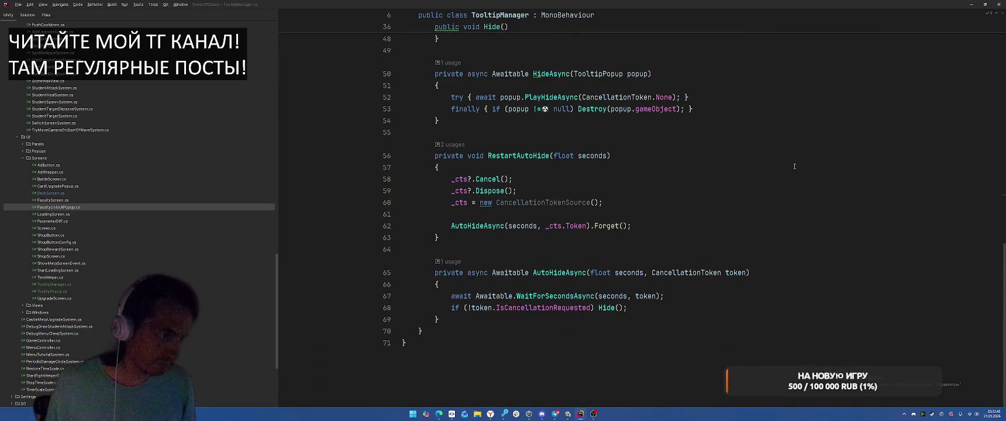
{"action": "scroll", "coordinate": [795, 167], "scroll_direction": "up", "scroll_amount": 15}
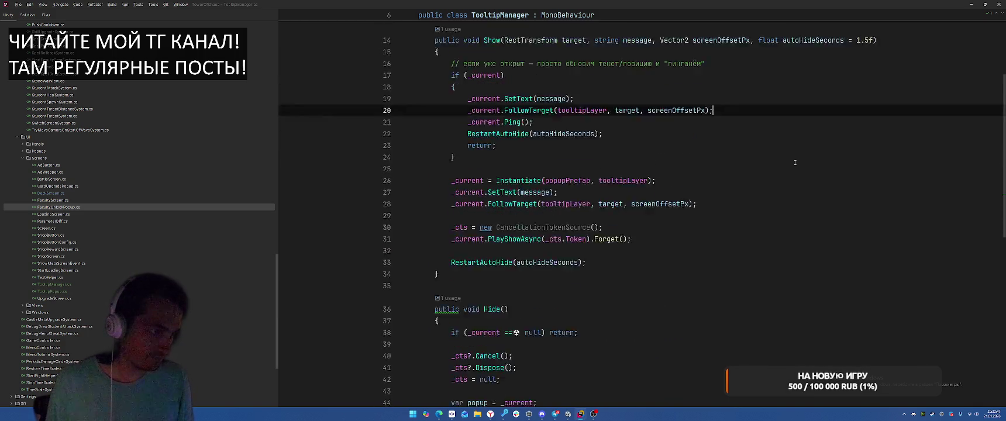
{"action": "left_click", "coordinate": [516, 212], "text": "ctrl"}
{"action": "scroll", "coordinate": [731, 187], "scroll_direction": "down", "scroll_amount": 5}
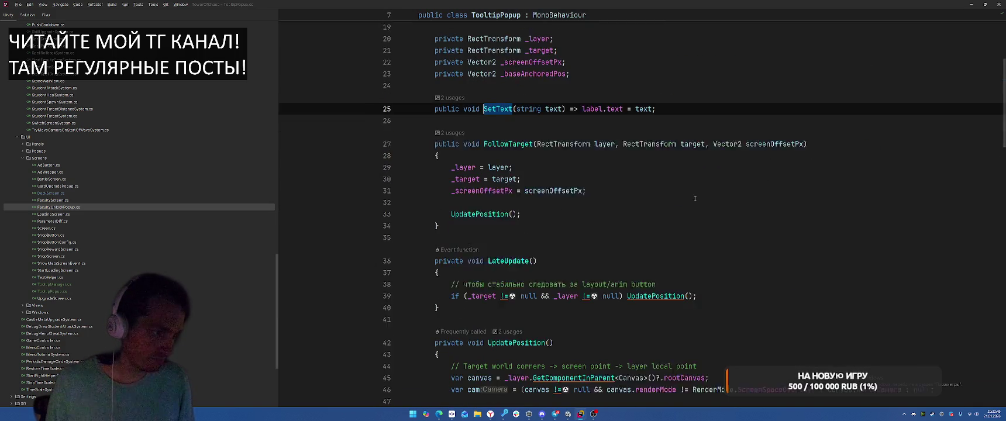
{"action": "left_click_drag", "start_coordinate": [502, 143], "coordinate": [538, 144]}
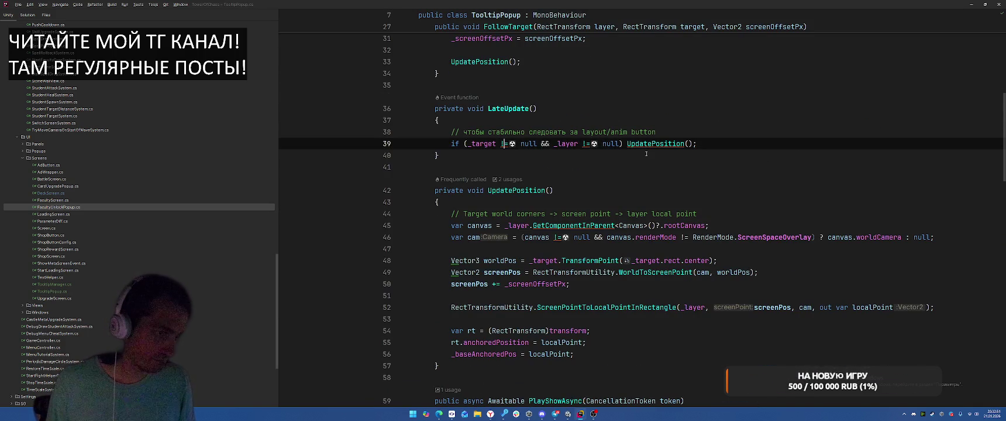
{"action": "key", "text": "Delete"}
{"action": "key", "text": "alt+Return"}
{"action": "key", "text": "Return"}
{"action": "left_click", "coordinate": [743, 151]}
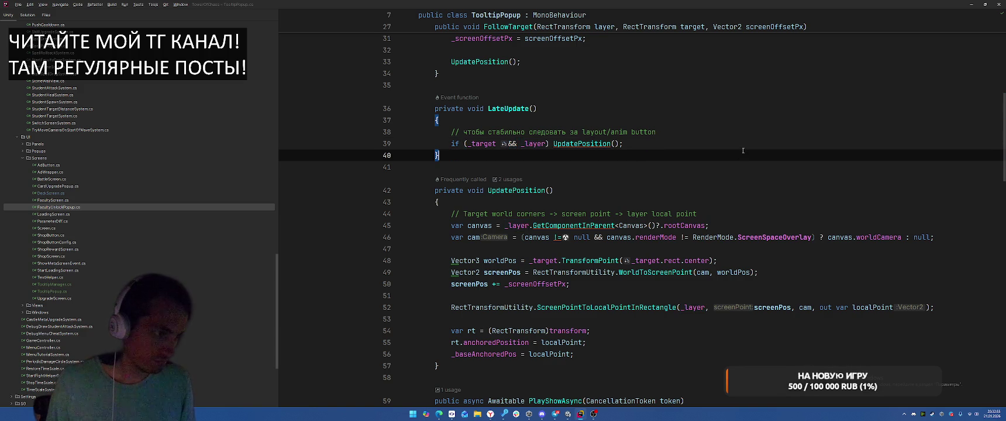
{"action": "scroll", "coordinate": [743, 151], "scroll_direction": "down", "scroll_amount": 2}
{"action": "left_click", "coordinate": [557, 167]}
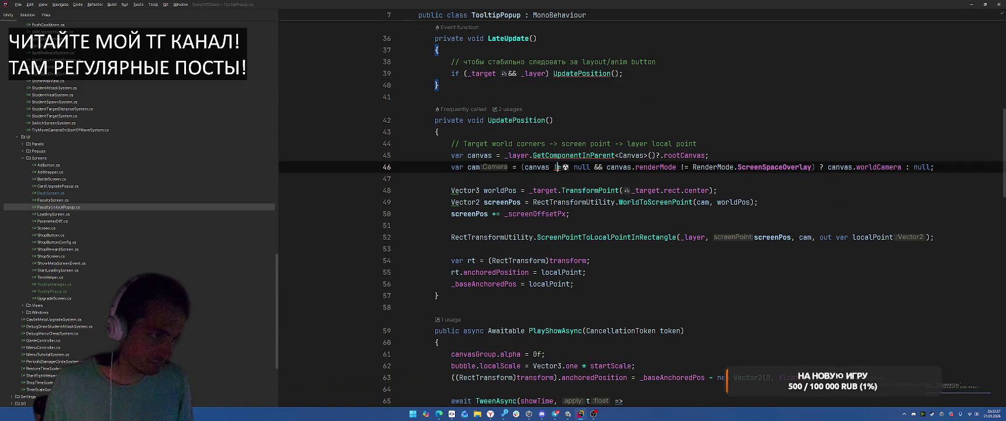
{"action": "key", "text": "alt+Return"}
{"action": "key", "text": "Return"}
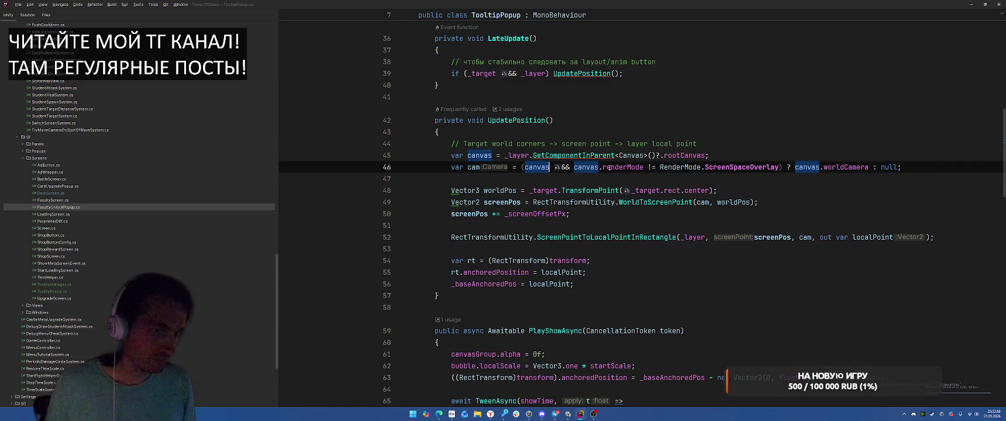
{"action": "left_click", "coordinate": [807, 113]}
{"action": "left_click", "coordinate": [468, 191]}
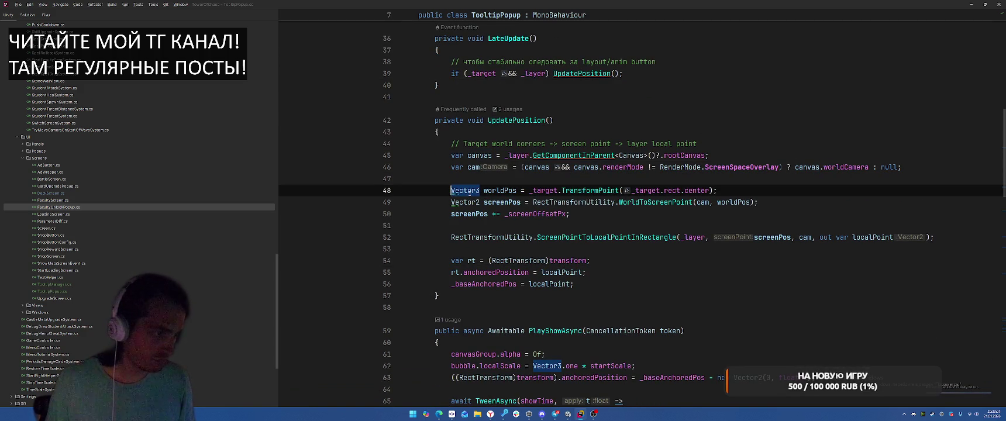
{"action": "key", "text": "alt+Return"}
{"action": "key", "text": "Down"}
{"action": "key", "text": "Return"}
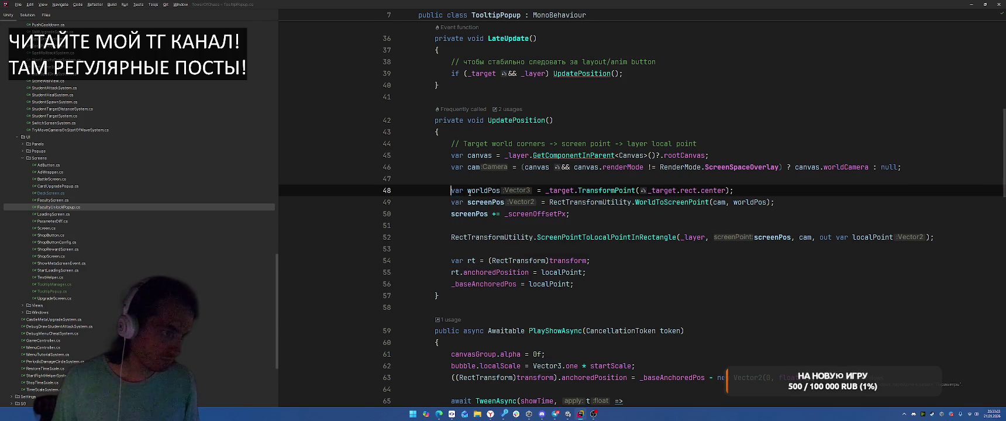
{"action": "scroll", "coordinate": [750, 323], "scroll_direction": "down", "scroll_amount": 8}
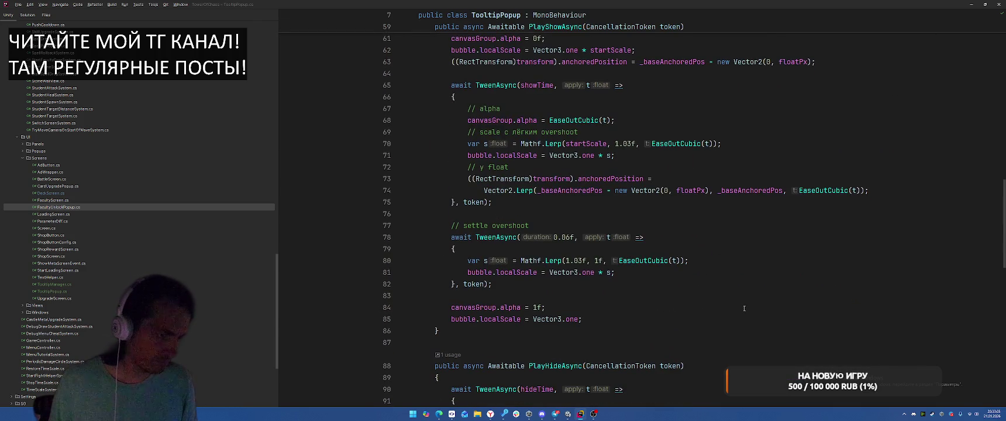
{"action": "scroll", "coordinate": [744, 309], "scroll_direction": "down", "scroll_amount": 8}
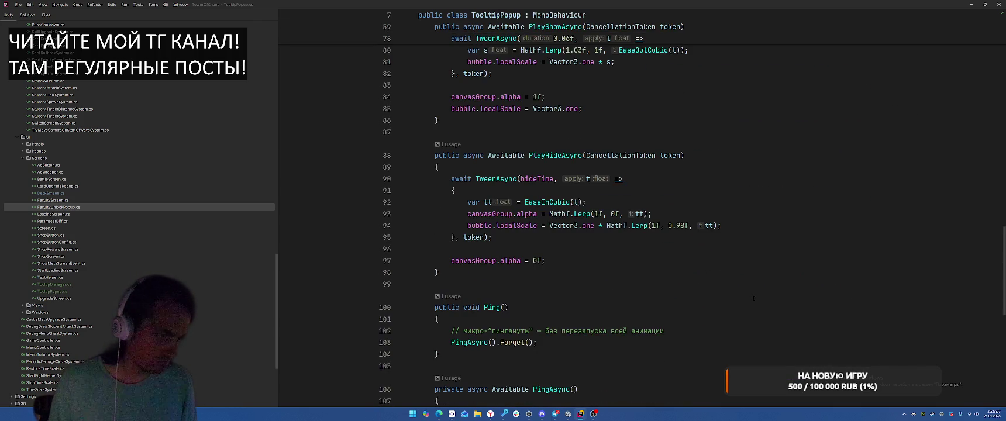
{"action": "scroll", "coordinate": [754, 298], "scroll_direction": "down", "scroll_amount": 8}
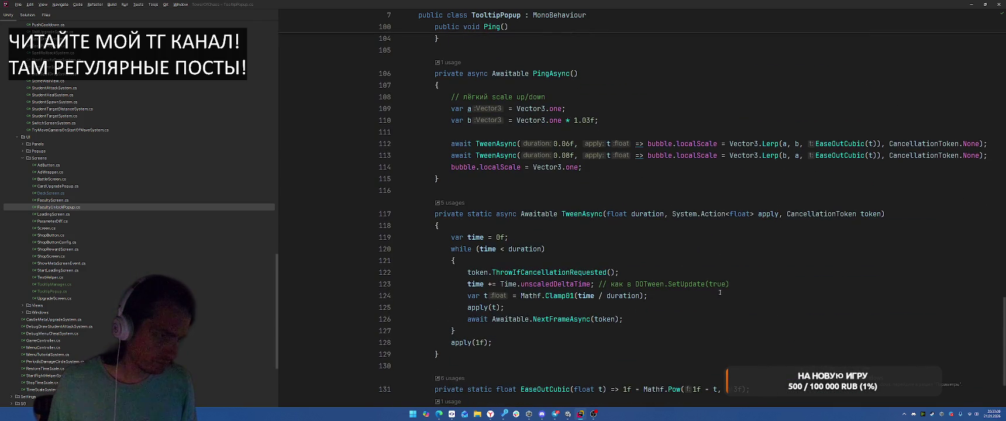
{"action": "scroll", "coordinate": [758, 286], "scroll_direction": "up", "scroll_amount": 20}
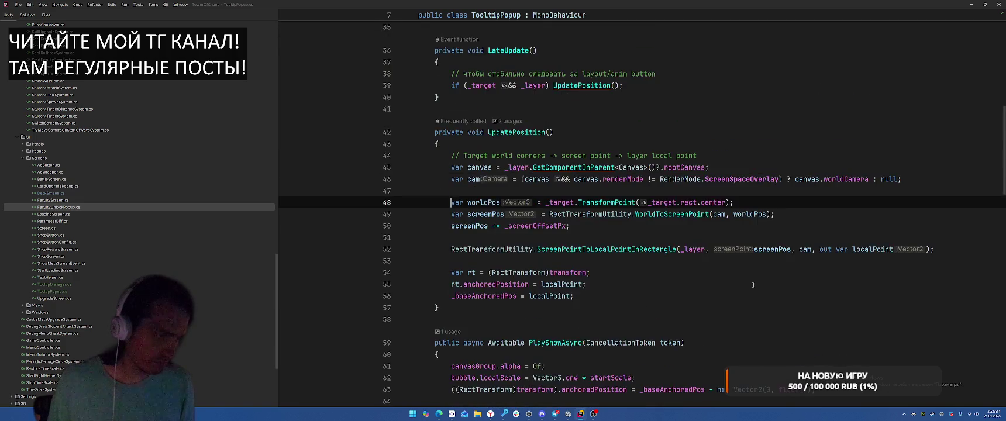
{"action": "scroll", "coordinate": [753, 285], "scroll_direction": "up", "scroll_amount": 4}
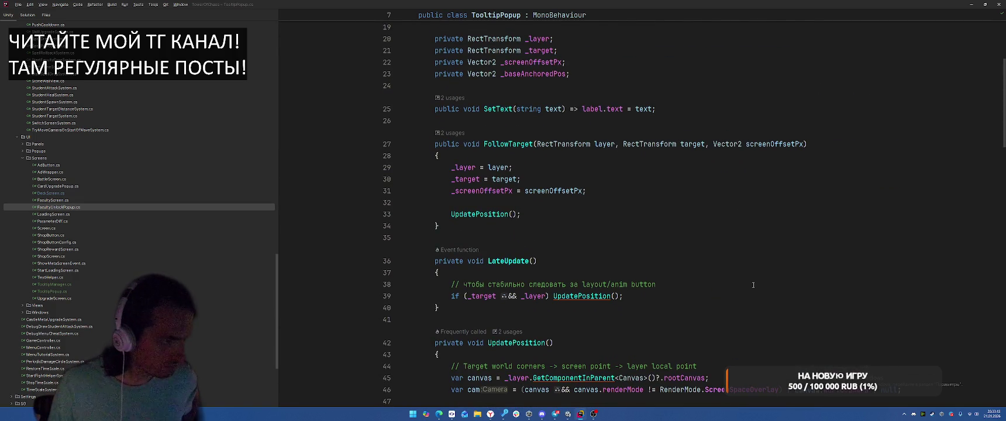
{"action": "scroll", "coordinate": [754, 285], "scroll_direction": "up", "scroll_amount": 1}
{"action": "scroll", "coordinate": [753, 285], "scroll_direction": "up", "scroll_amount": 5}
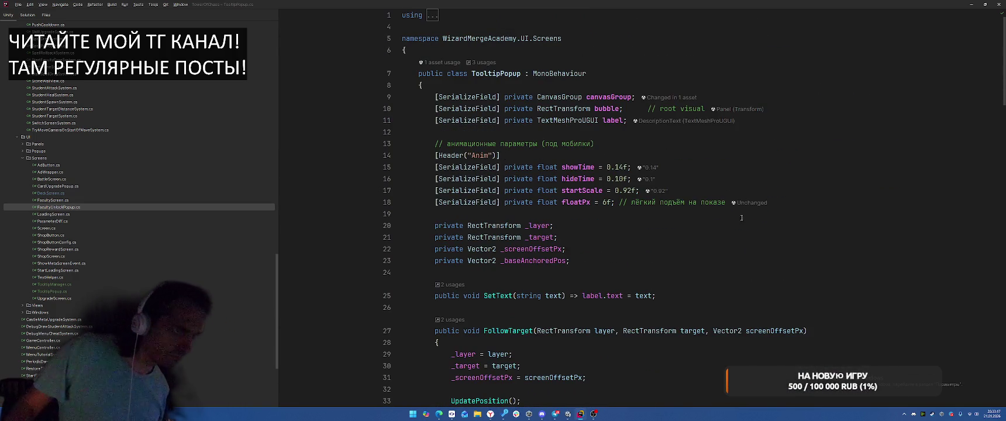
{"action": "right_click", "coordinate": [617, 97]}
{"action": "left_click", "coordinate": [649, 147]}
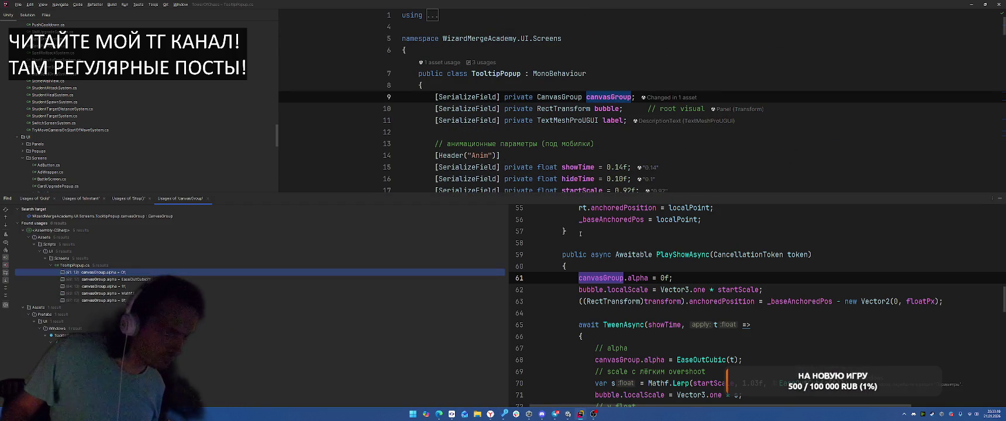
{"action": "double_click", "coordinate": [129, 271]}
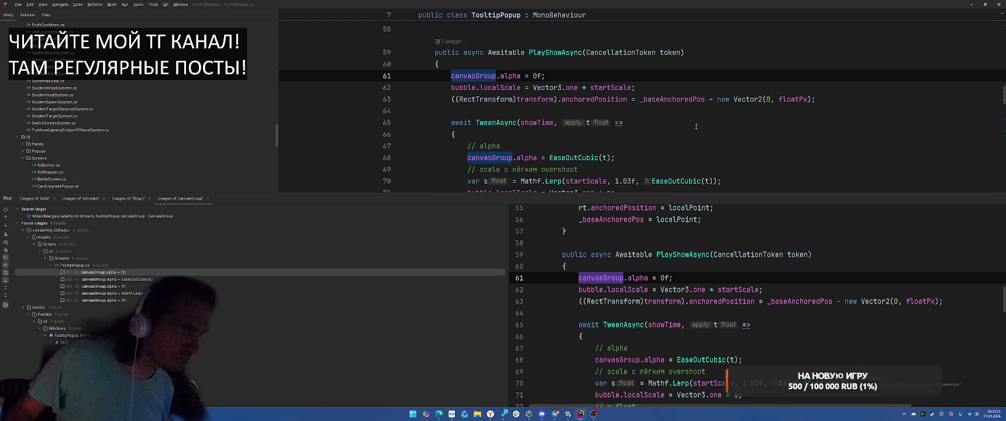
{"action": "scroll", "coordinate": [702, 123], "scroll_direction": "down", "scroll_amount": 1}
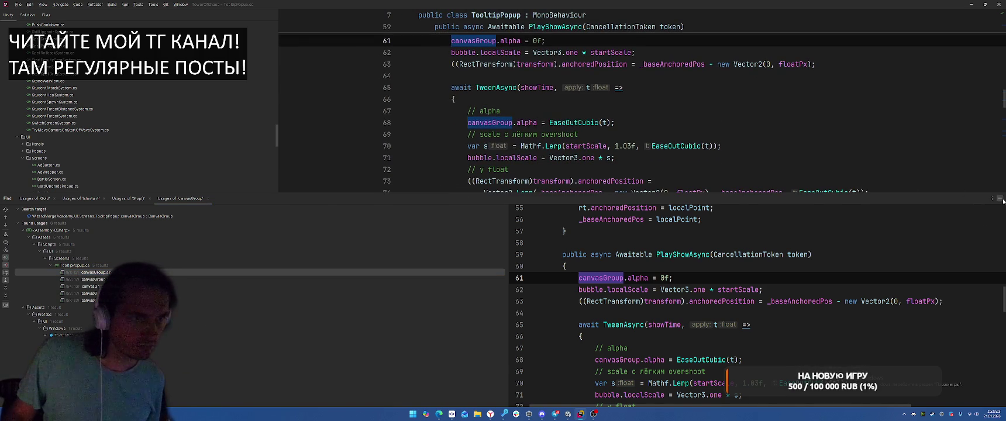
{"action": "left_click", "coordinate": [1001, 200]}
{"action": "scroll", "coordinate": [755, 173], "scroll_direction": "down", "scroll_amount": 2}
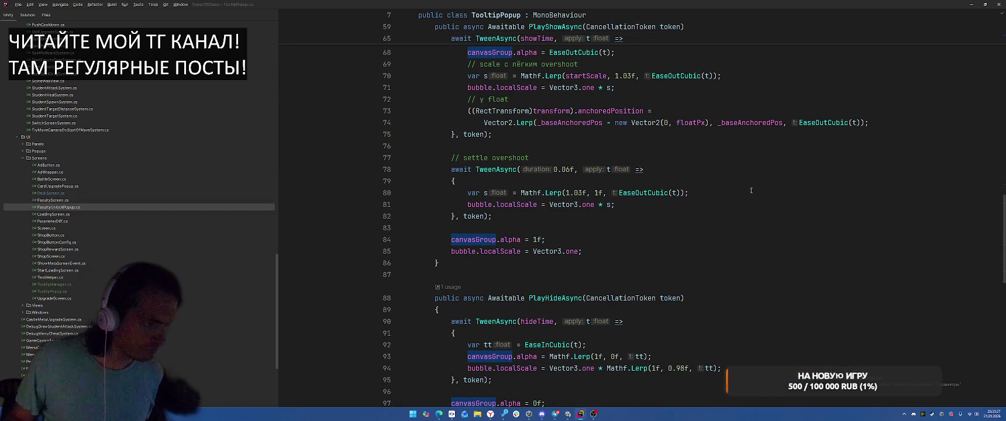
{"action": "scroll", "coordinate": [751, 190], "scroll_direction": "up", "scroll_amount": 3}
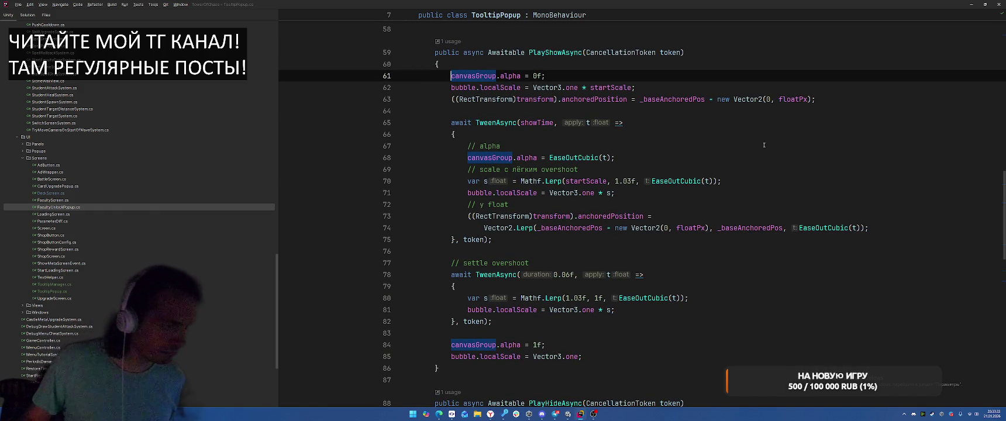
{"action": "key", "text": "Down"}
{"action": "key", "text": "Down"}
{"action": "key", "text": "Down"}
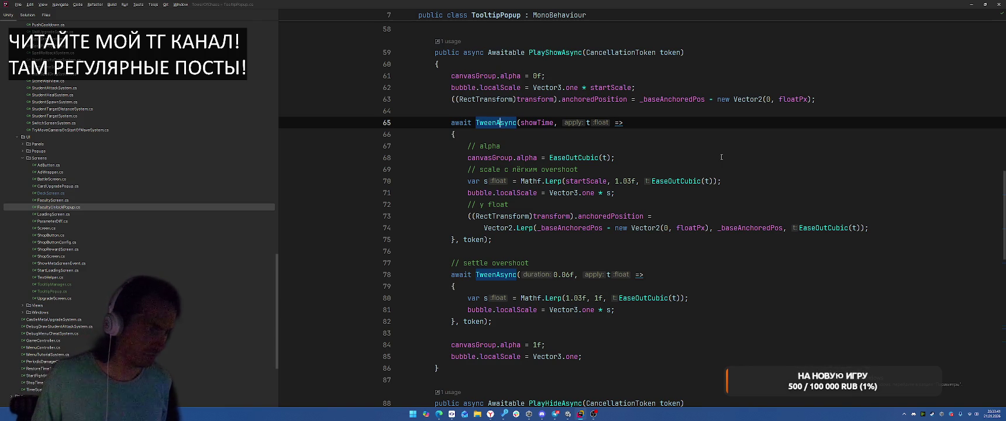
{"action": "scroll", "coordinate": [721, 157], "scroll_direction": "down", "scroll_amount": 15}
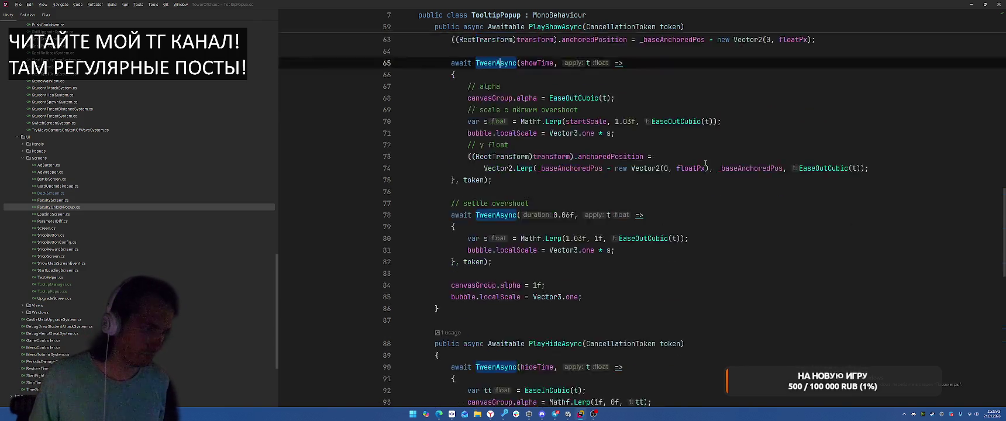
{"action": "scroll", "coordinate": [727, 145], "scroll_direction": "down", "scroll_amount": 2}
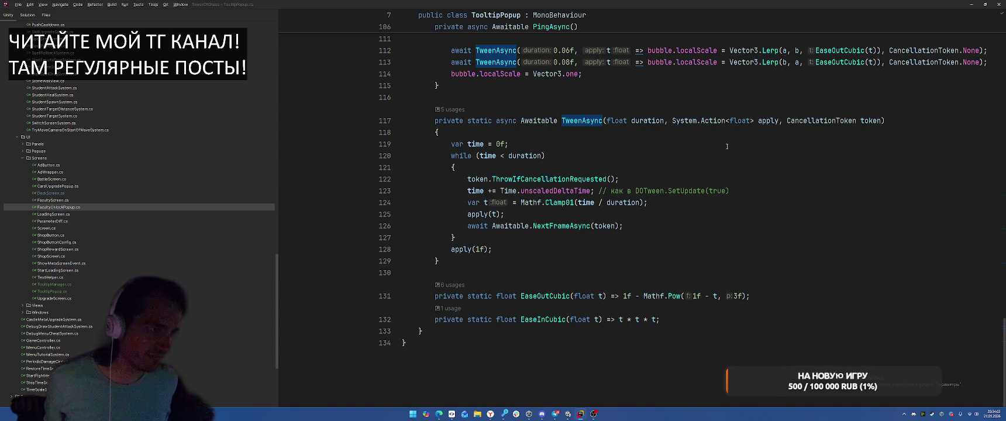
- Navigate from the FollowTarget method back to the calling code in TooltipManager.cs
{"action": "scroll", "coordinate": [718, 148], "scroll_direction": "up", "scroll_amount": 5}
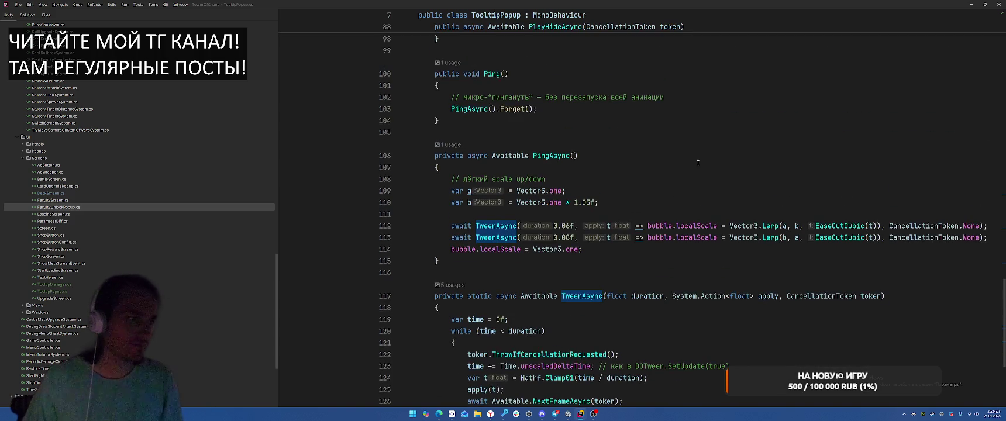
{"action": "scroll", "coordinate": [690, 166], "scroll_direction": "up", "scroll_amount": 4}
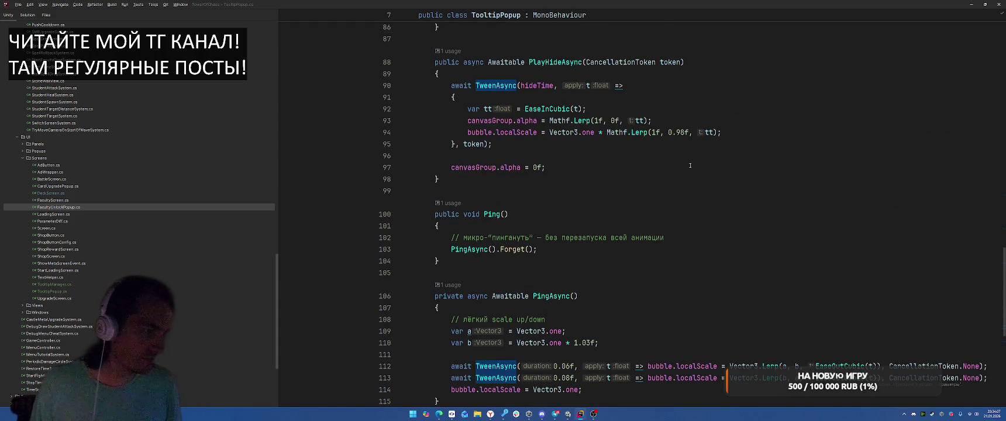
{"action": "scroll", "coordinate": [690, 166], "scroll_direction": "up", "scroll_amount": 20}
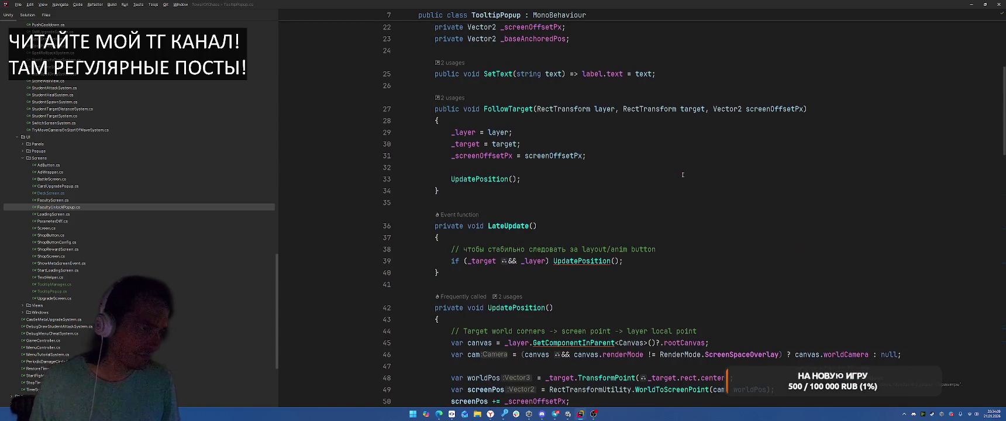
{"action": "scroll", "coordinate": [683, 175], "scroll_direction": "up", "scroll_amount": 5}
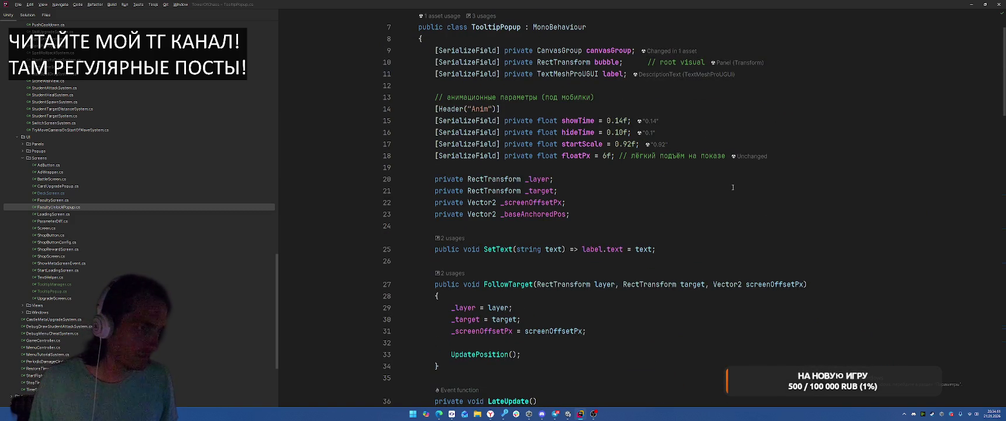
{"action": "scroll", "coordinate": [733, 187], "scroll_direction": "down", "scroll_amount": 8}
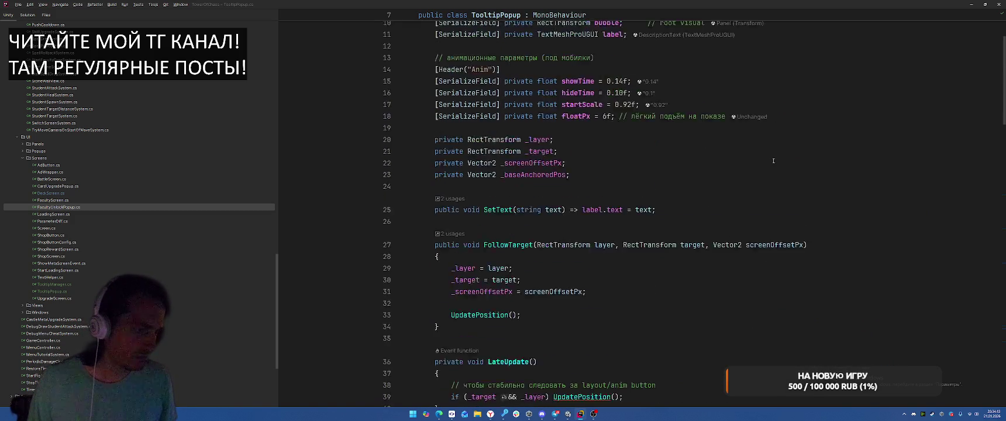
{"action": "scroll", "coordinate": [636, 165], "scroll_direction": "up", "scroll_amount": 2}
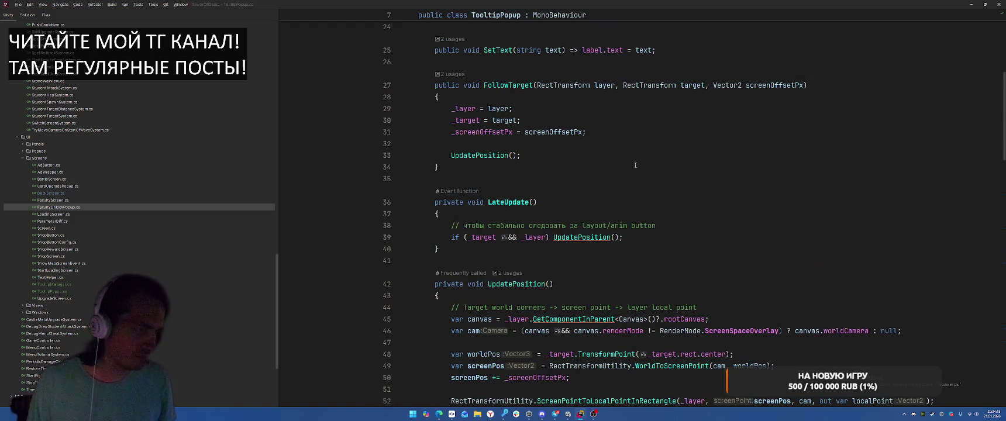
{"action": "left_click", "coordinate": [509, 88]}
{"action": "key", "text": "ctrl+minus"}
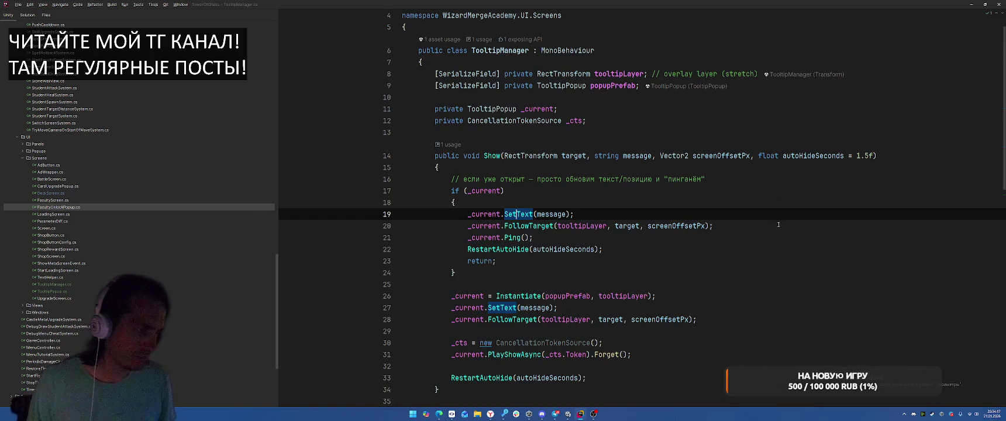
{"action": "scroll", "coordinate": [759, 210], "scroll_direction": "down", "scroll_amount": 2}
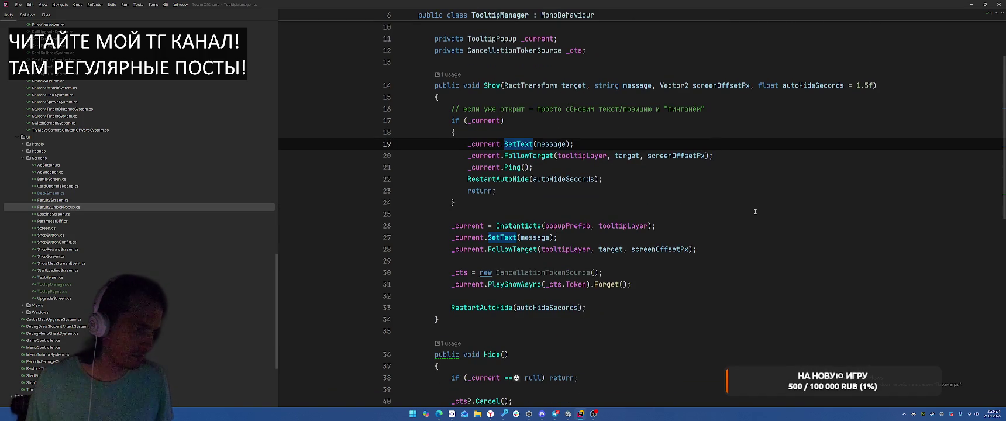
- Convert the CancellationTokenSource creation on line 30 to a target-typed new()
{"action": "left_click", "coordinate": [569, 269]}
{"action": "key", "text": "alt+Return"}
{"action": "key", "text": "Return"}
{"action": "left_click", "coordinate": [693, 284]}
- Replace the '_current == null' check in Hide with '!_current' via quick fix
{"action": "left_click", "coordinate": [755, 214]}
{"action": "left_click", "coordinate": [783, 192]}
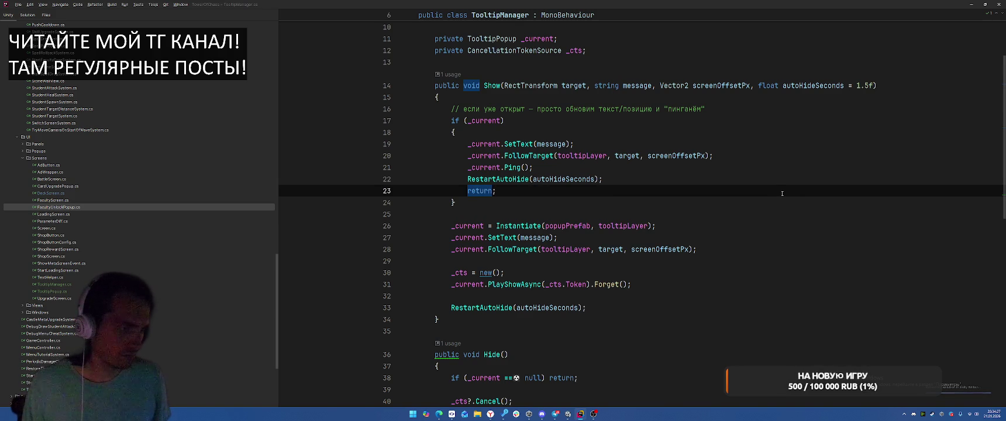
{"action": "scroll", "coordinate": [784, 196], "scroll_direction": "down", "scroll_amount": 4}
{"action": "scroll", "coordinate": [797, 218], "scroll_direction": "up", "scroll_amount": 3}
{"action": "scroll", "coordinate": [798, 220], "scroll_direction": "down", "scroll_amount": 4}
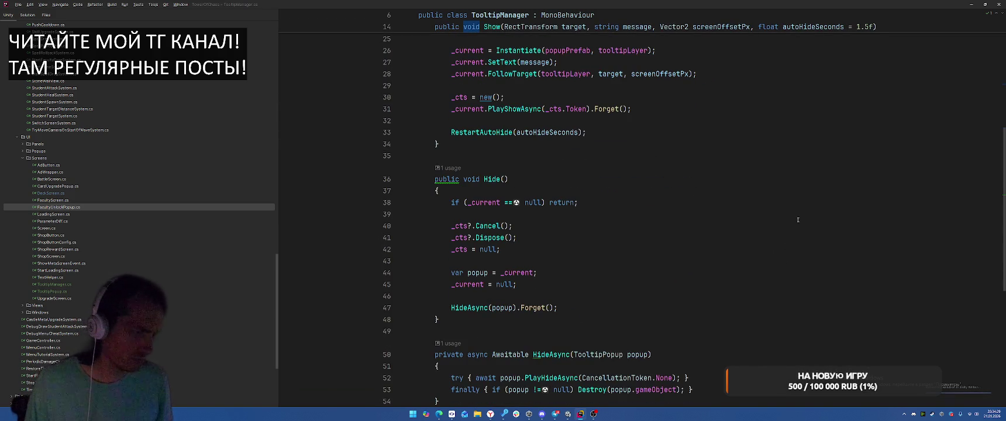
{"action": "left_click", "coordinate": [507, 203]}
{"action": "key", "text": "alt+Return"}
{"action": "key", "text": "Return"}
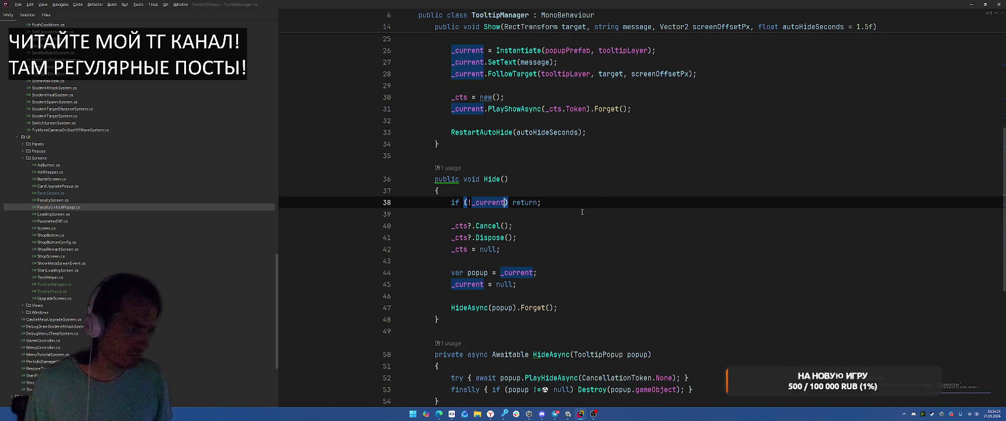
- Review the edited Hide method and switch back to Unity to recompile the scripts
{"action": "left_click", "coordinate": [648, 215]}
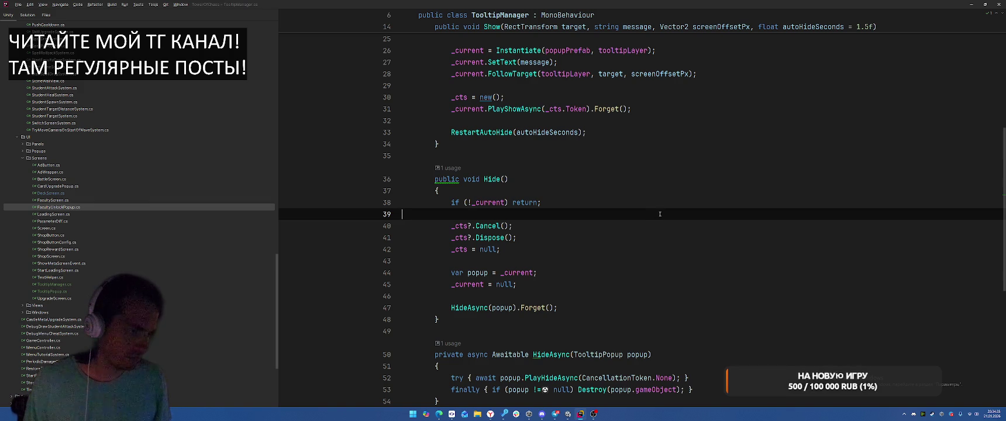
{"action": "scroll", "coordinate": [659, 214], "scroll_direction": "up", "scroll_amount": 8}
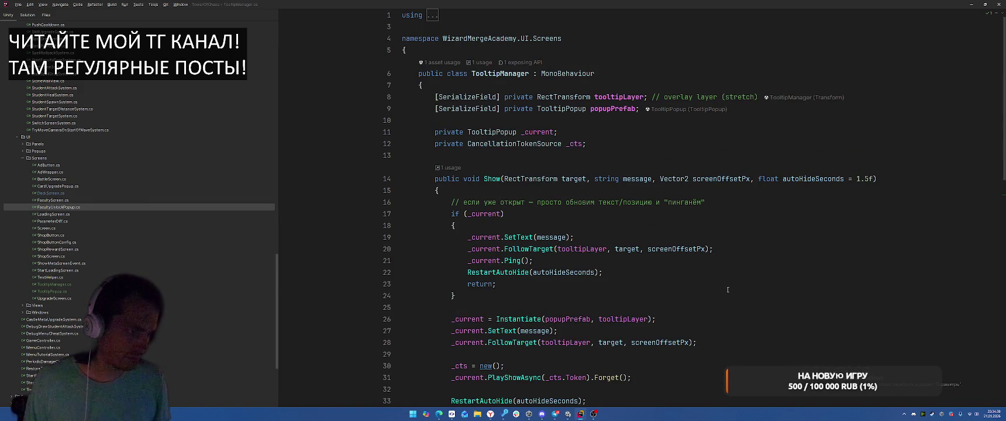
{"action": "scroll", "coordinate": [728, 290], "scroll_direction": "down", "scroll_amount": 2}
{"action": "key", "text": "alt+Tab"}
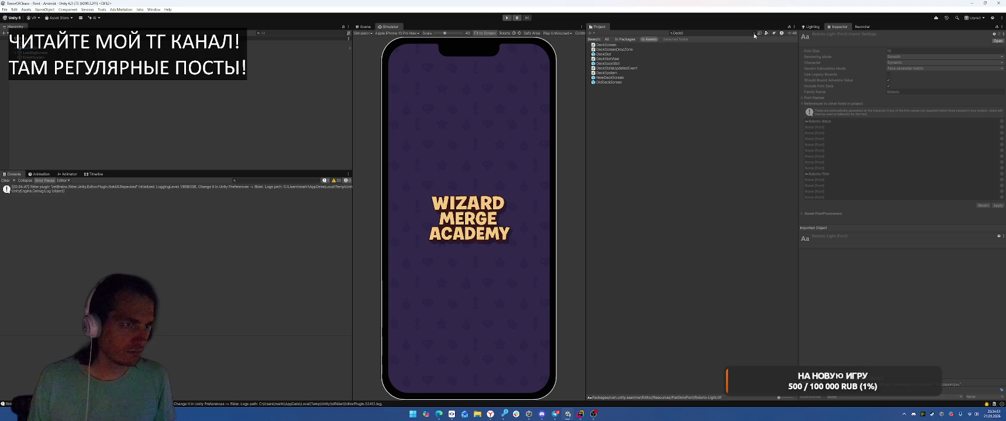
- Clear the DeckS search, select the TooltipPopup prefab (Show Time 0.14, Hide Time 0.1), and enter Play mode
{"action": "left_click", "coordinate": [754, 34]}
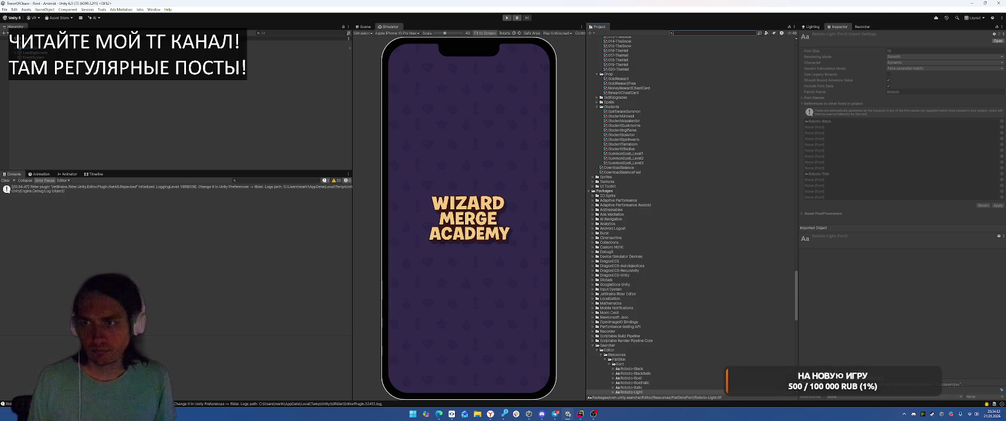
{"action": "scroll", "coordinate": [708, 199], "scroll_direction": "up", "scroll_amount": 15}
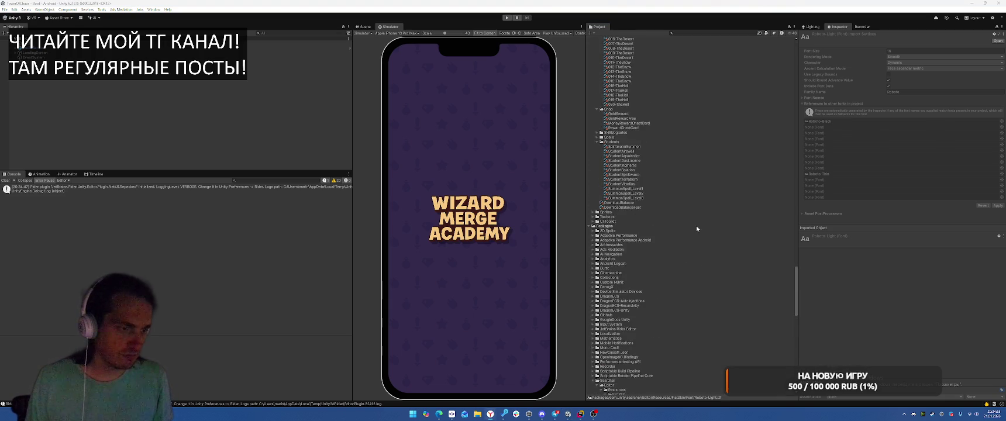
{"action": "scroll", "coordinate": [699, 228], "scroll_direction": "up", "scroll_amount": 20}
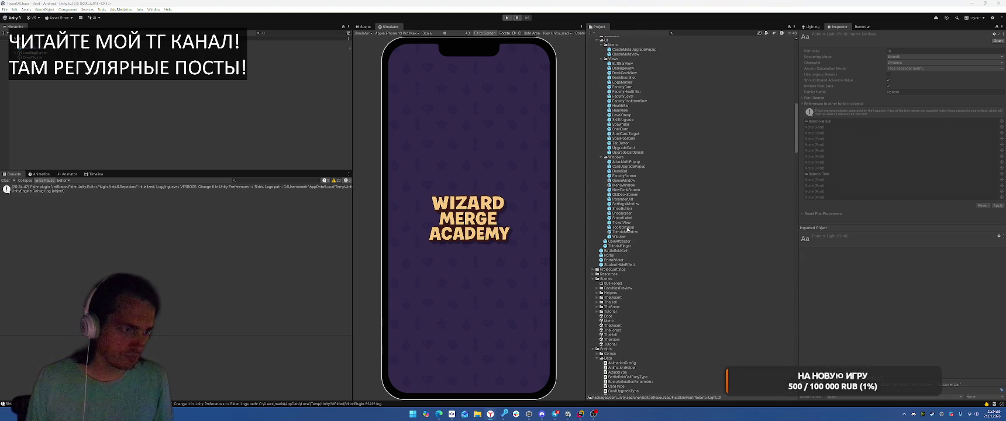
{"action": "left_click", "coordinate": [632, 228]}
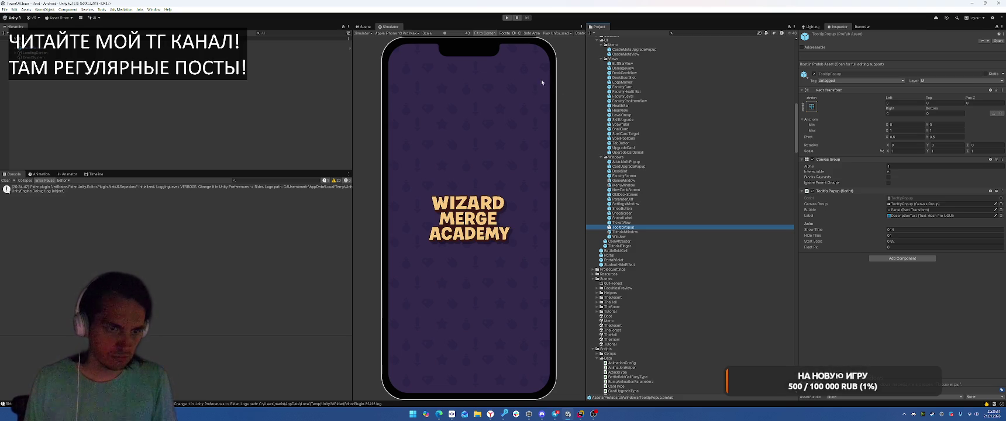
{"action": "left_click", "coordinate": [507, 18]}
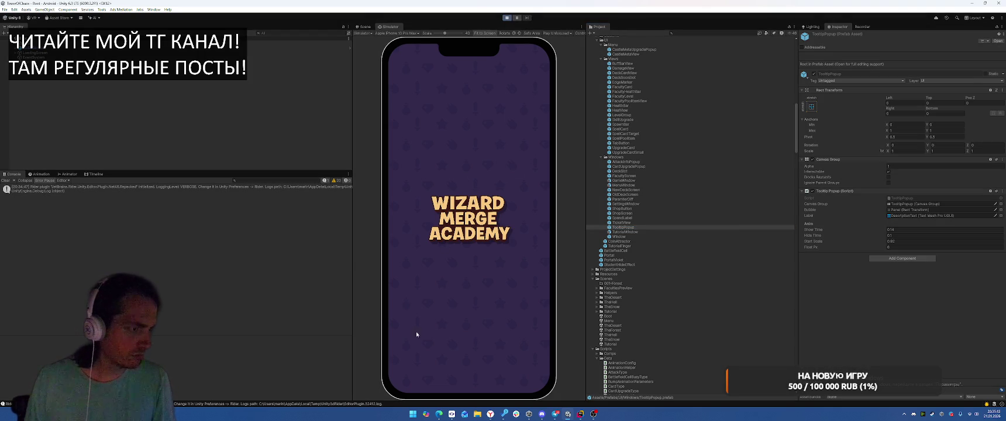
- On the Deck screen, tap two locked faculty slots to show the tooltip, then stop Play mode
{"action": "left_click_drag", "start_coordinate": [415, 327], "coordinate": [448, 310]}
{"action": "left_click", "coordinate": [480, 261]}
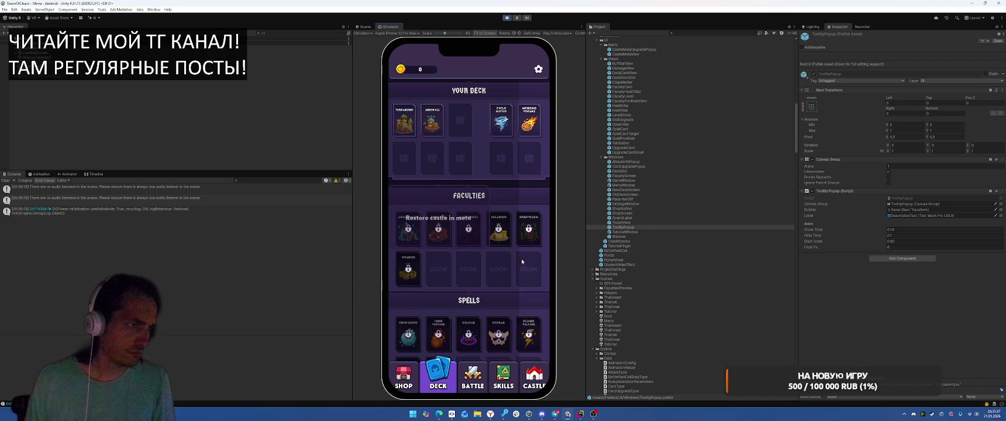
{"action": "left_click", "coordinate": [513, 270]}
{"action": "left_click", "coordinate": [507, 18]}
- Reselect the TooltipPopup prefab and replay, tapping a locked faculty card to retest the tooltip
{"action": "scroll", "coordinate": [634, 238], "scroll_direction": "up", "scroll_amount": 5}
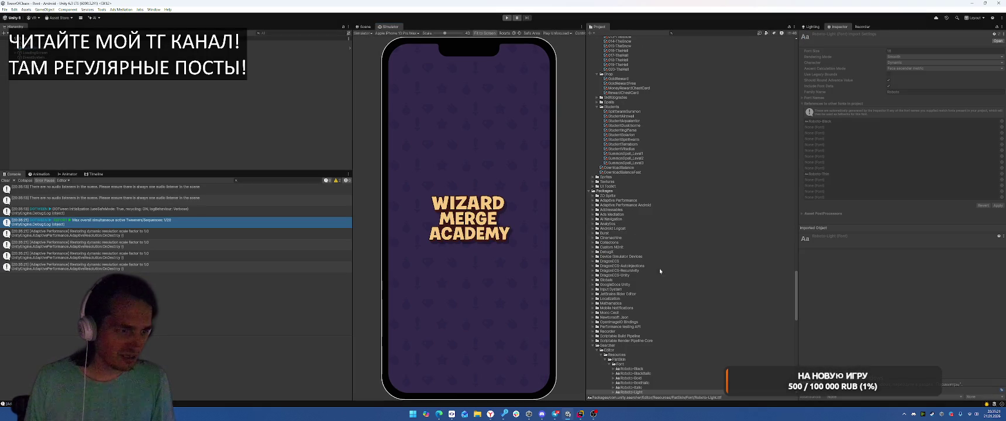
{"action": "scroll", "coordinate": [684, 283], "scroll_direction": "down", "scroll_amount": 15}
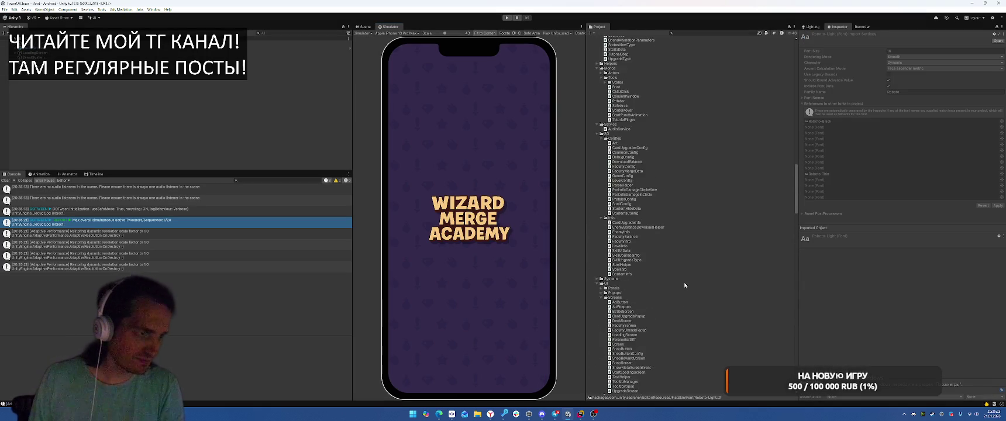
{"action": "scroll", "coordinate": [673, 266], "scroll_direction": "up", "scroll_amount": 5}
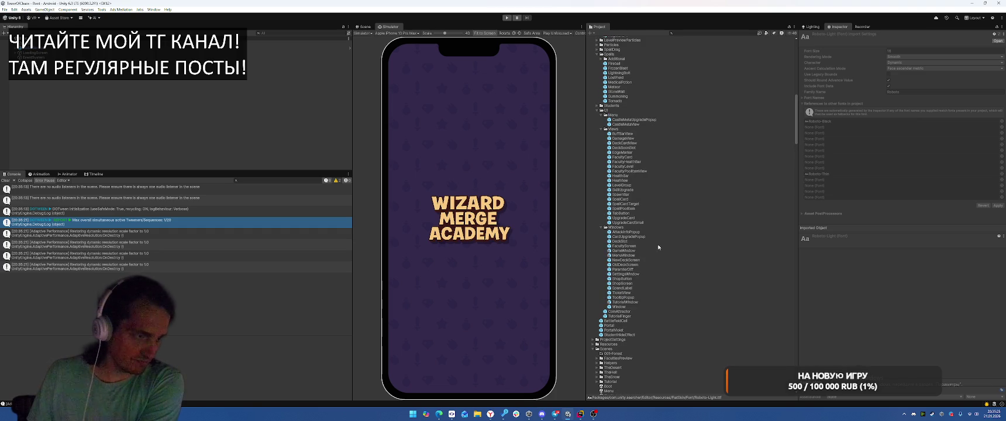
{"action": "left_click", "coordinate": [623, 298]}
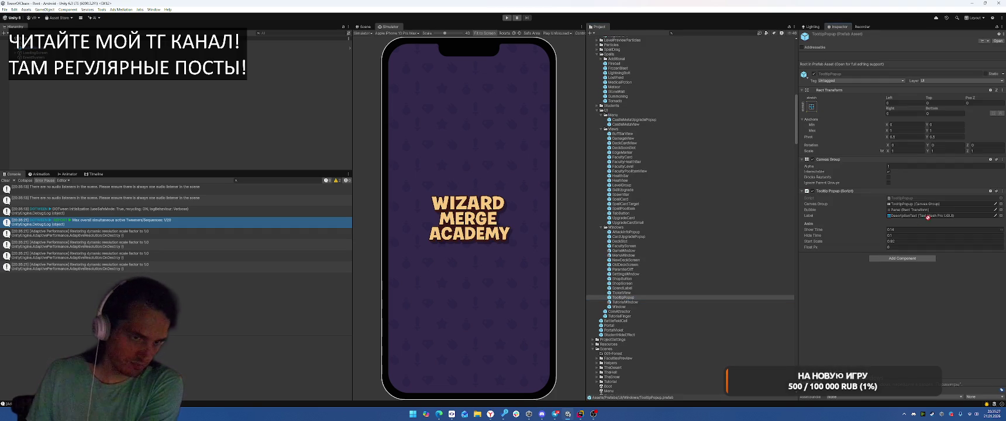
{"action": "left_click", "coordinate": [507, 17]}
{"action": "left_click", "coordinate": [435, 374]}
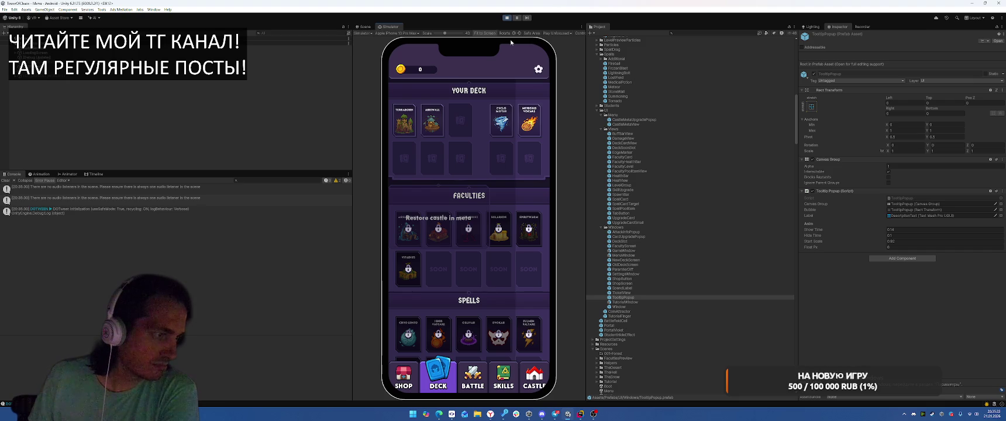
{"action": "left_click", "coordinate": [514, 218]}
{"action": "key", "text": "ctrl+p"}
- Open the TooltipPopup prefab for editing with Bg, Border and DescriptionText
{"action": "scroll", "coordinate": [695, 258], "scroll_direction": "up", "scroll_amount": 15}
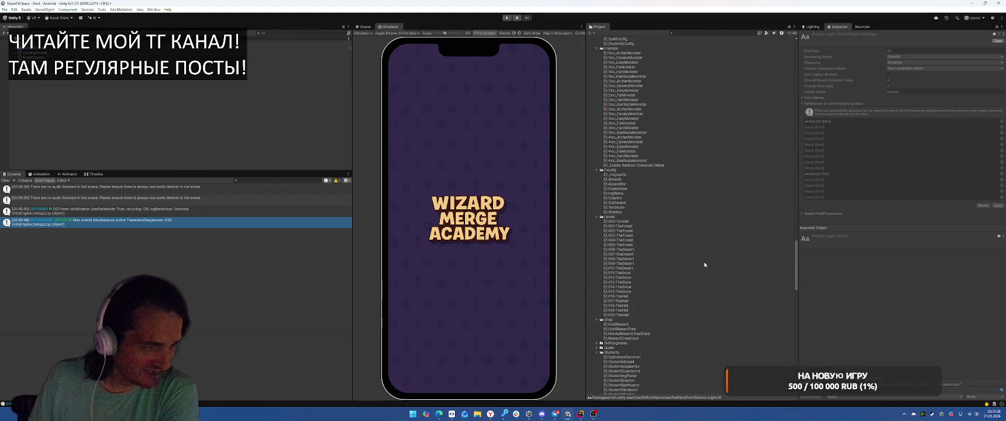
{"action": "scroll", "coordinate": [688, 284], "scroll_direction": "up", "scroll_amount": 15}
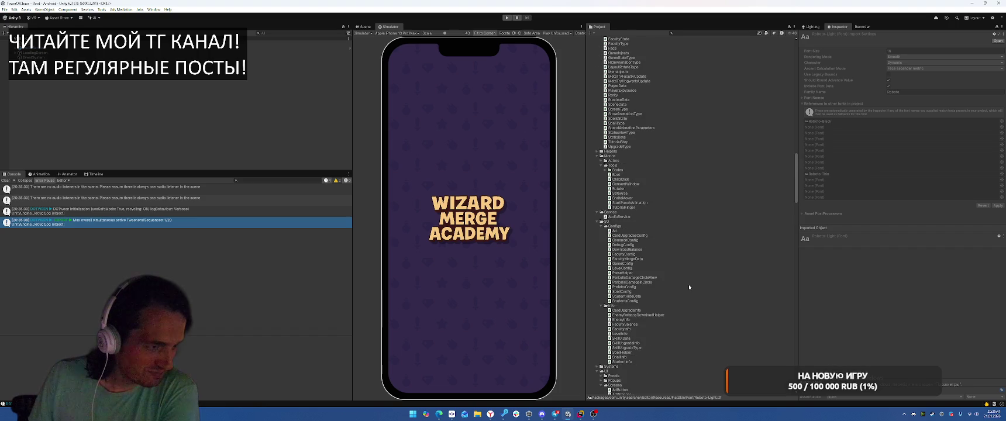
{"action": "scroll", "coordinate": [688, 285], "scroll_direction": "up", "scroll_amount": 3}
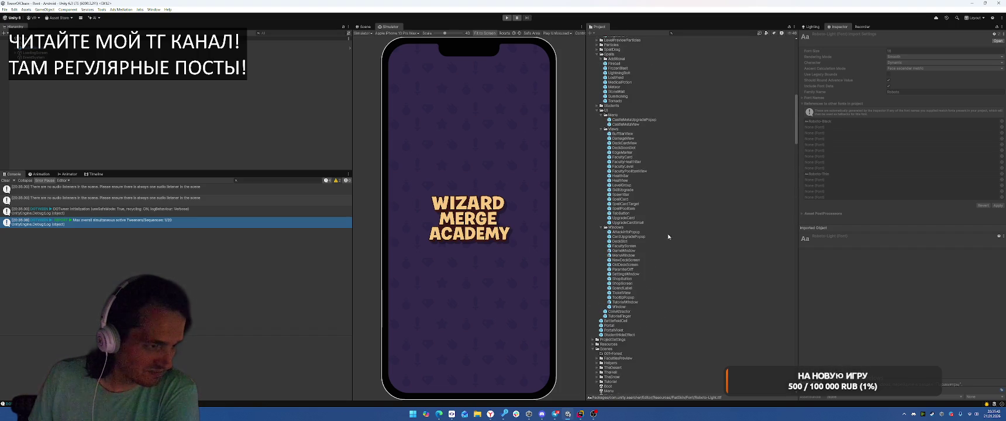
{"action": "double_click", "coordinate": [630, 284]}
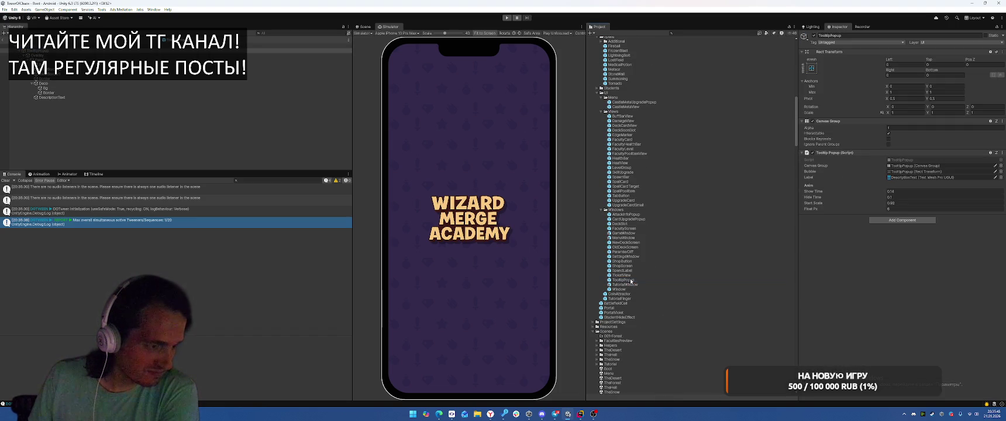
- Remove the Image and Canvas Renderer components from the Overlay object
{"action": "left_click", "coordinate": [100, 59]}
{"action": "left_click", "coordinate": [99, 55]}
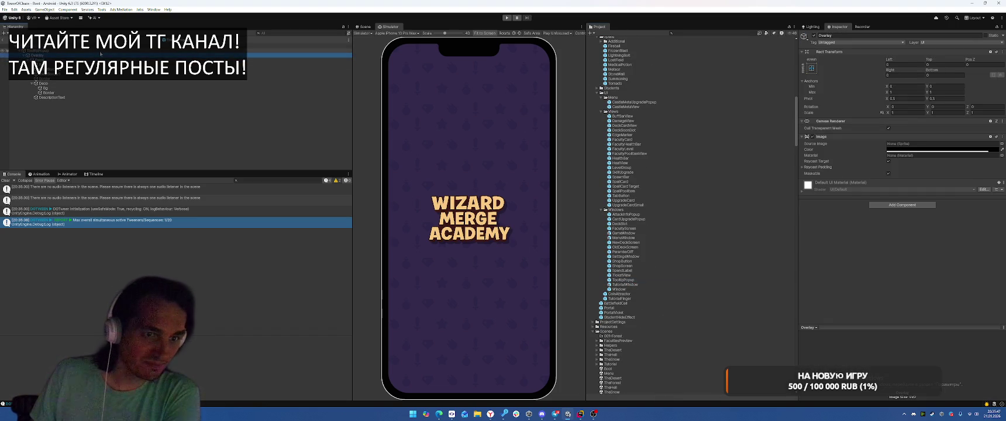
{"action": "right_click", "coordinate": [848, 136]}
{"action": "left_click", "coordinate": [876, 149]}
{"action": "right_click", "coordinate": [848, 121]}
{"action": "left_click", "coordinate": [875, 134]}
- Set the Panel's width and height to 0
{"action": "left_click", "coordinate": [100, 59]}
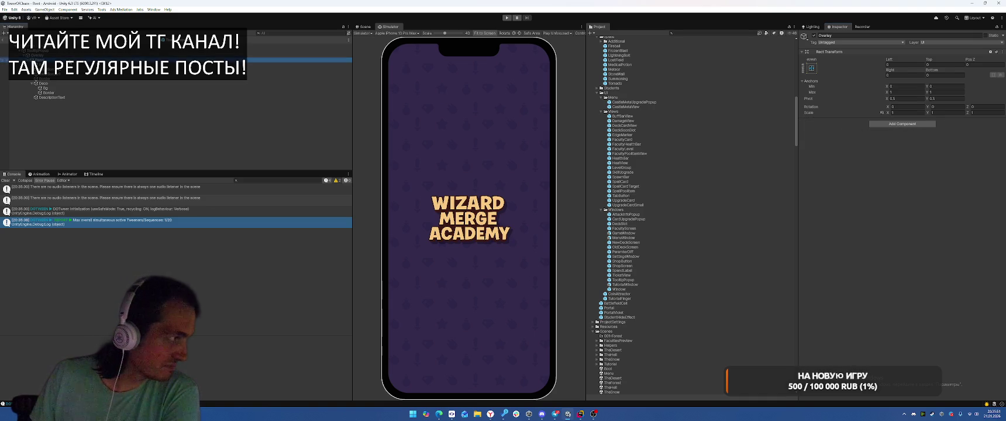
{"action": "left_click", "coordinate": [905, 74]}
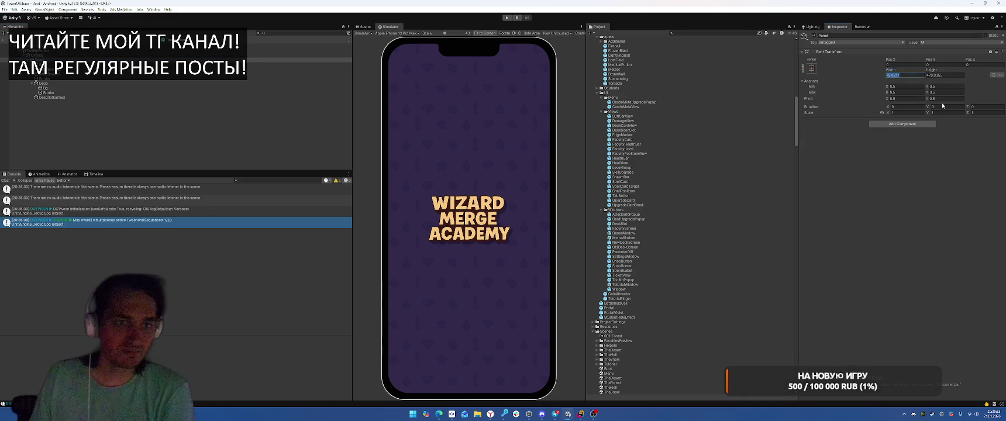
{"action": "type", "text": "0"}
{"action": "key", "text": "Tab"}
{"action": "type", "text": "0"}
- Replace the TooltipPopup root's stretched anchors with fixed anchor and pivot values
{"action": "left_click", "coordinate": [89, 52]}
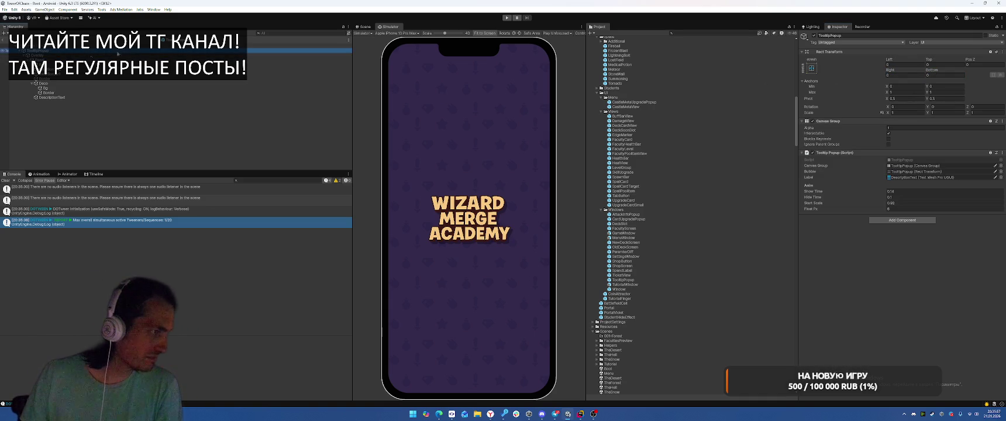
{"action": "left_click", "coordinate": [366, 27]}
{"action": "left_click", "coordinate": [906, 86]}
{"action": "type", "text": "0.5"}
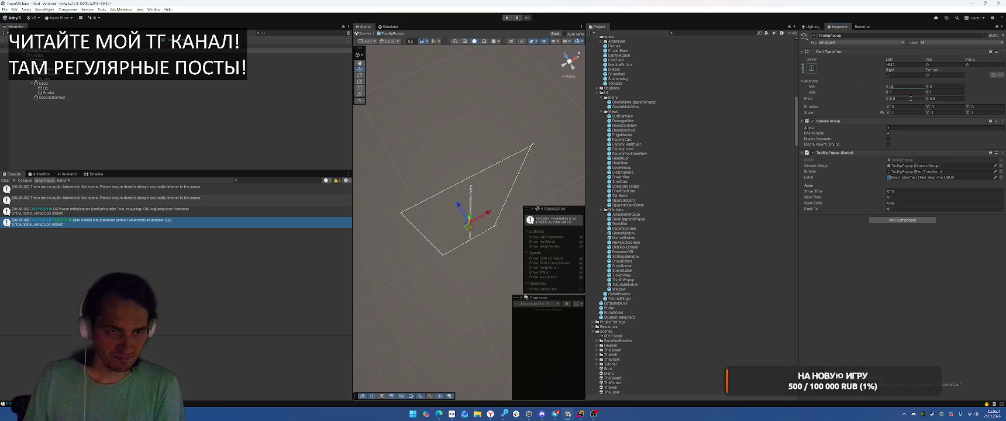
{"action": "left_click", "coordinate": [905, 92]}
{"action": "type", "text": "0"}
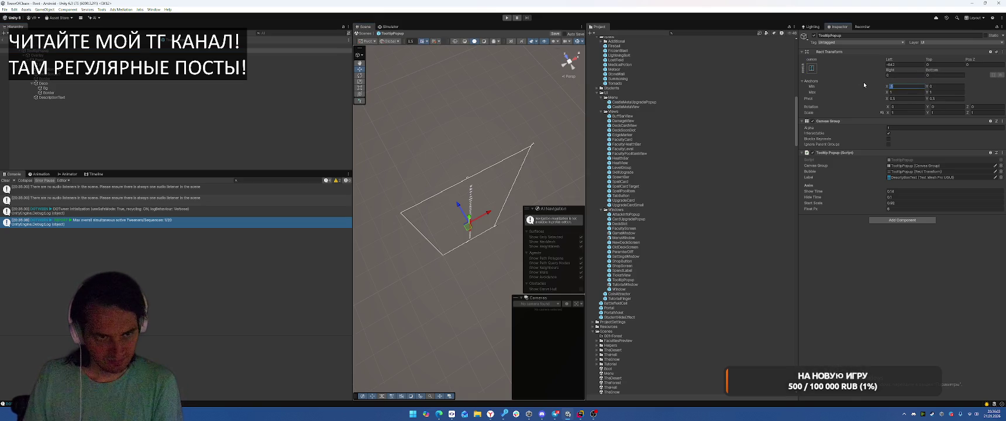
{"action": "left_click", "coordinate": [944, 90]}
{"action": "type", "text": "0"}
{"action": "key", "text": "Tab"}
{"action": "key", "text": "Tab"}
{"action": "type", "text": "0"}
- Zero the root's X position and size it 500 by 500
{"action": "left_click", "coordinate": [906, 65]}
{"action": "type", "text": "0"}
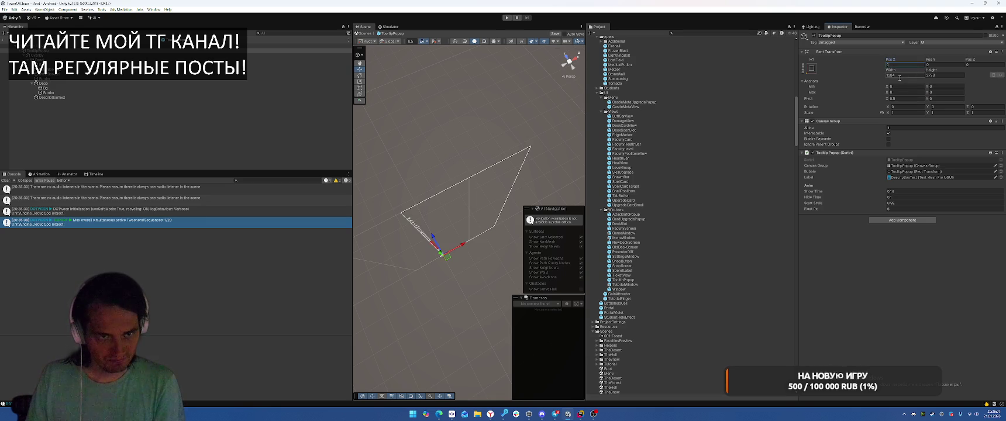
{"action": "left_click", "coordinate": [902, 75]}
{"action": "type", "text": "00"}
{"action": "left_click", "coordinate": [947, 75]}
{"action": "type", "text": "5"}
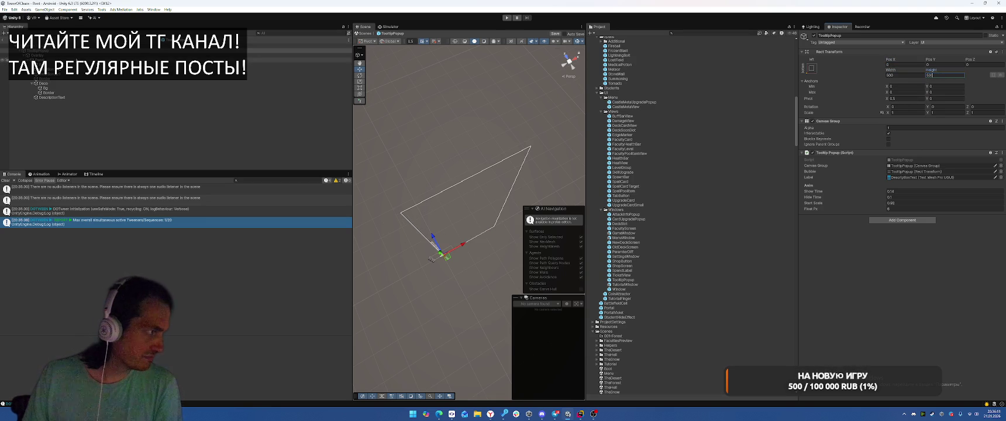
- Stretch the Panel to fill the popup and frame the tooltip card in the Scene view
{"action": "left_click", "coordinate": [293, 59]}
{"action": "left_click", "coordinate": [811, 68]}
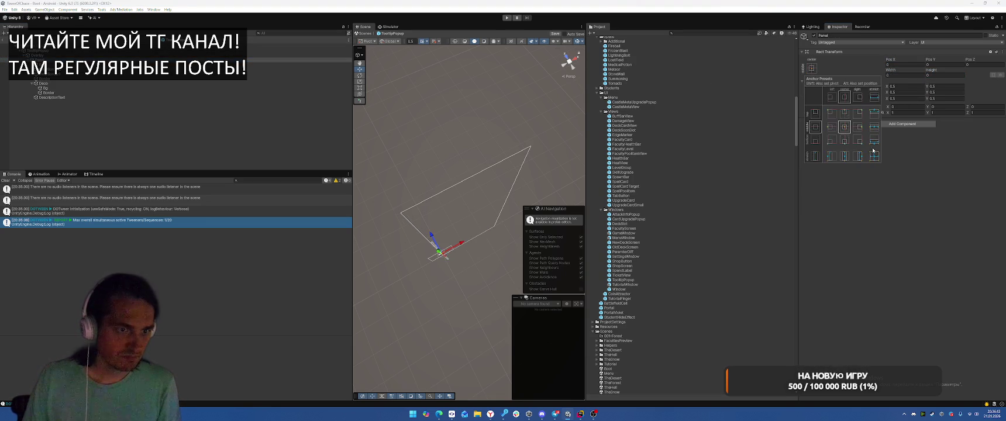
{"action": "left_click", "coordinate": [875, 156], "text": "alt"}
{"action": "left_click", "coordinate": [117, 55]}
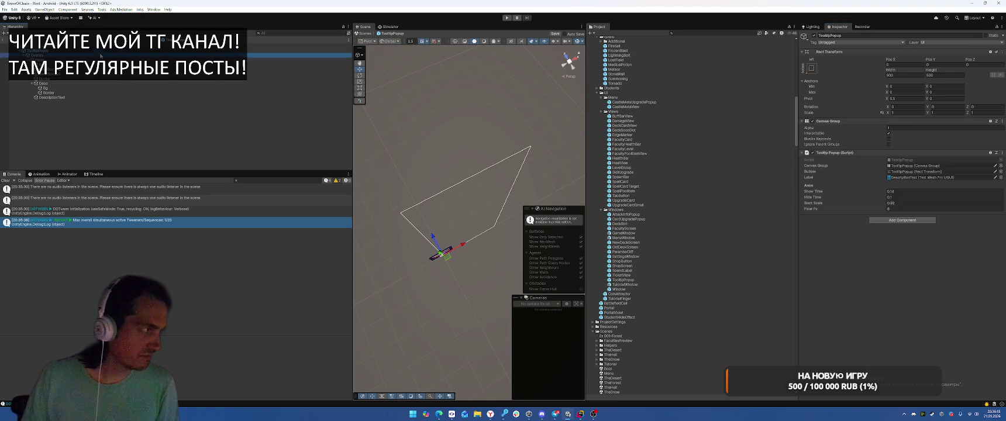
{"action": "double_click", "coordinate": [58, 46]}
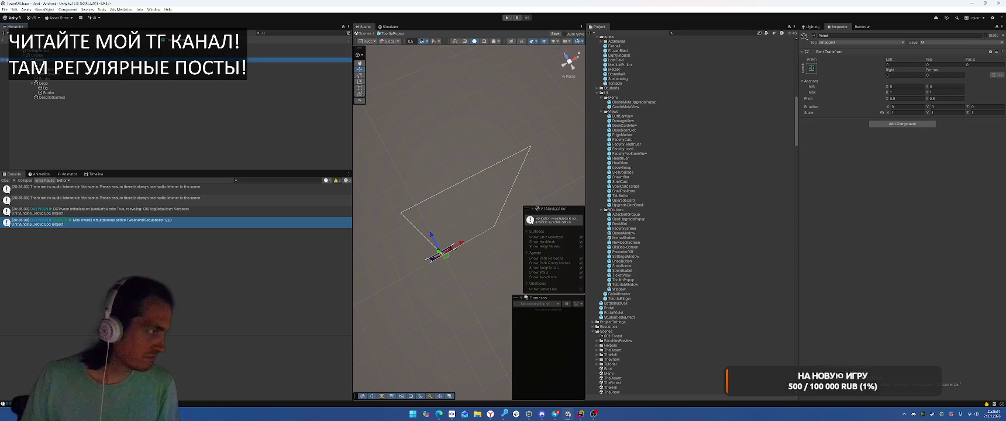
{"action": "key", "text": "t"}
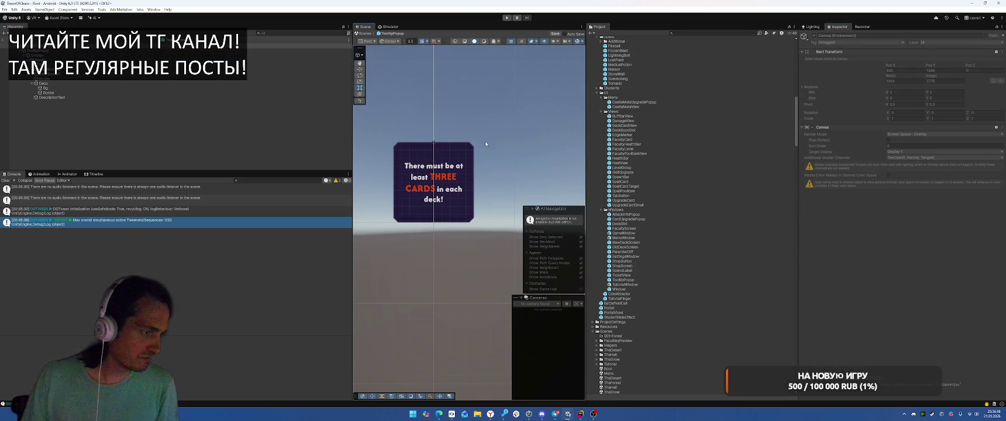
- Select the TooltipPopup root, change its height to 400, and enter Play mode
{"action": "key", "text": "Down"}
{"action": "key", "text": "Down"}
{"action": "key", "text": "Down"}
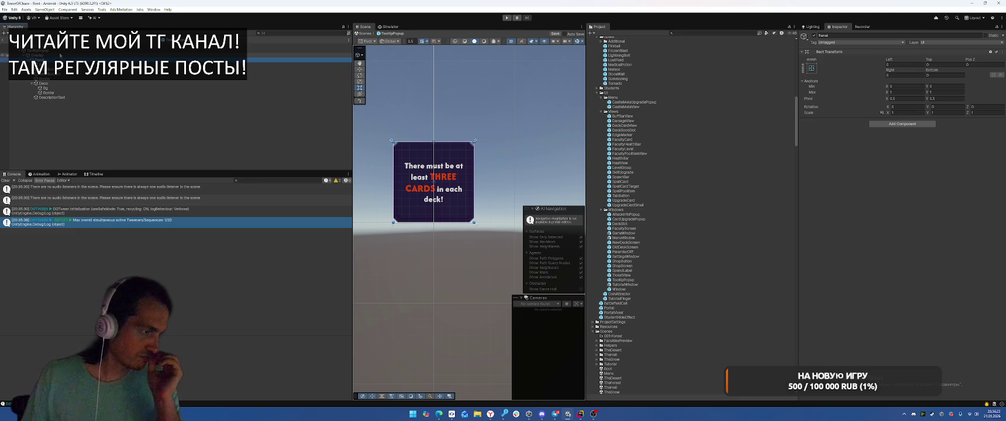
{"action": "left_click", "coordinate": [60, 55]}
{"action": "left_click", "coordinate": [60, 51]}
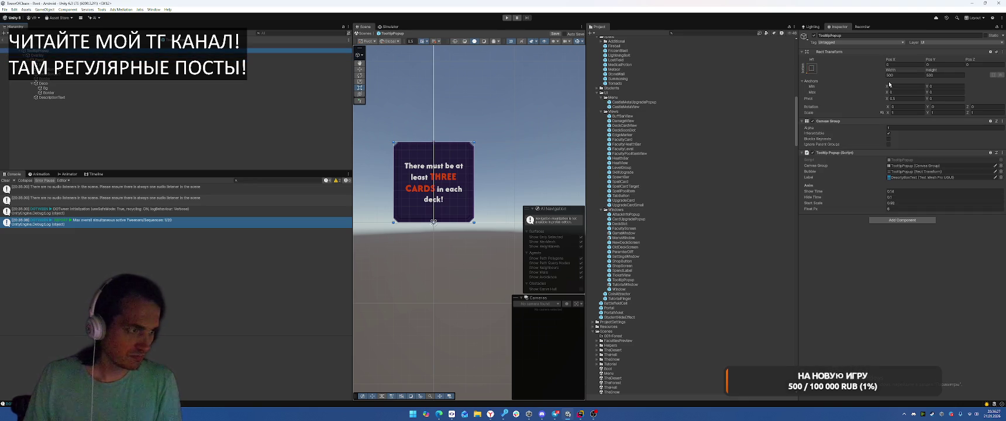
{"action": "left_click", "coordinate": [948, 75]}
{"action": "type", "text": "400"}
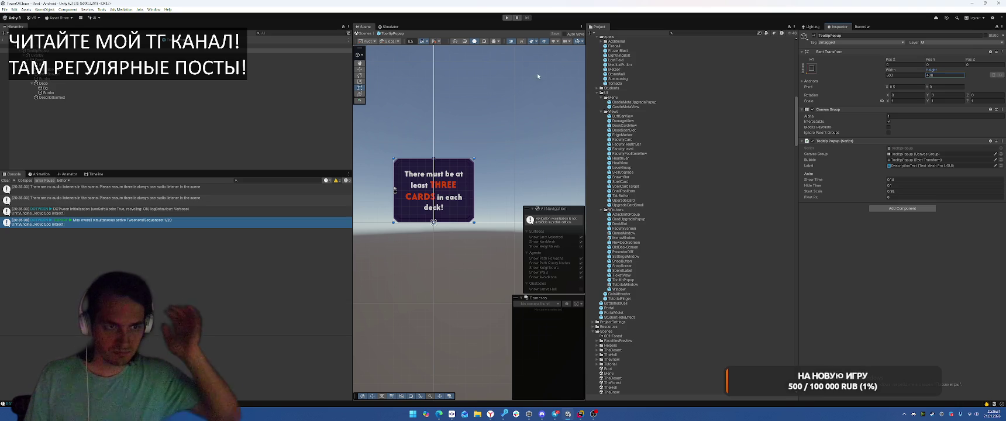
{"action": "left_click", "coordinate": [507, 18]}
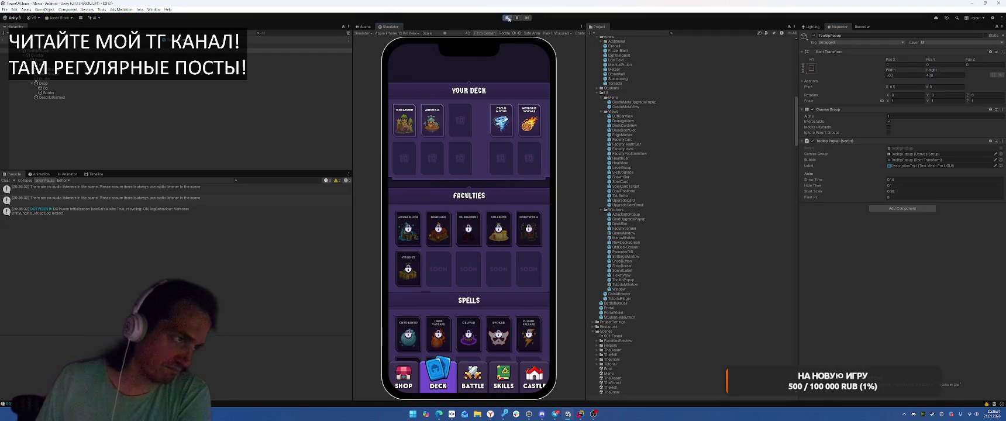
- Stop the game and in Rider follow FollowTarget from TooltipManager to TooltipPopup's UpdatePosition method
{"action": "key", "text": "ctrl+p"}
{"action": "left_click", "coordinate": [581, 414]}
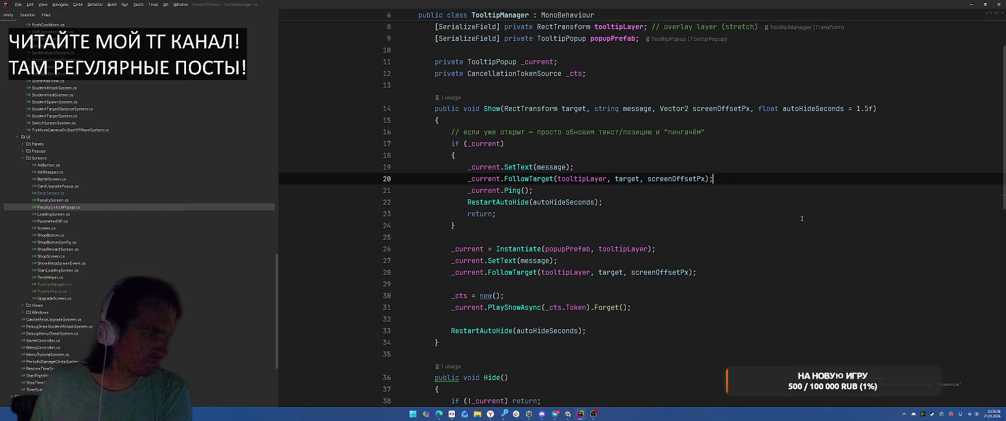
{"action": "left_click", "coordinate": [761, 168]}
{"action": "left_click", "coordinate": [530, 179], "text": "ctrl"}
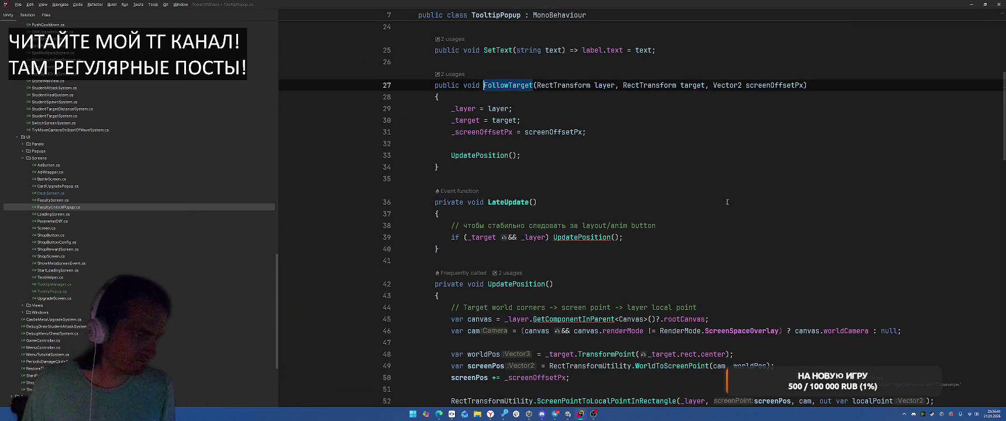
{"action": "left_click", "coordinate": [523, 173]}
{"action": "left_click", "coordinate": [480, 155], "text": "ctrl"}
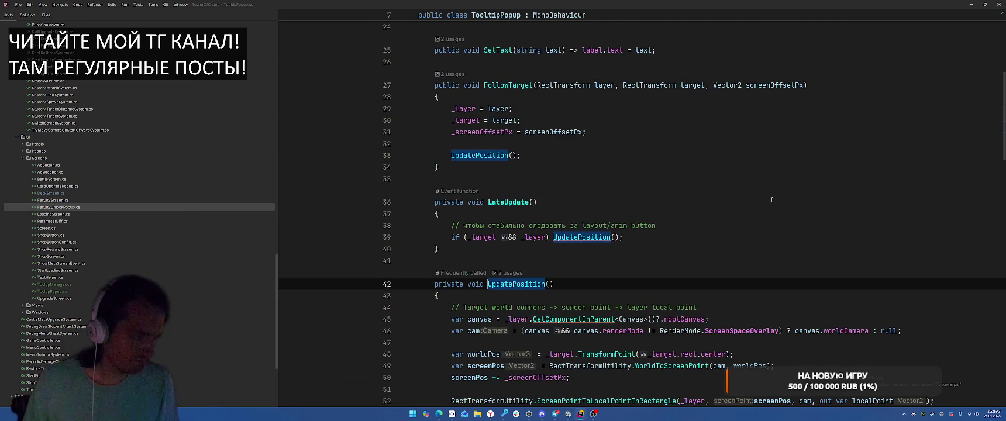
{"action": "scroll", "coordinate": [774, 94], "scroll_direction": "down", "scroll_amount": 5}
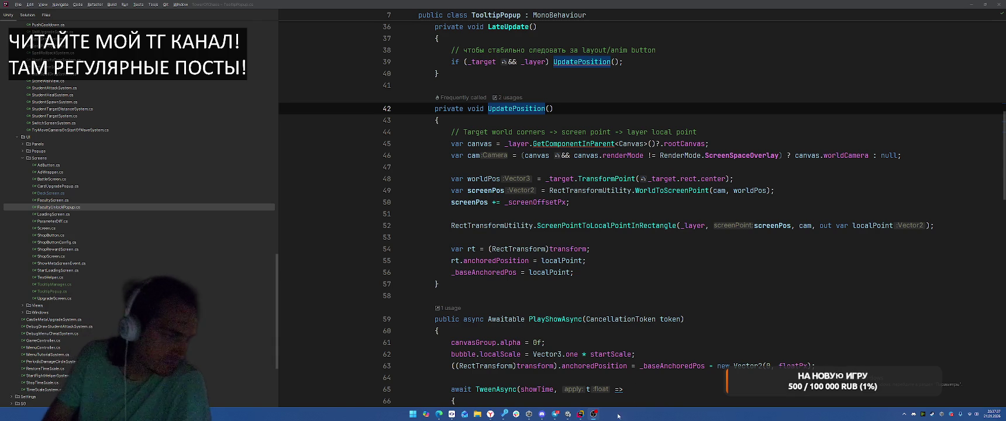
- Run a quick Play-mode test of the tooltip in Unity
{"action": "key", "text": "alt+Tab"}
{"action": "left_click", "coordinate": [506, 18]}
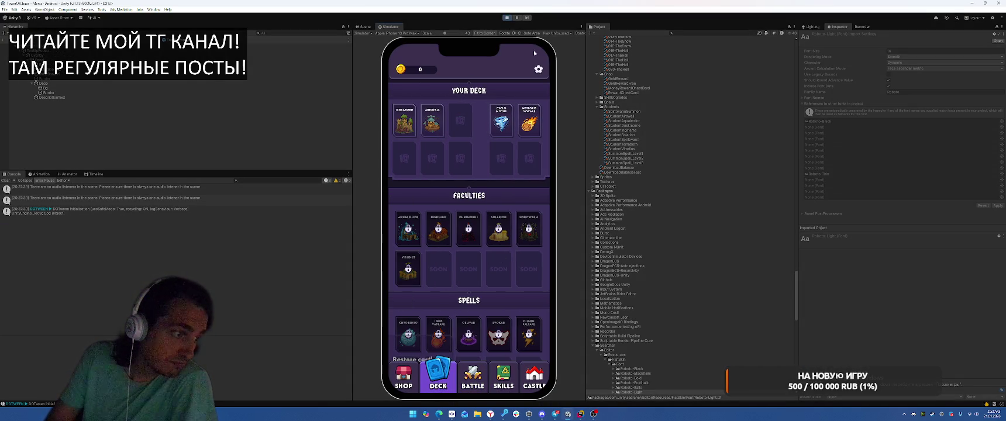
{"action": "left_click", "coordinate": [508, 18]}
- Find all FollowTarget usages in Rider and open the second call at TooltipManager line 28
{"action": "left_click", "coordinate": [580, 413]}
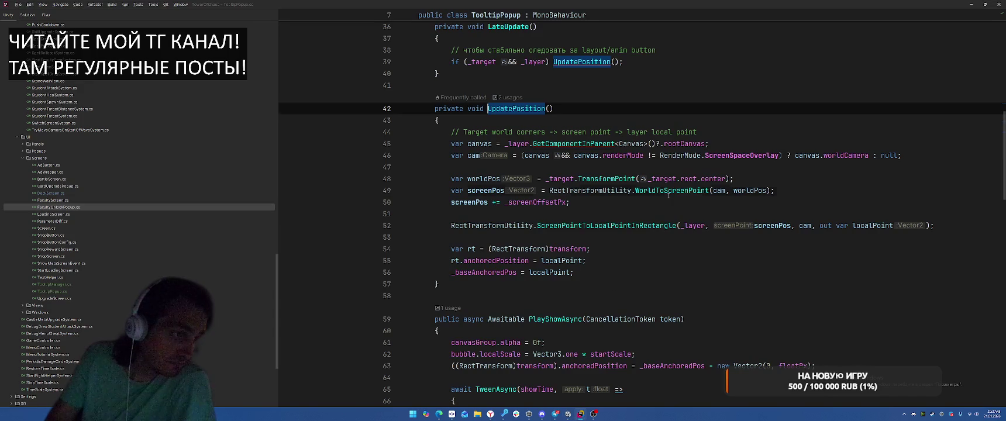
{"action": "left_click", "coordinate": [691, 237]}
{"action": "scroll", "coordinate": [644, 246], "scroll_direction": "up", "scroll_amount": 10}
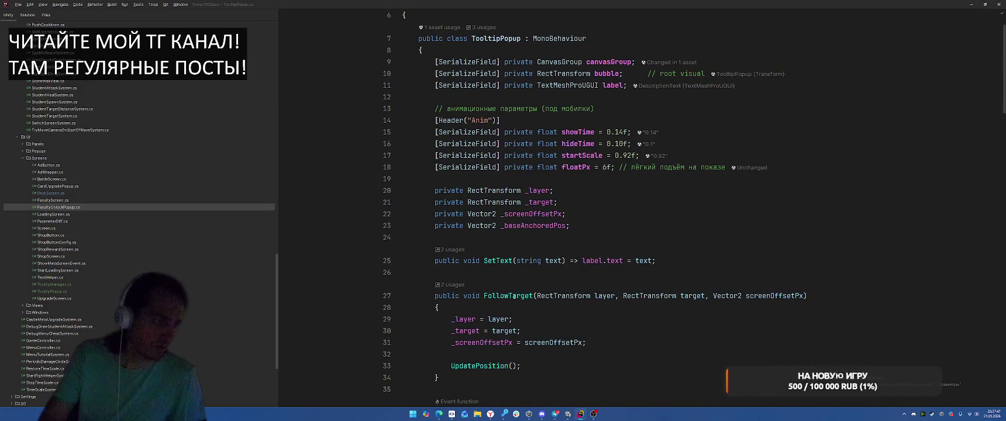
{"action": "right_click", "coordinate": [510, 296]}
{"action": "left_click", "coordinate": [537, 266]}
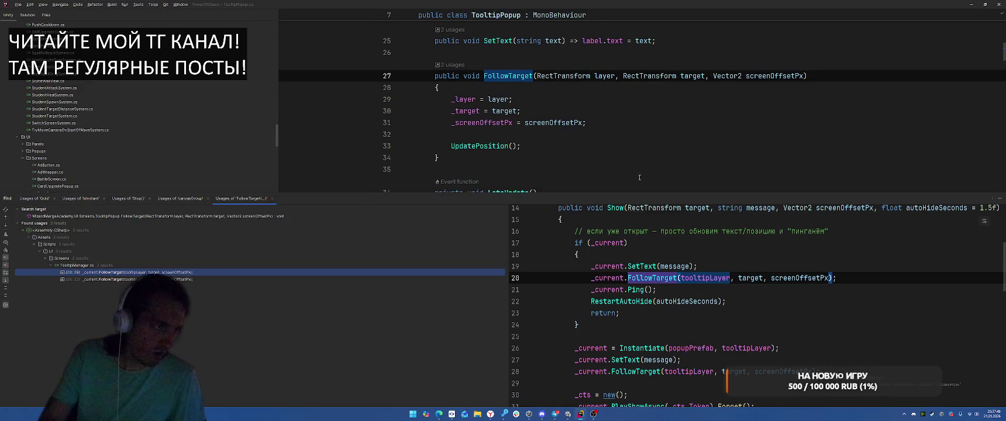
{"action": "double_click", "coordinate": [215, 273]}
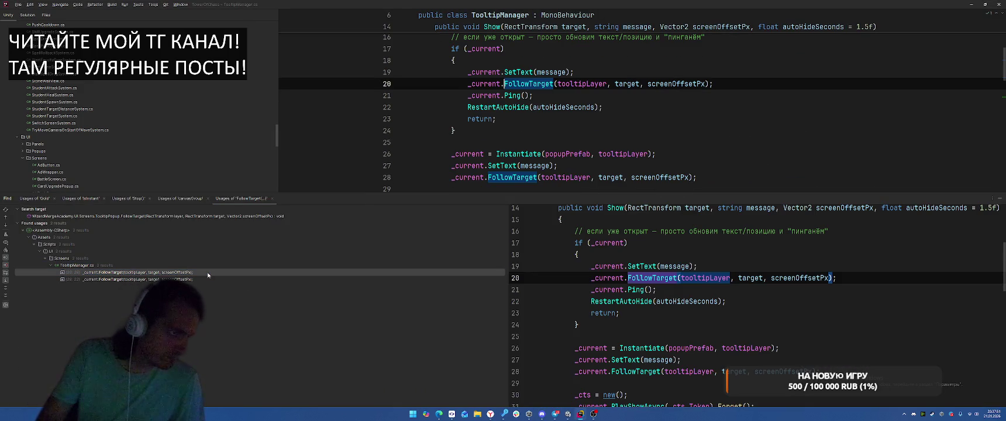
{"action": "left_click", "coordinate": [204, 279]}
{"action": "double_click", "coordinate": [204, 279]}
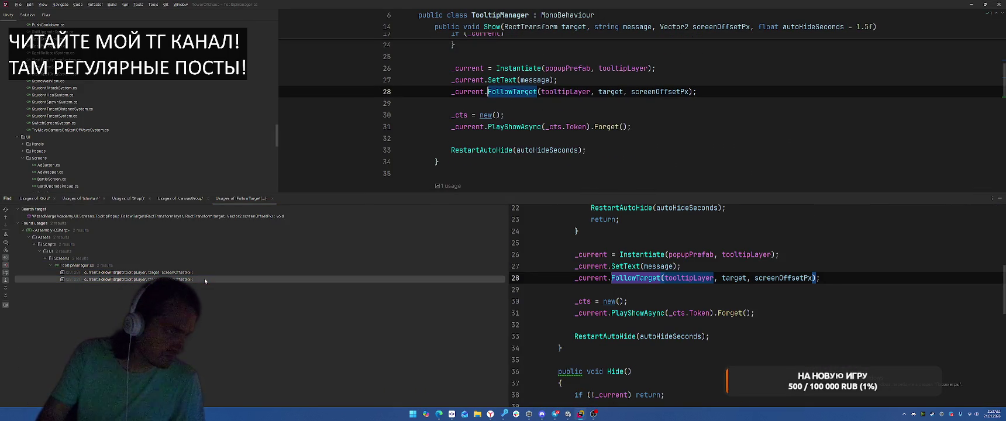
- Jump to FollowTarget in TooltipPopup, close the usages list, and read the show/hide/ping animation code
{"action": "left_click", "coordinate": [515, 92], "text": "ctrl"}
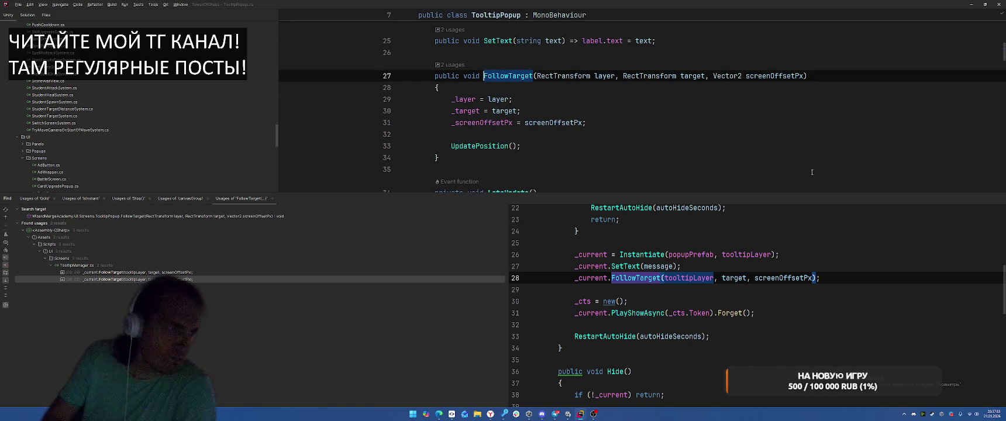
{"action": "key", "text": "shift+Escape"}
{"action": "scroll", "coordinate": [730, 159], "scroll_direction": "up", "scroll_amount": 7}
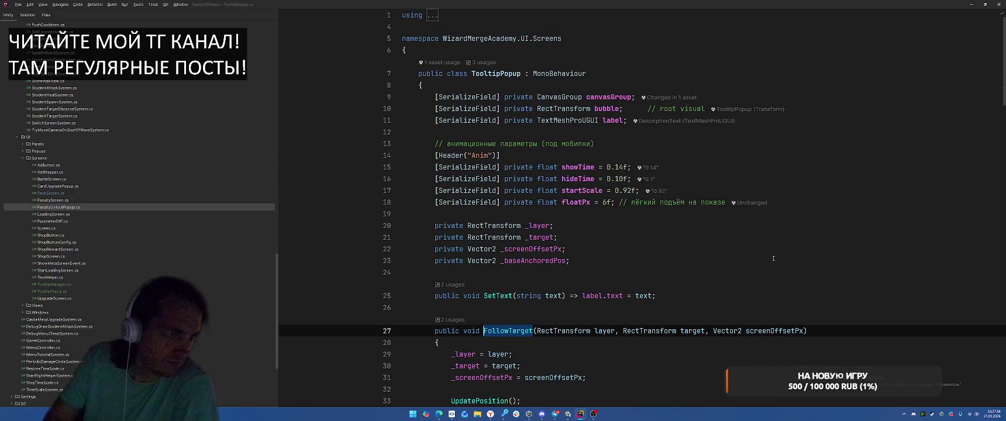
{"action": "scroll", "coordinate": [773, 258], "scroll_direction": "down", "scroll_amount": 17}
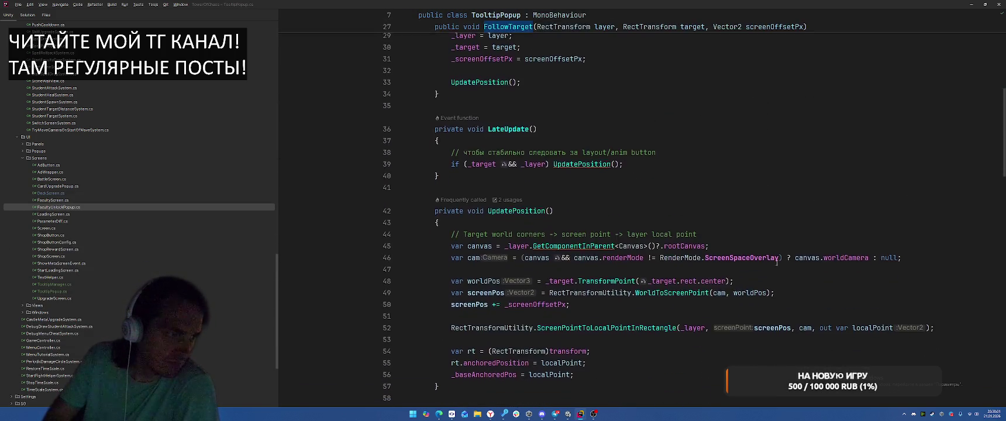
{"action": "scroll", "coordinate": [778, 262], "scroll_direction": "down", "scroll_amount": 3}
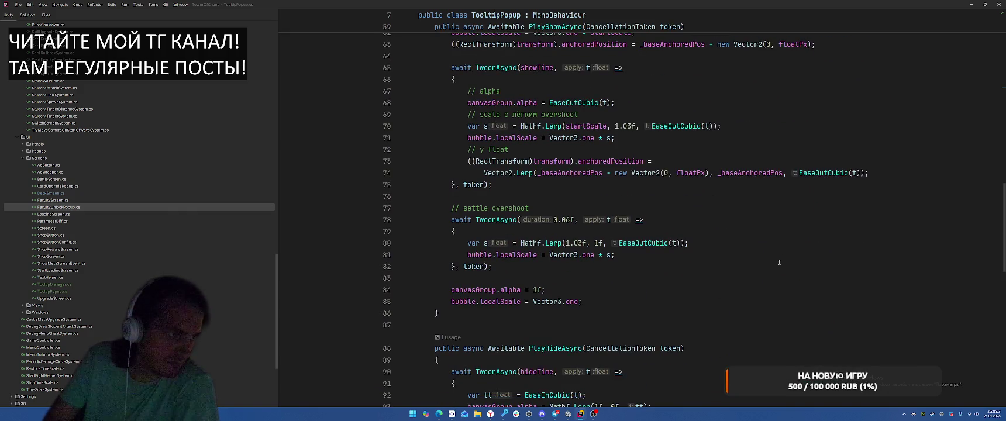
{"action": "scroll", "coordinate": [780, 262], "scroll_direction": "down", "scroll_amount": 6}
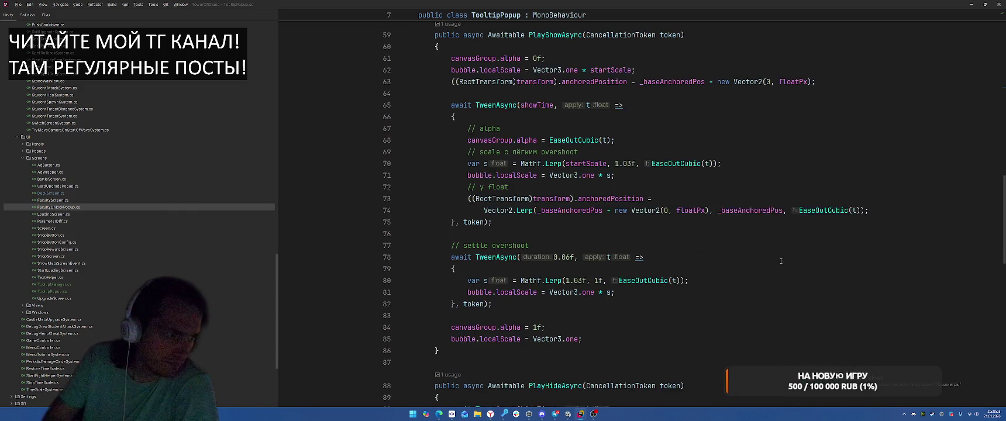
{"action": "scroll", "coordinate": [718, 268], "scroll_direction": "down", "scroll_amount": 9}
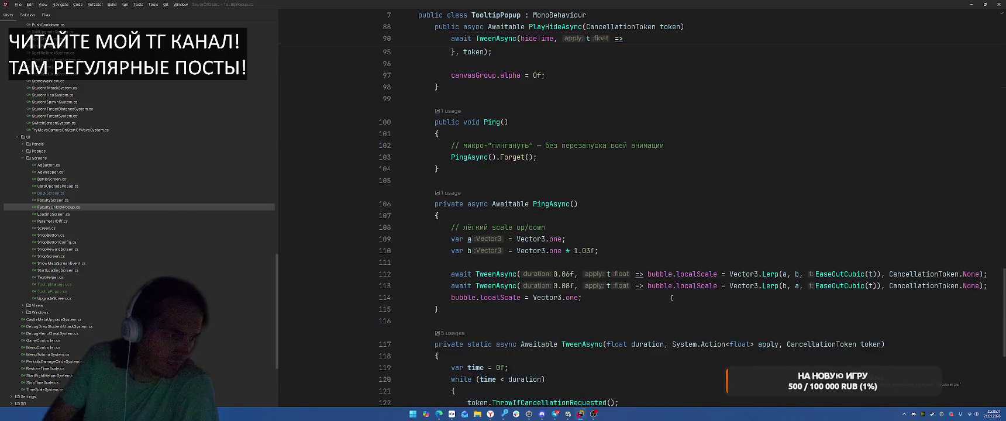
- Return to the top of TooltipPopup.cs and bring up Rider's project-wide search
{"action": "mouse_move", "coordinate": [491, 414]}
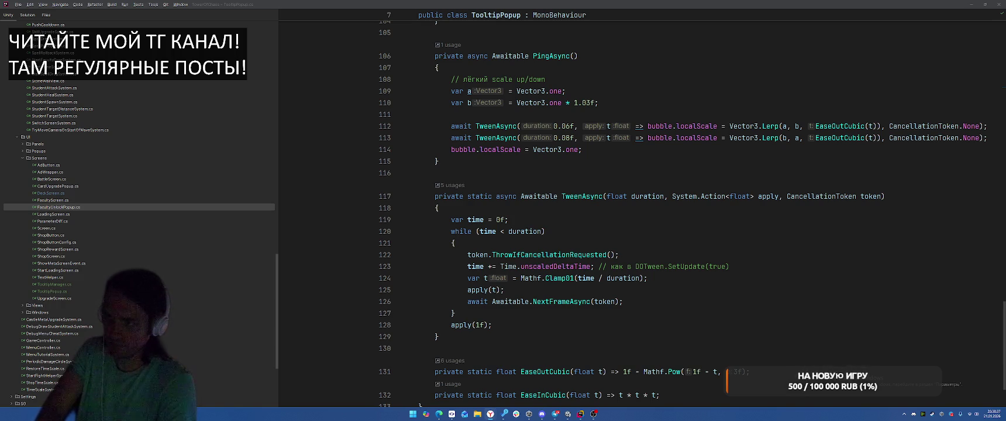
{"action": "scroll", "coordinate": [648, 159], "scroll_direction": "up", "scroll_amount": 20}
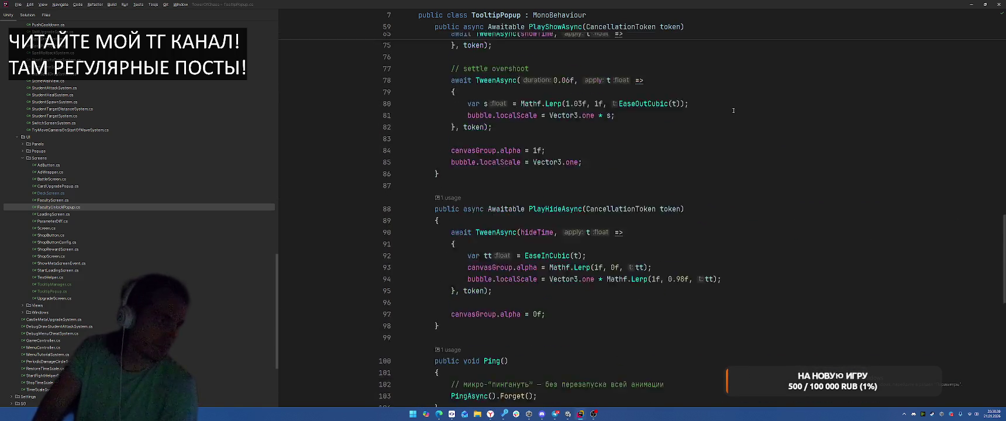
{"action": "scroll", "coordinate": [775, 167], "scroll_direction": "up", "scroll_amount": 5}
{"action": "key", "text": "shift"}
{"action": "key", "text": "shift"}
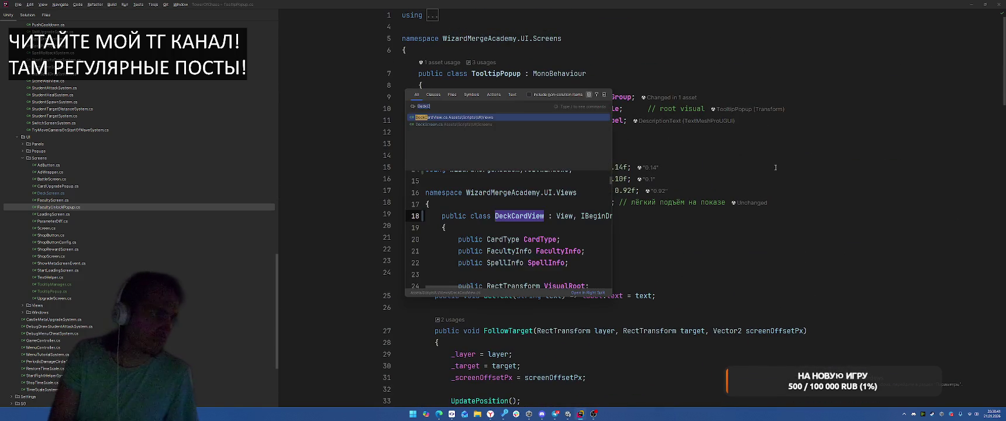
- Open TooltipManager.cs and add the WizardMergeAcademy.UI.Screens import for TooltipPopup
{"action": "key", "text": "Return"}
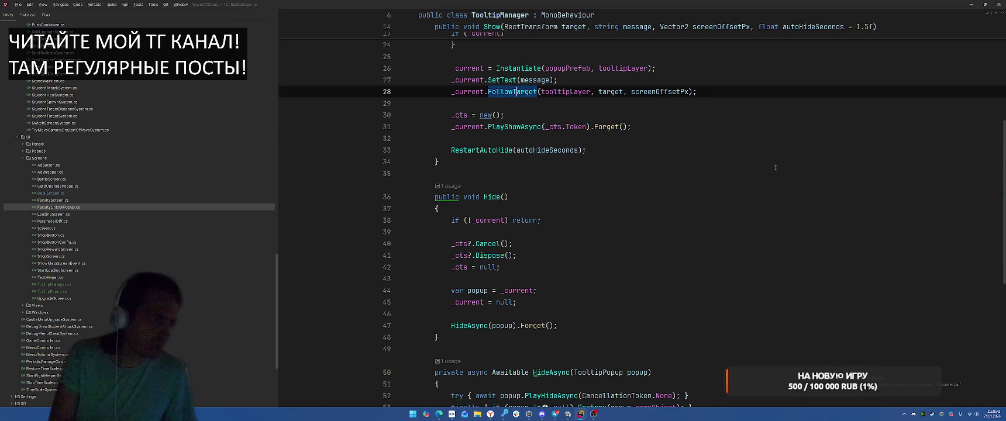
{"action": "left_click", "coordinate": [775, 167]}
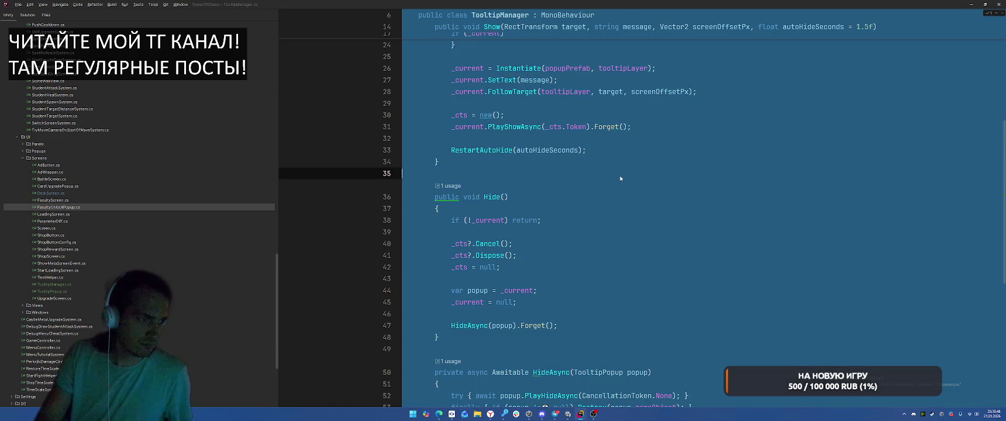
{"action": "key", "text": "ctrl+End"}
{"action": "left_click", "coordinate": [595, 74]}
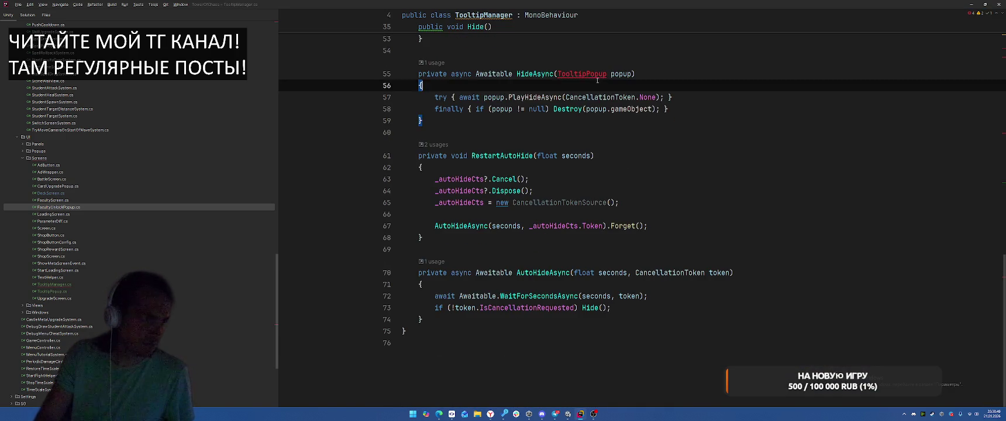
{"action": "key", "text": "alt+Return"}
{"action": "key", "text": "Return"}
{"action": "scroll", "coordinate": [662, 68], "scroll_direction": "up", "scroll_amount": 15}
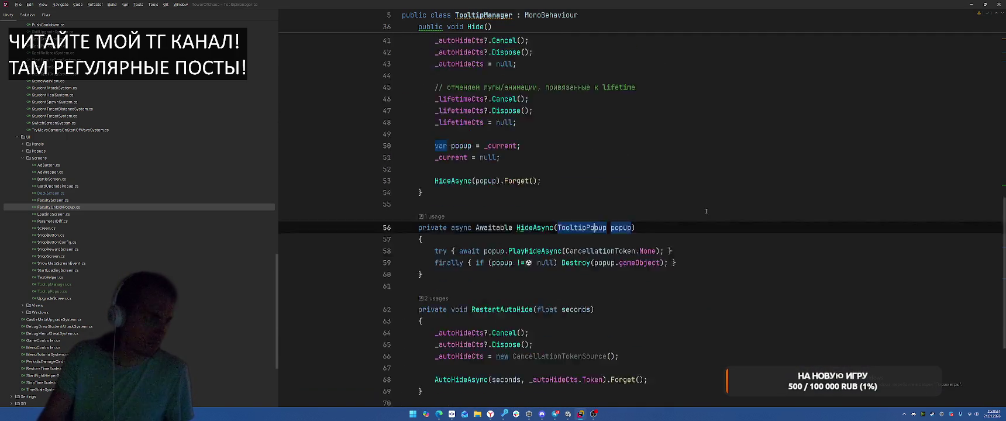
- Switch back to Unity, where the game shows the Level 1-1 The Forest screen
{"action": "key", "text": "alt+Tab"}
{"action": "key", "text": "Escape"}
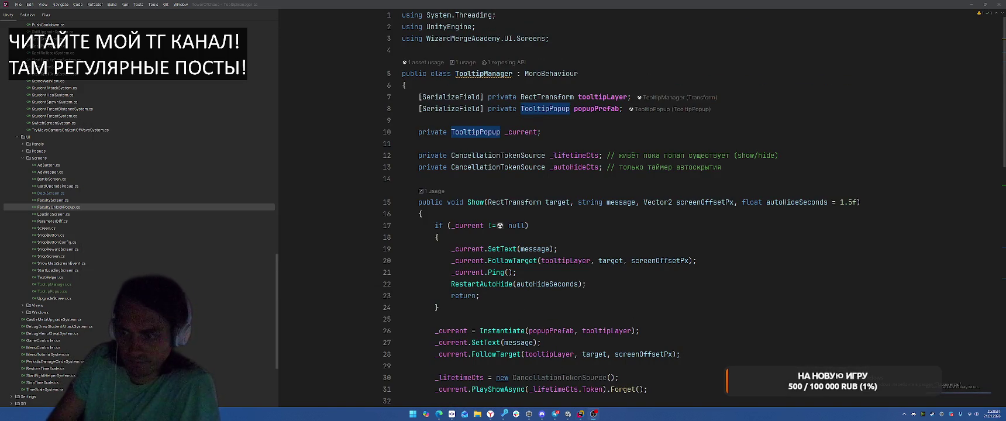
{"action": "key", "text": "alt+Tab"}
{"action": "key", "text": "alt+Tab"}
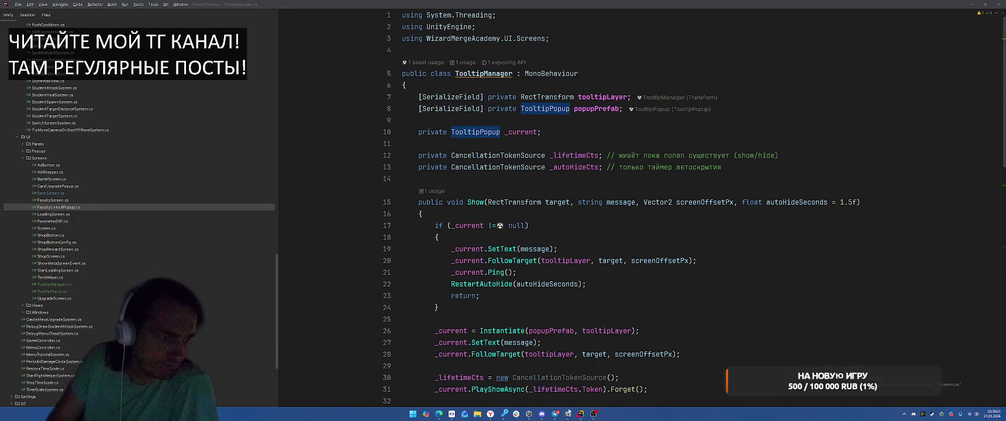
{"action": "left_click", "coordinate": [568, 414]}
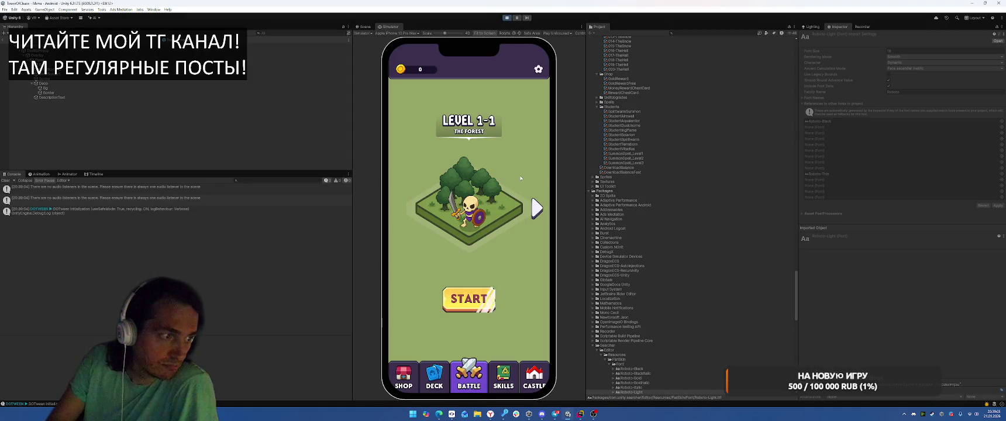
- On the Deck screen, open and close the Cyclo Motus and Meteoris Vocans card info
{"action": "left_click_drag", "start_coordinate": [422, 239], "coordinate": [482, 242]}
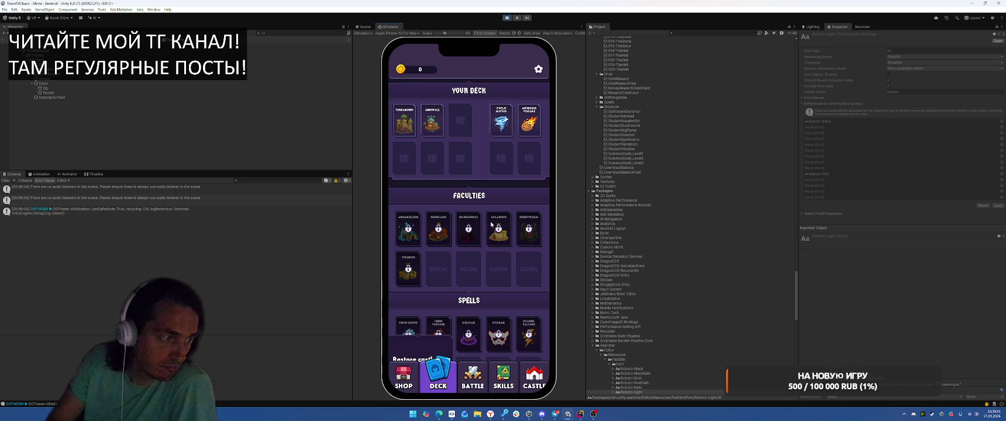
{"action": "left_click", "coordinate": [501, 120]}
{"action": "left_click", "coordinate": [496, 174]}
{"action": "left_click", "coordinate": [530, 119]}
{"action": "left_click", "coordinate": [497, 175]}
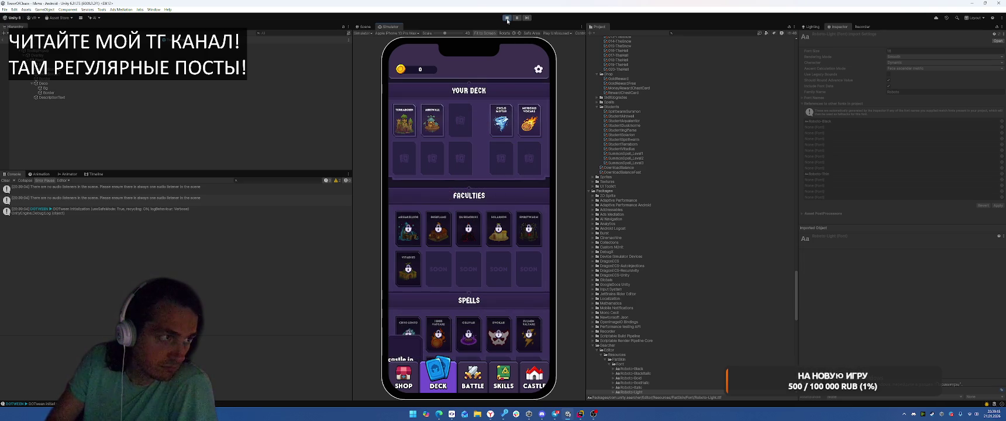
- Stop the game and rework Show in Rider to reuse the existing popup
{"action": "left_click", "coordinate": [506, 18]}
{"action": "left_click", "coordinate": [581, 414]}
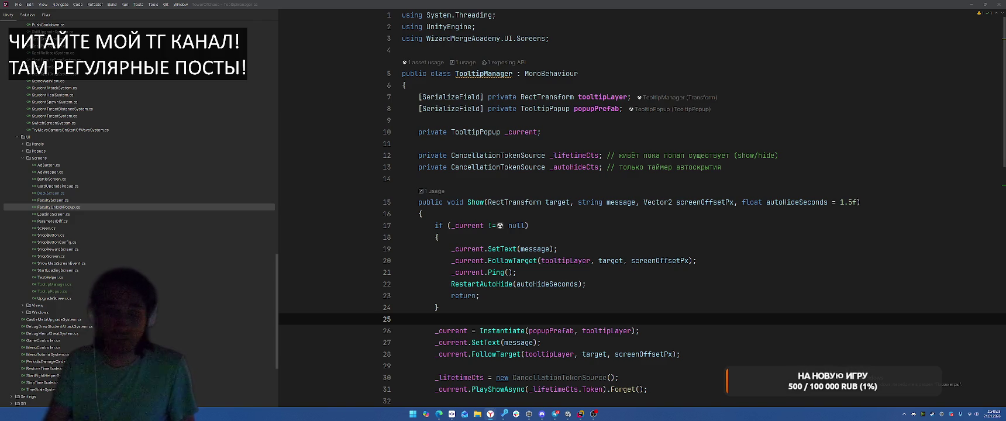
{"action": "scroll", "coordinate": [695, 261], "scroll_direction": "down", "scroll_amount": 8}
- Return to Unity, start Play mode, switch to the DECK tab, and open the TooltipPopup prefab
{"action": "key", "text": "alt+Tab"}
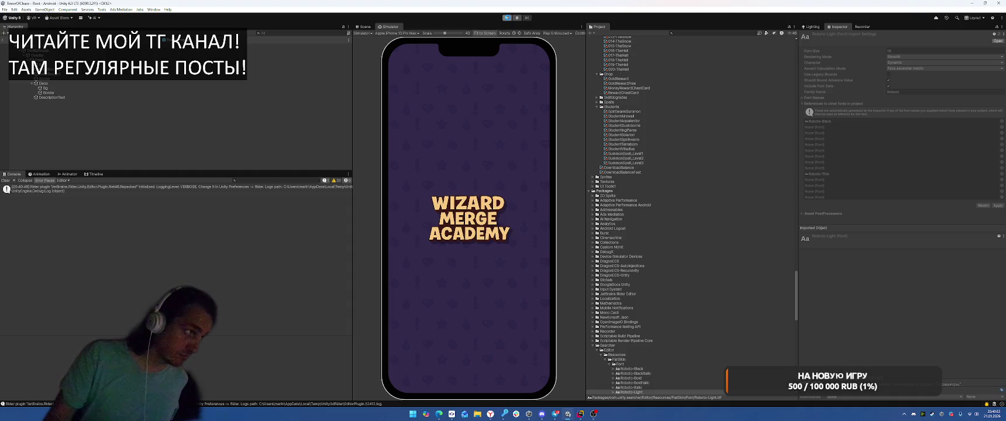
{"action": "left_click", "coordinate": [508, 19]}
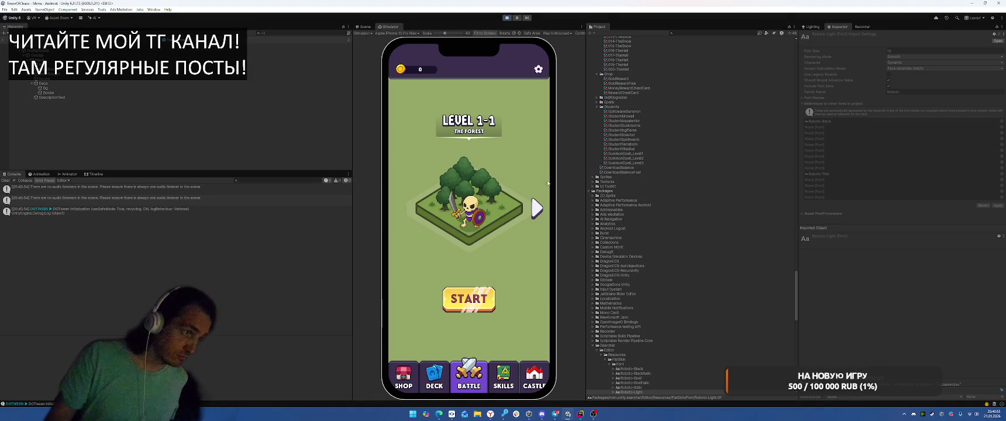
{"action": "left_click", "coordinate": [434, 374]}
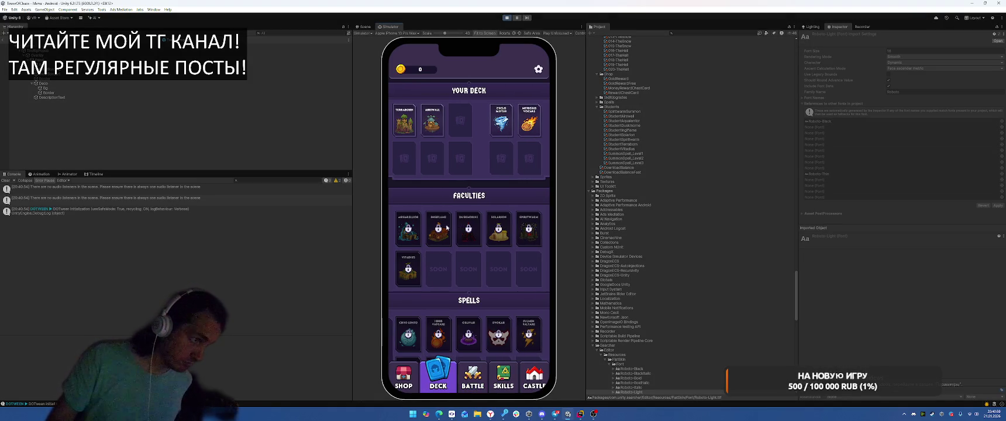
{"action": "scroll", "coordinate": [731, 219], "scroll_direction": "up", "scroll_amount": 15}
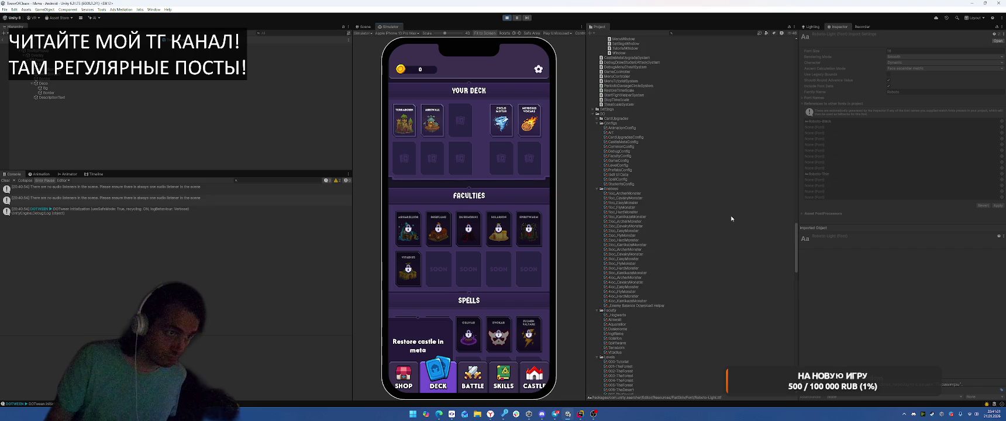
{"action": "scroll", "coordinate": [732, 219], "scroll_direction": "up", "scroll_amount": 15}
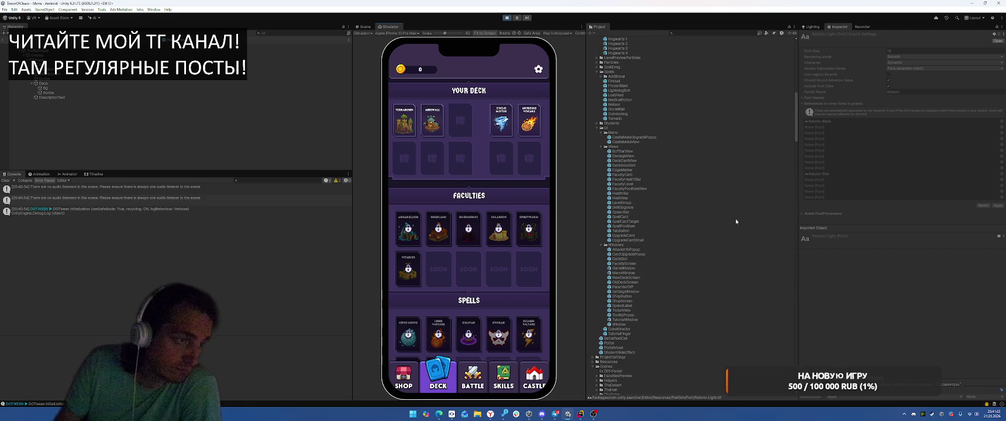
{"action": "scroll", "coordinate": [725, 210], "scroll_direction": "down", "scroll_amount": 3}
{"action": "left_click", "coordinate": [663, 244]}
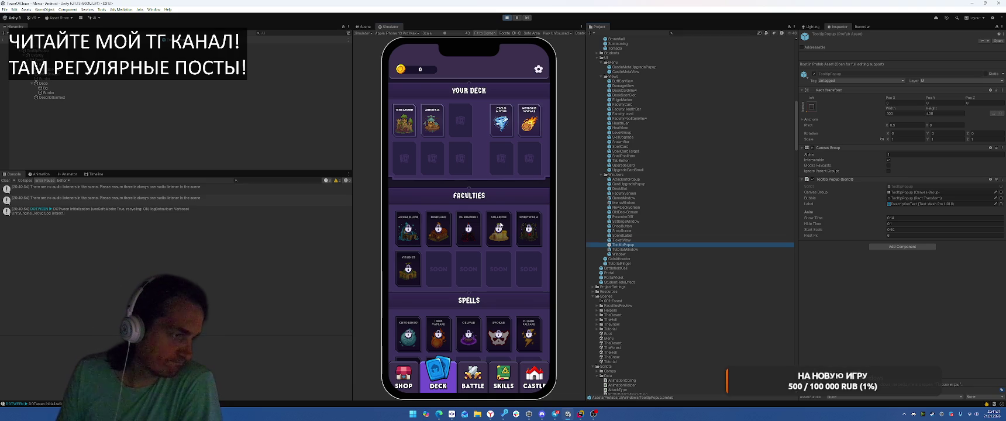
- Show the 'Restore castle in meta' tooltip on a locked card and select the TooltipPopup(Clone) instance
{"action": "left_click", "coordinate": [500, 224]}
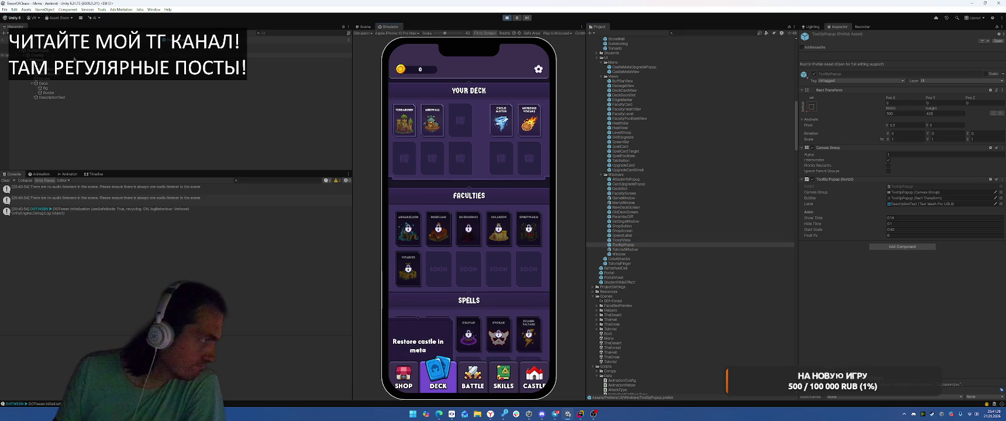
{"action": "left_click", "coordinate": [5, 41]}
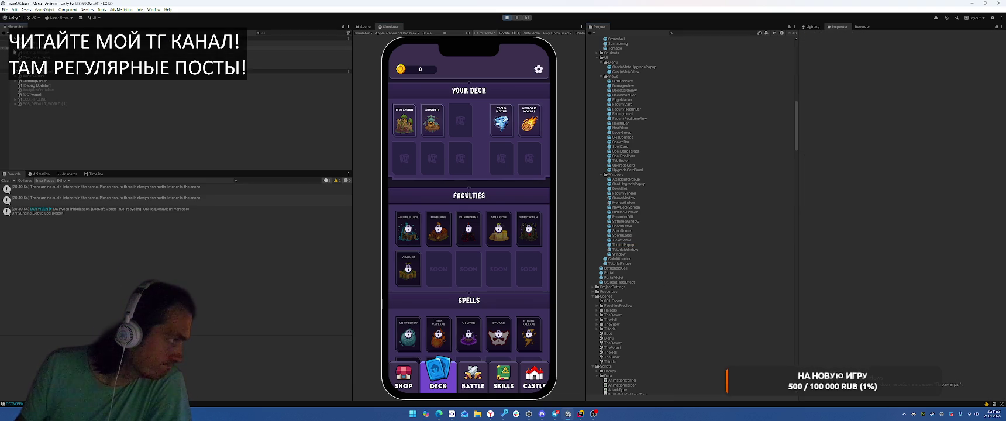
{"action": "left_click", "coordinate": [4, 58]}
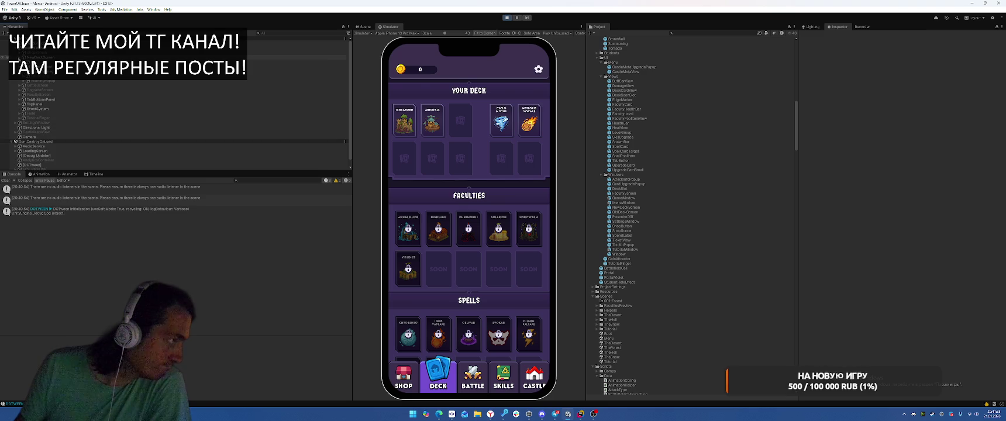
{"action": "left_click", "coordinate": [58, 69]}
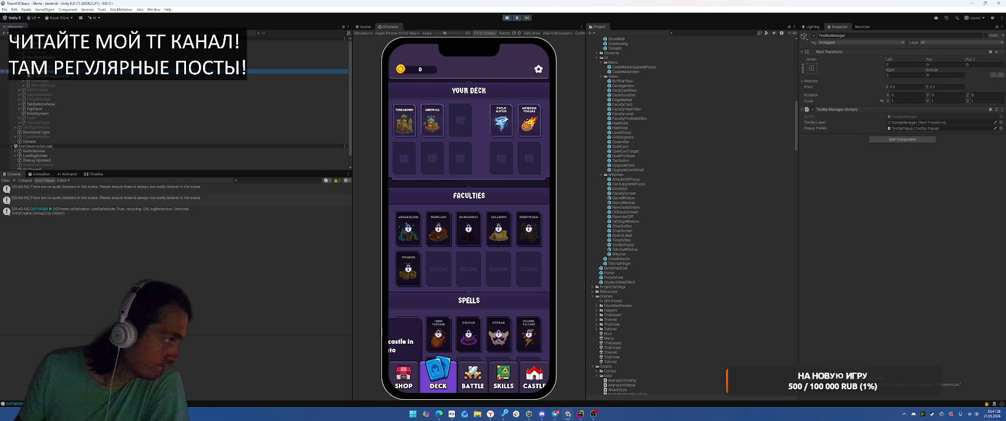
{"action": "left_click", "coordinate": [52, 77]}
- Check the popup instance's anchor min/max and pivot X of 0.5, then stop the game
{"action": "left_click", "coordinate": [818, 82]}
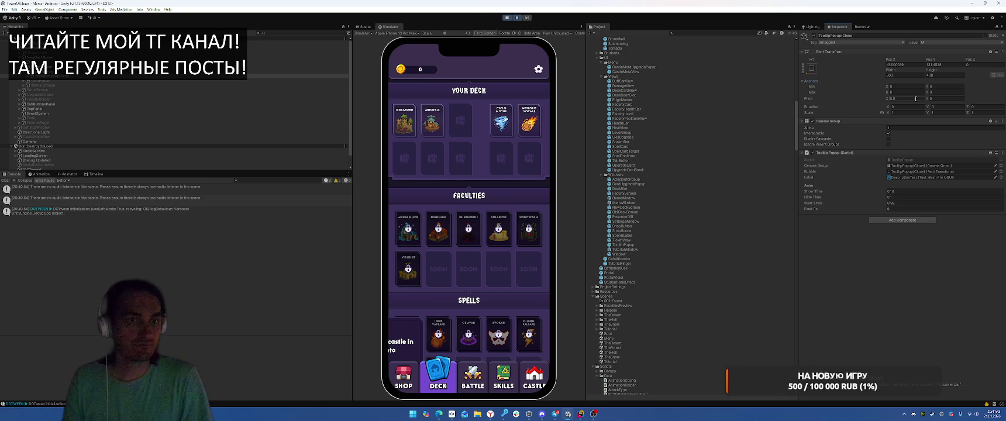
{"action": "left_click", "coordinate": [962, 92]}
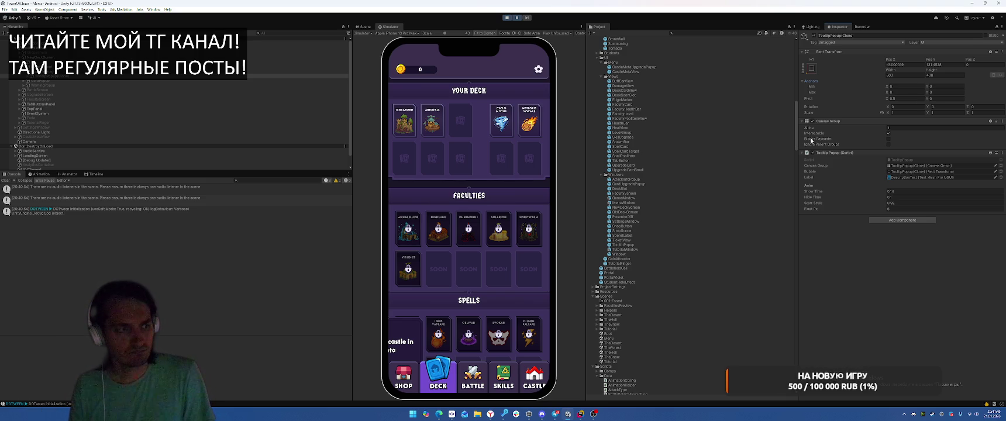
{"action": "left_click", "coordinate": [908, 98]}
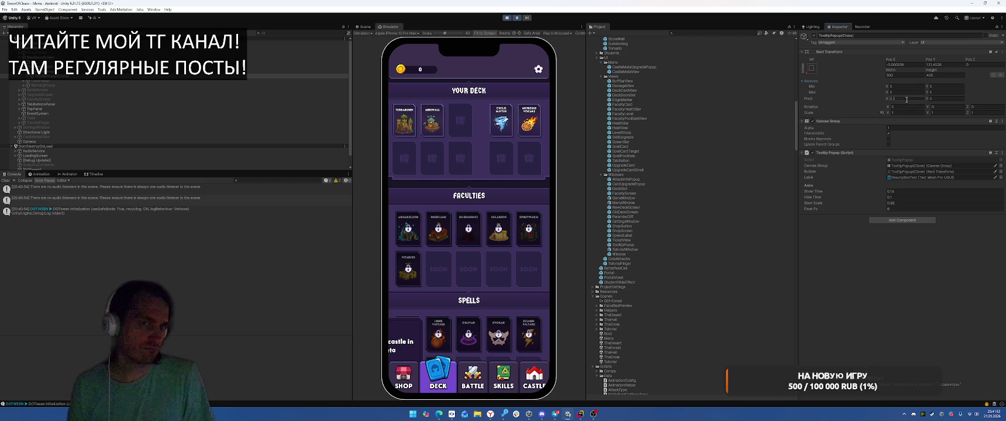
{"action": "left_click", "coordinate": [515, 203]}
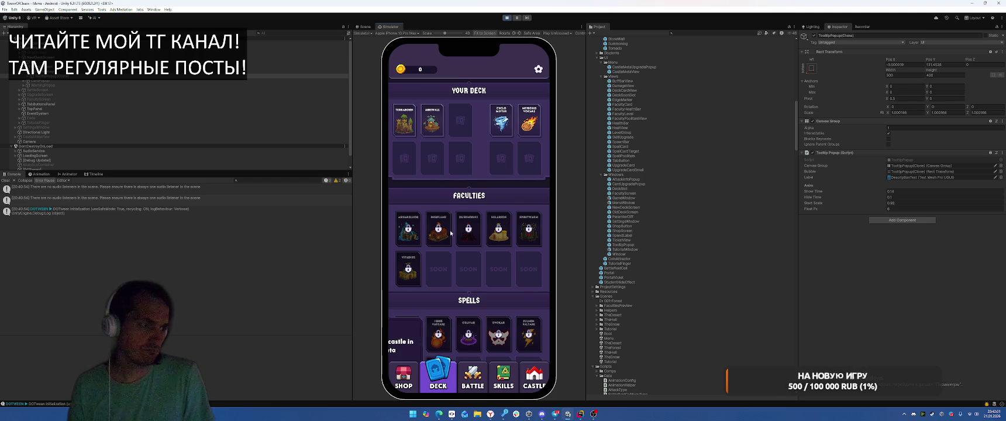
{"action": "left_click", "coordinate": [508, 21]}
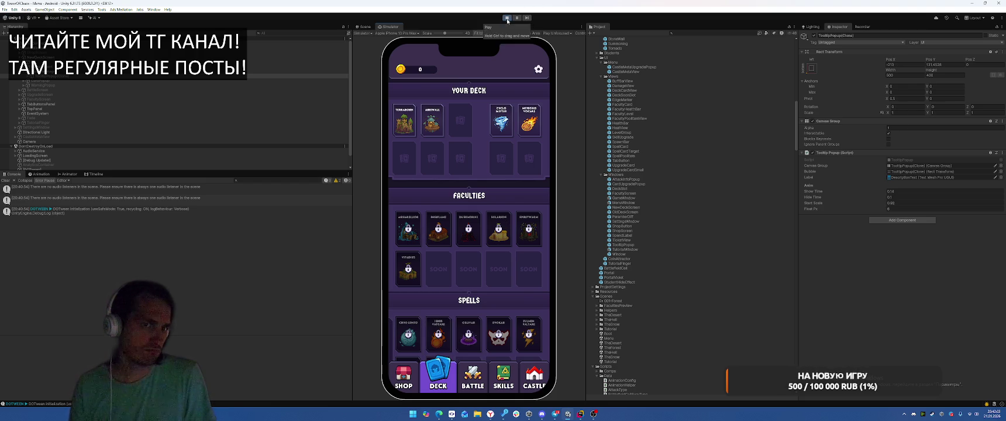
- Reformat TooltipPopup.cs in Rider so the long TweenAsync calls wrap
{"action": "left_click", "coordinate": [581, 413]}
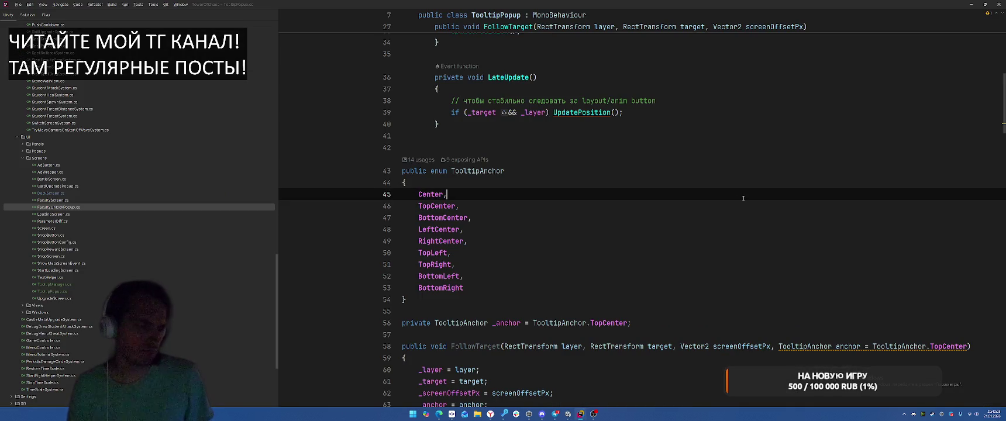
{"action": "scroll", "coordinate": [721, 222], "scroll_direction": "down", "scroll_amount": 10}
{"action": "scroll", "coordinate": [722, 222], "scroll_direction": "down", "scroll_amount": 20}
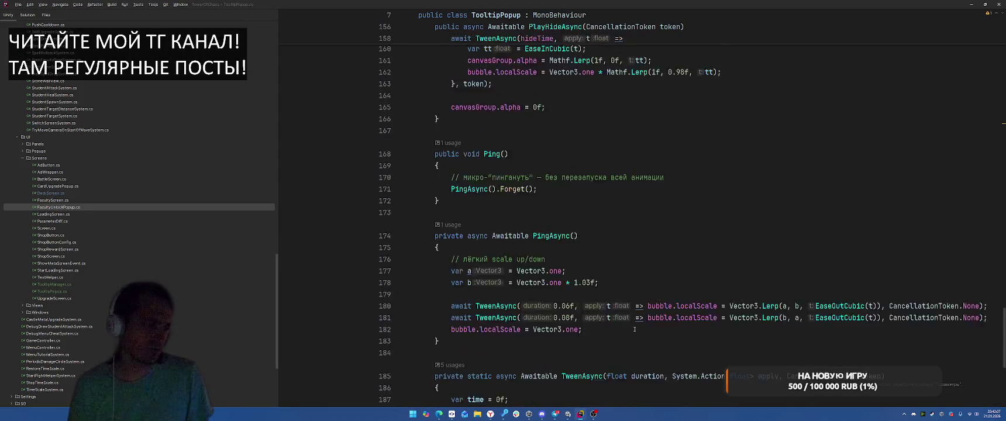
{"action": "left_click", "coordinate": [599, 349]}
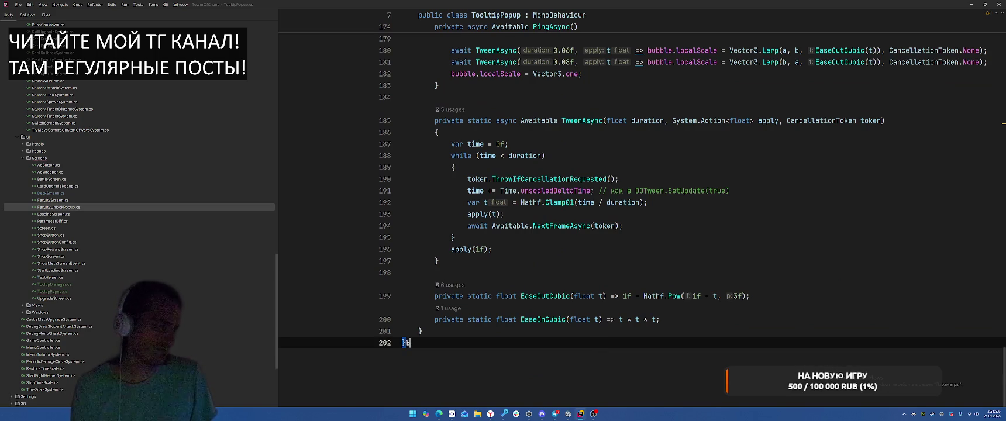
{"action": "key", "text": "ctrl+alt+l"}
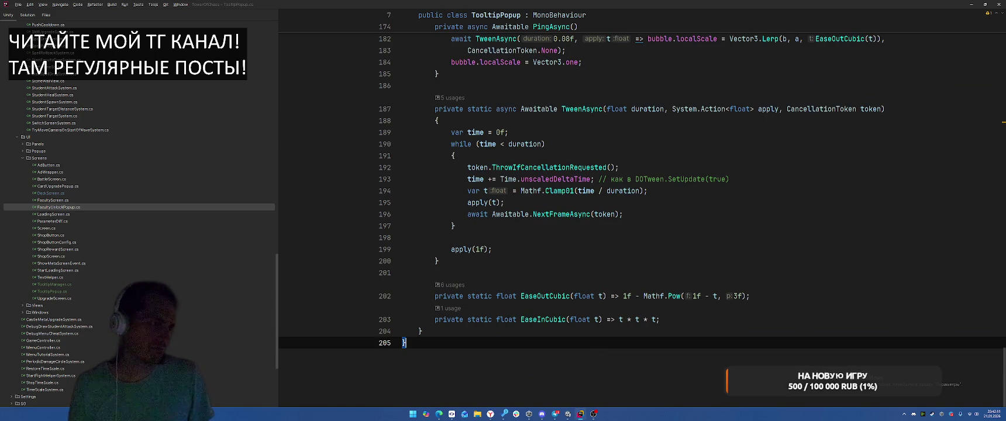
{"action": "left_click", "coordinate": [728, 167]}
- Highlight the usages of _layer and localPoint in the UpdatePosition method
{"action": "scroll", "coordinate": [730, 157], "scroll_direction": "up", "scroll_amount": 20}
{"action": "scroll", "coordinate": [730, 154], "scroll_direction": "up", "scroll_amount": 20}
{"action": "scroll", "coordinate": [648, 157], "scroll_direction": "down", "scroll_amount": 13}
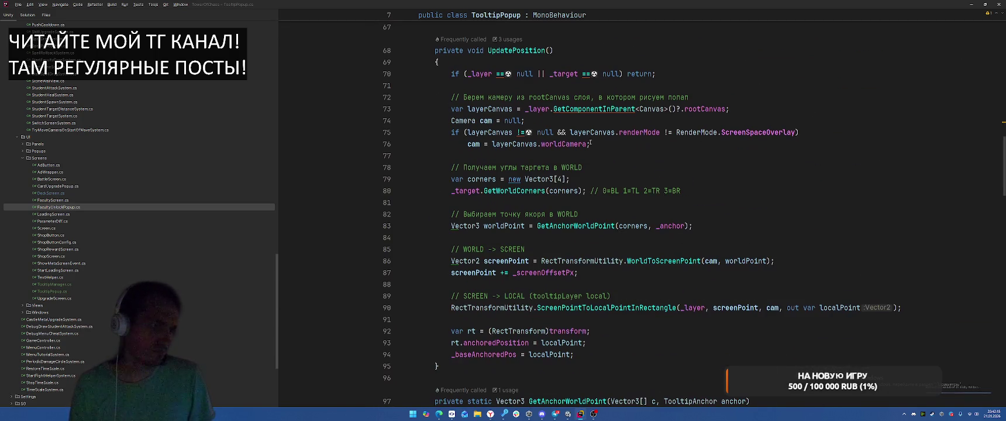
{"action": "left_click", "coordinate": [480, 74]}
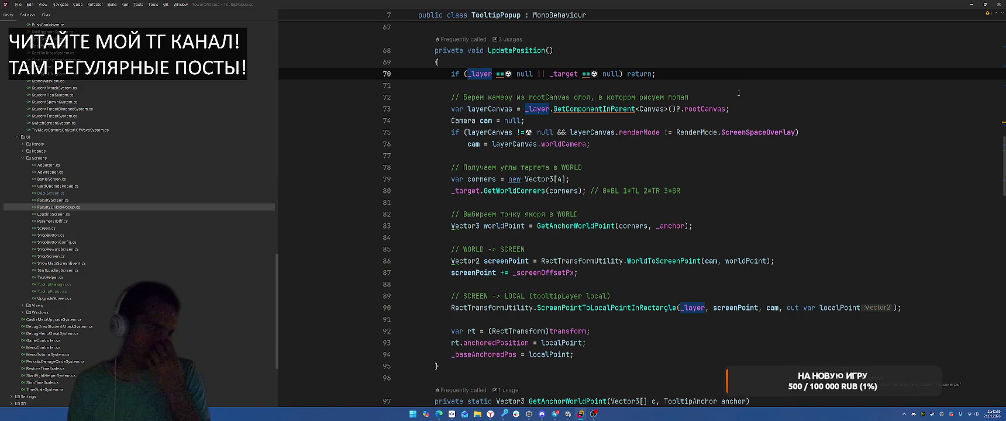
{"action": "left_click", "coordinate": [570, 343]}
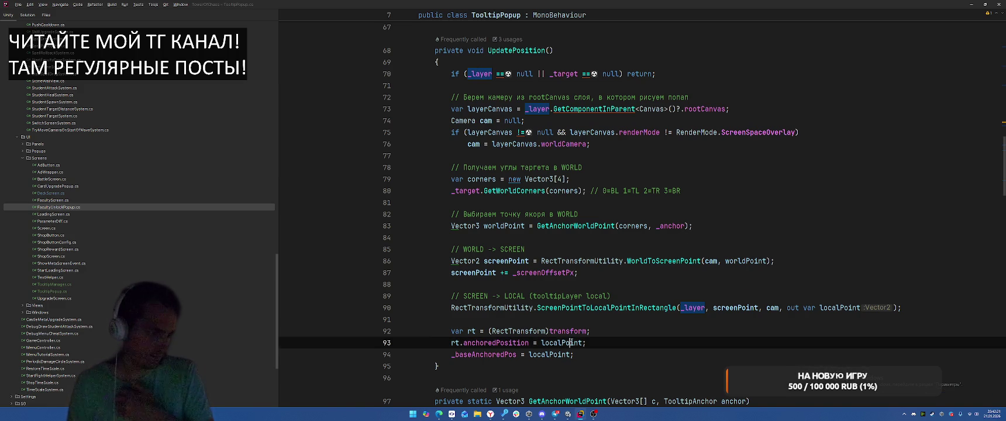
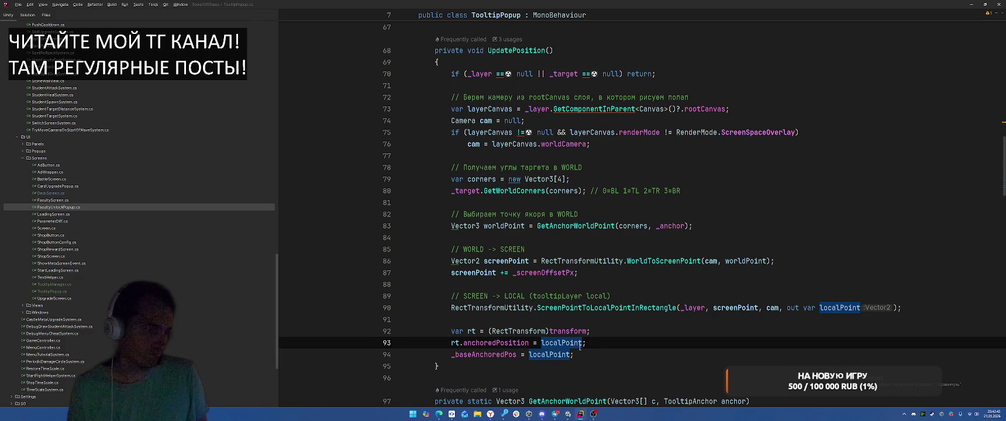
- Comment out the old screen-to-local positioning code on lines 78–94 of UpdatePosition
{"action": "left_click", "coordinate": [468, 272]}
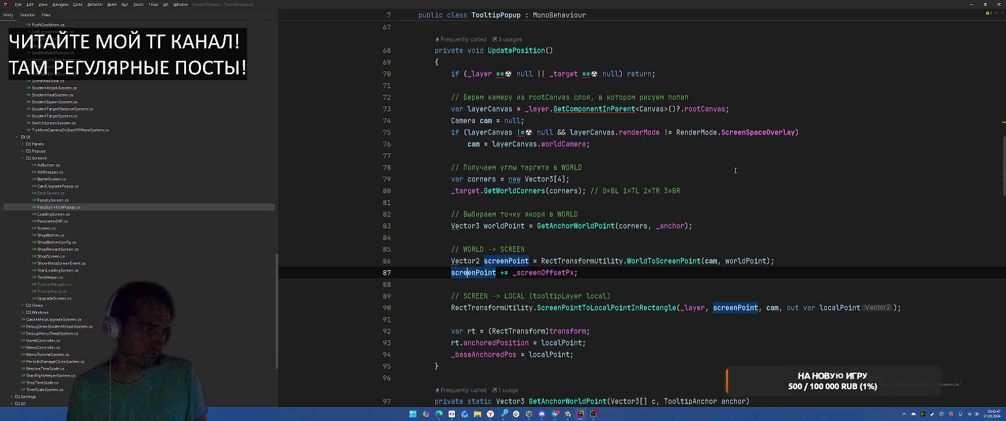
{"action": "mouse_move", "coordinate": [596, 356]}
{"action": "left_mouse_down"}
{"action": "mouse_move", "coordinate": [527, 331]}
{"action": "mouse_move", "coordinate": [485, 222]}
{"action": "mouse_move", "coordinate": [447, 167]}
{"action": "left_mouse_up"}
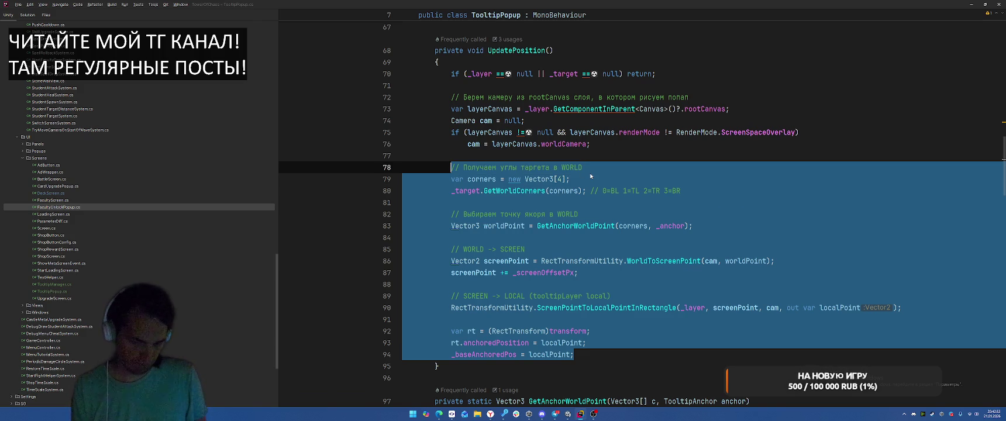
{"action": "key", "text": "ctrl+slash"}
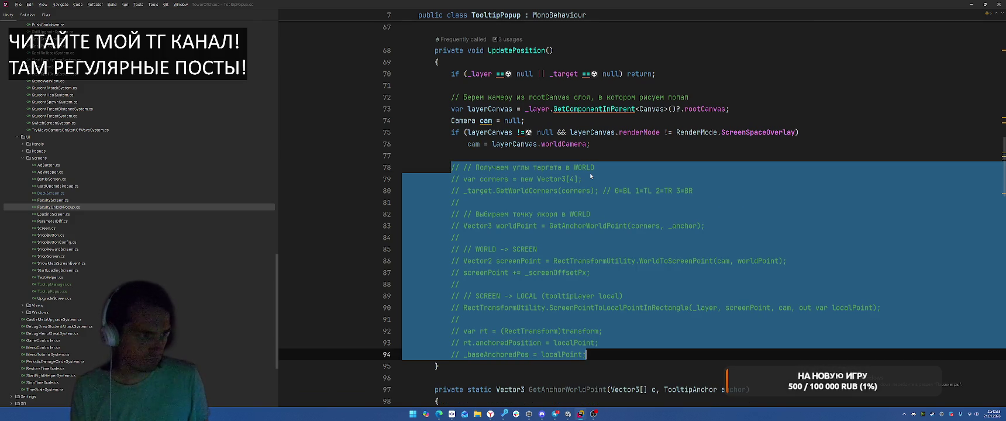
- Add a new line 78 setting transform.position = _target.position;
{"action": "left_click", "coordinate": [610, 161]}
{"action": "key", "text": "Return"}
{"action": "type", "text": "transform.p"}
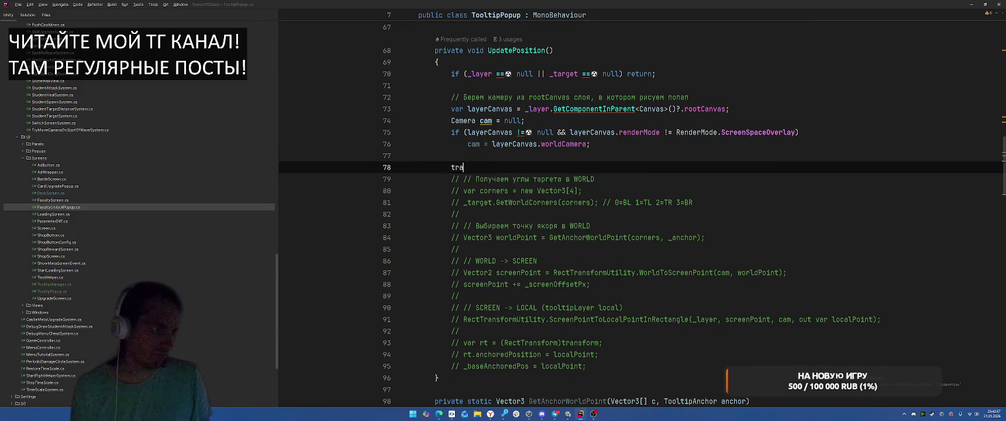
{"action": "key", "text": "Return"}
{"action": "type", "text": "="}
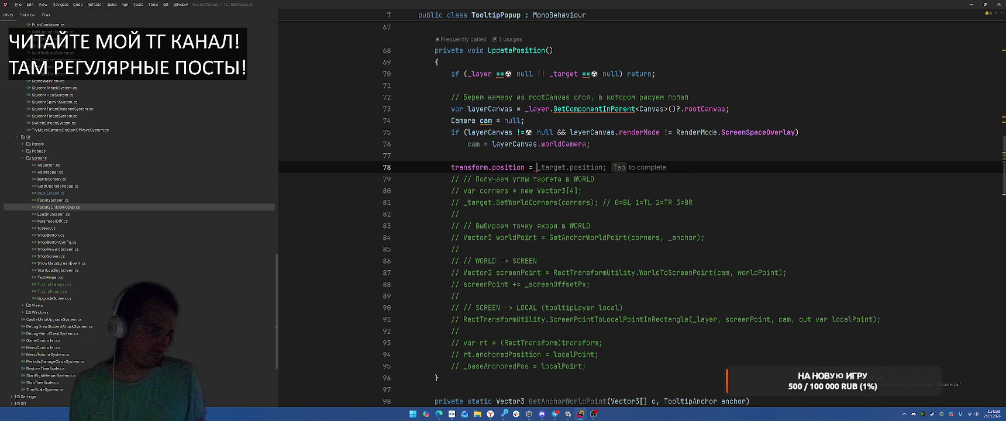
{"action": "key", "text": "Tab"}
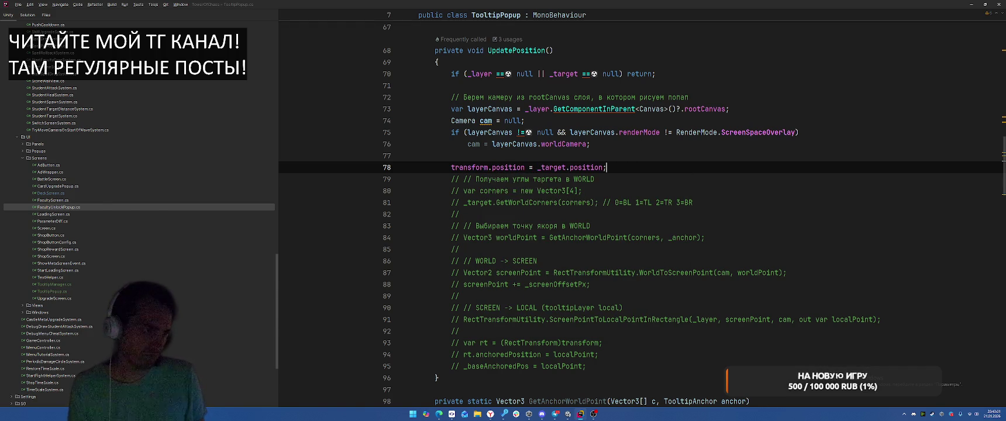
{"action": "key", "text": "alt+Tab"}
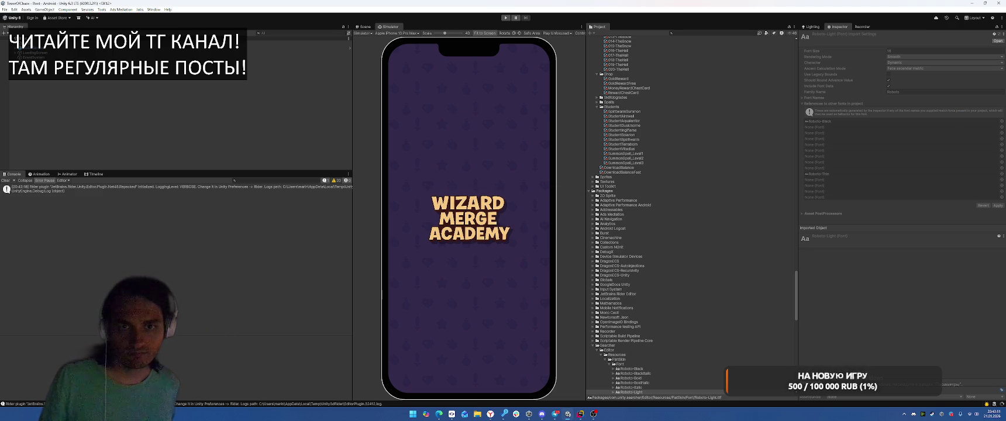
- Play the game, tap several locked deck cards to see the 'Restore castle in meta' tooltip, then stop
{"action": "left_click", "coordinate": [506, 18]}
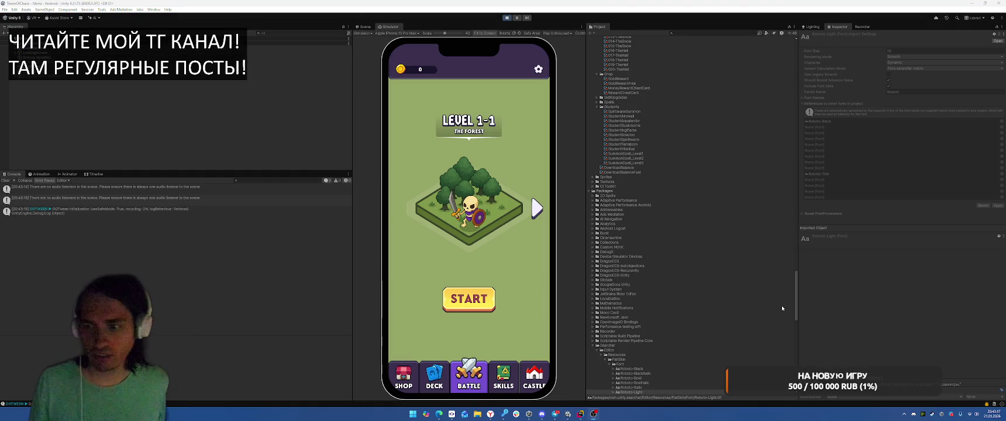
{"action": "left_click", "coordinate": [434, 378]}
{"action": "left_click", "coordinate": [468, 231]}
{"action": "left_click", "coordinate": [503, 236]}
{"action": "left_click", "coordinate": [528, 231]}
{"action": "left_click", "coordinate": [408, 231]}
{"action": "left_click", "coordinate": [499, 231]}
{"action": "left_click", "coordinate": [432, 237]}
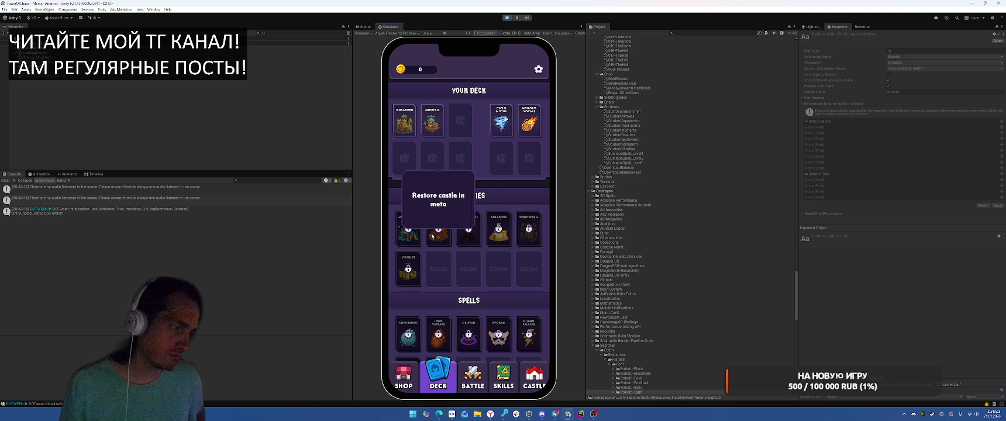
{"action": "left_click", "coordinate": [498, 231]}
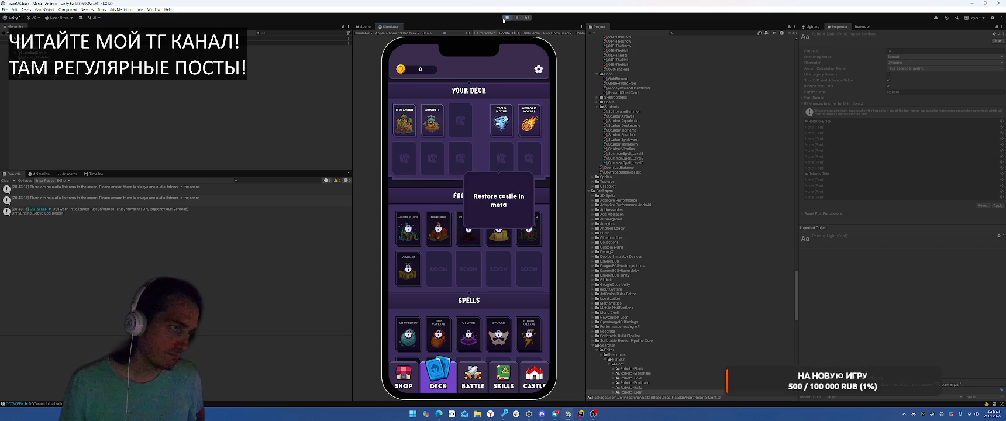
{"action": "left_click", "coordinate": [504, 19]}
{"action": "left_click", "coordinate": [581, 414]}
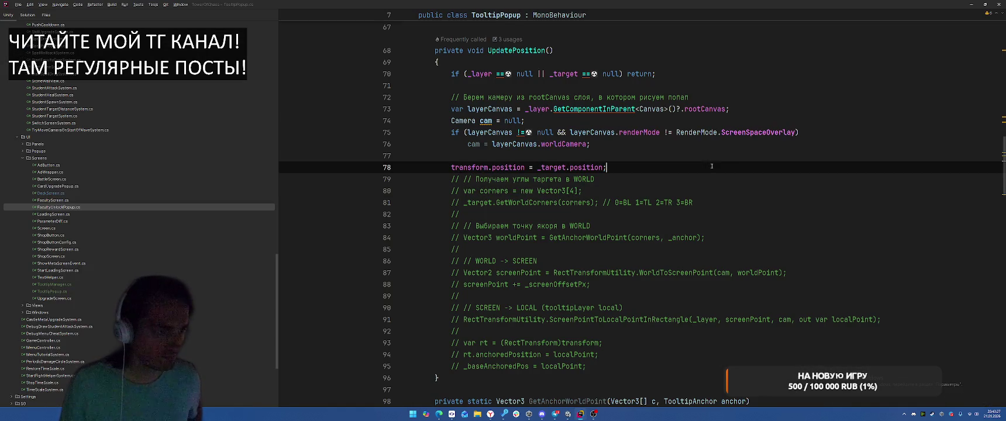
- Append + (Vector3)_screenOffsetPx to the _target.position assignment on line 78
{"action": "key", "text": "Left"}
{"action": "type", "text": "+"}
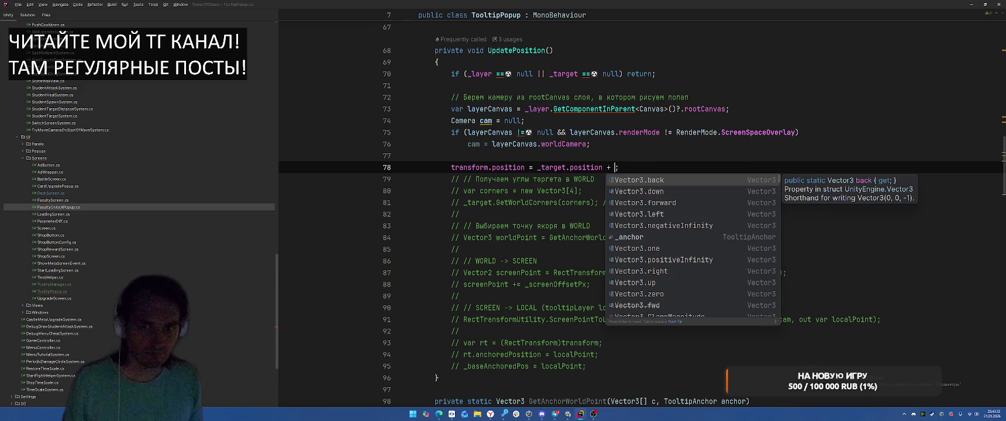
{"action": "key", "text": "Escape"}
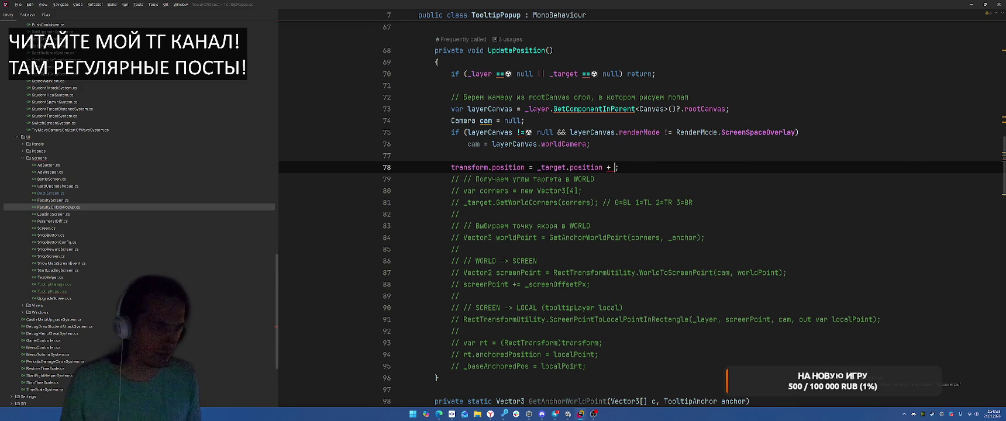
{"action": "type", "text": "_"}
{"action": "scroll", "coordinate": [716, 245], "scroll_direction": "up", "scroll_amount": 10}
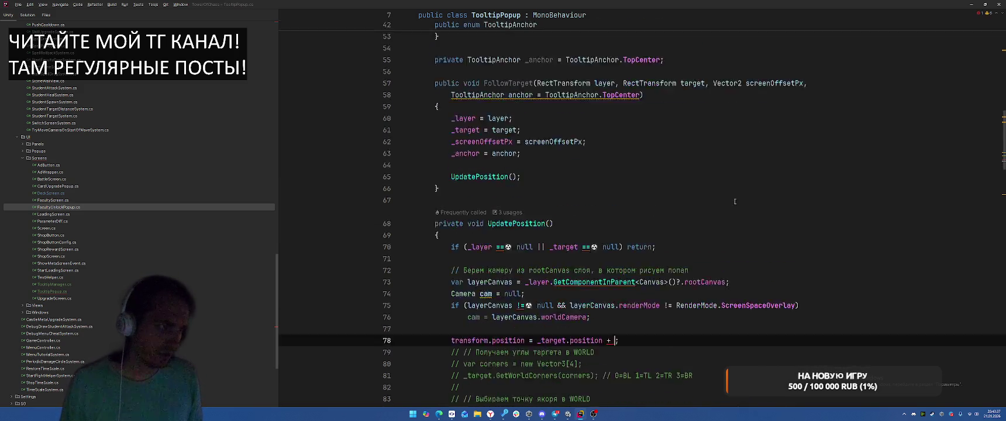
{"action": "key", "text": "ctrl+space"}
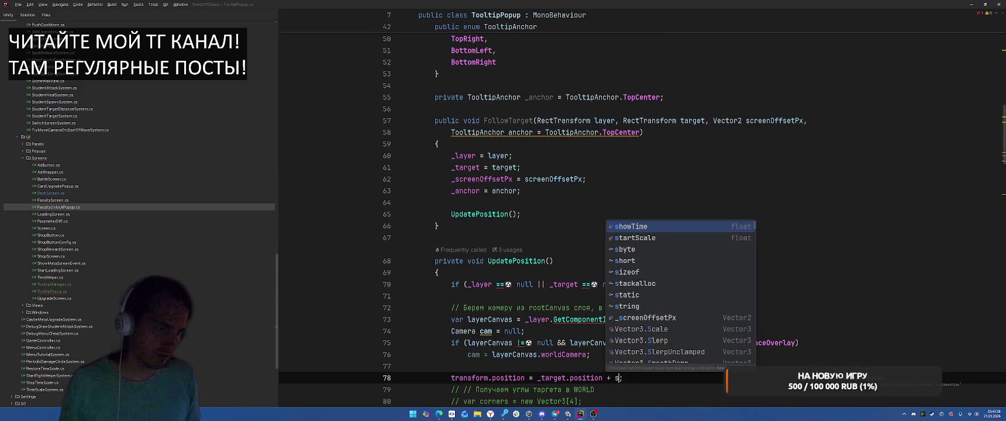
{"action": "key", "text": "Escape"}
{"action": "type", "text": "_scr"}
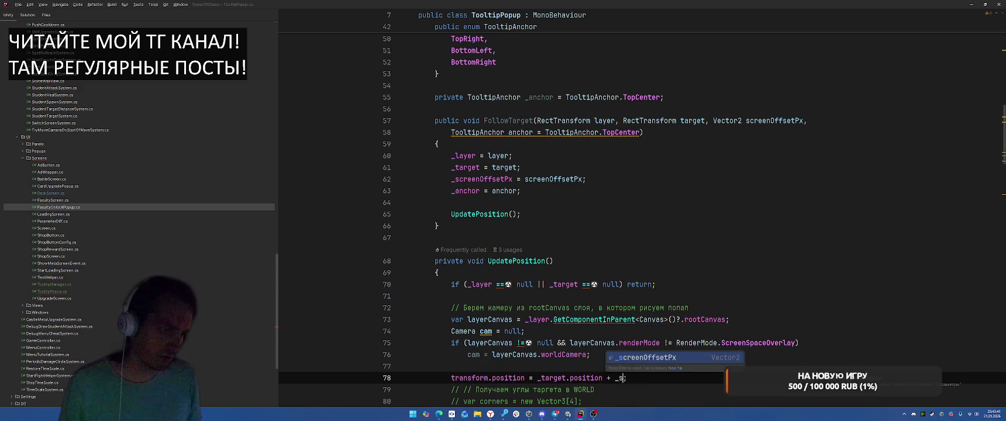
{"action": "key", "text": "Return"}
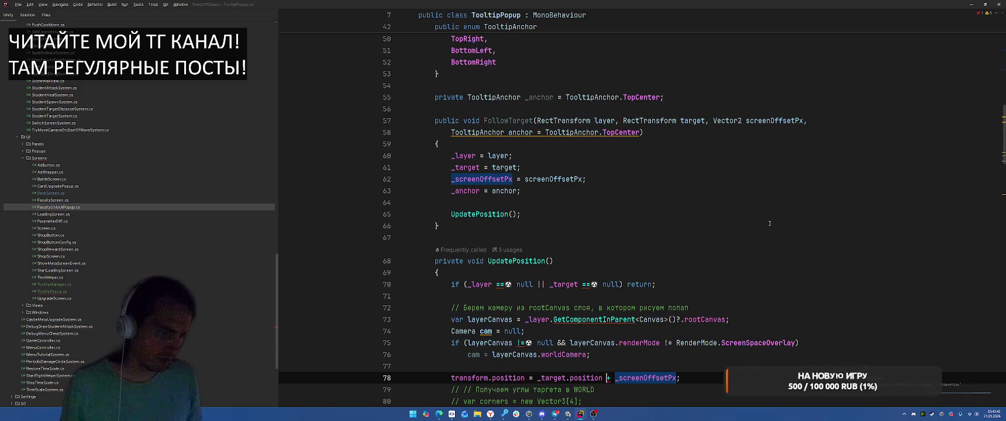
{"action": "key", "text": "alt+Return"}
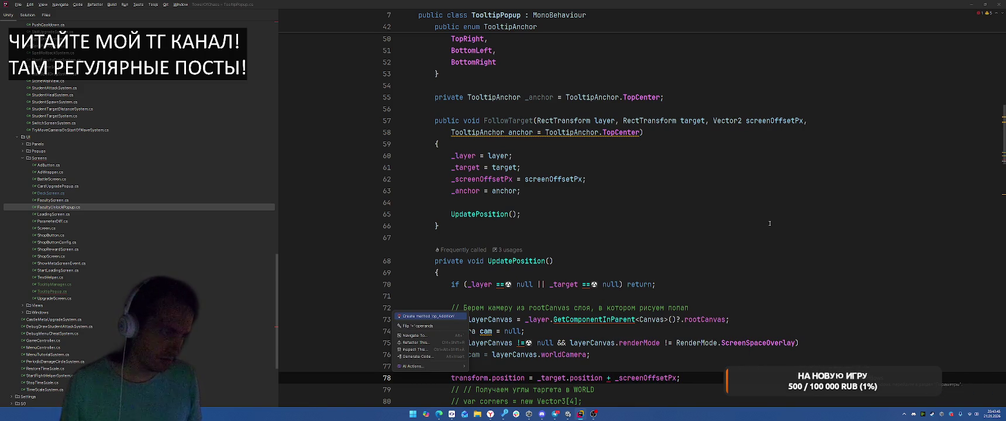
{"action": "key", "text": "Escape"}
{"action": "type", "text": "(Vecto"}
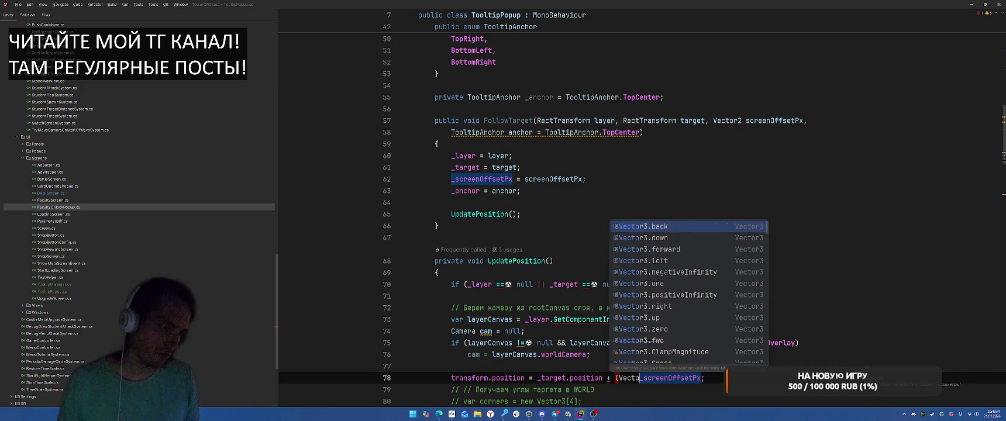
{"action": "type", "text": "r3)"}
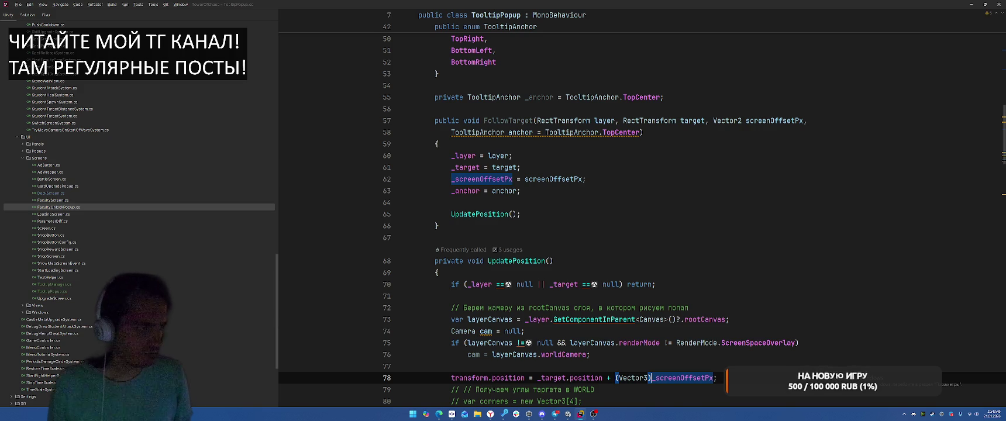
- Simplify the null guard to if (!_layer || !_target) return; and jump to the FollowTarget call
{"action": "left_click", "coordinate": [588, 214]}
{"action": "left_click", "coordinate": [588, 286]}
{"action": "key", "text": "alt+Return"}
{"action": "key", "text": "Return"}
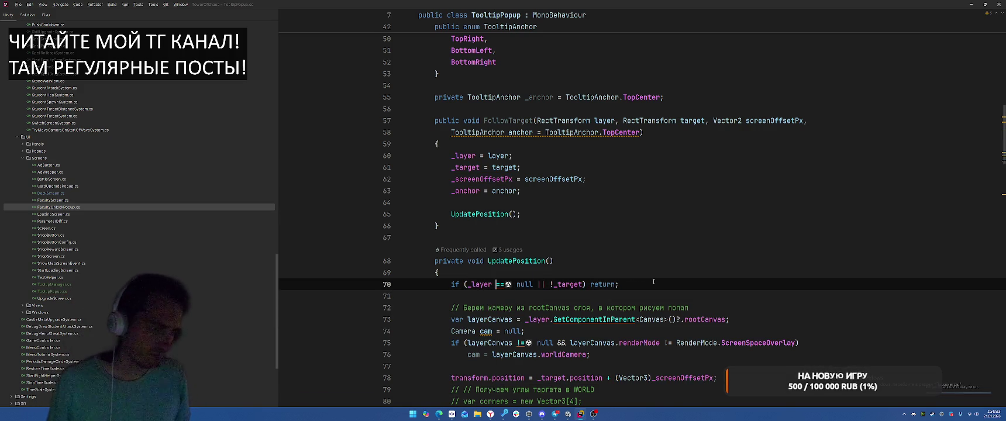
{"action": "key", "text": "alt+Return"}
{"action": "key", "text": "Return"}
{"action": "left_click", "coordinate": [508, 120], "text": "ctrl"}
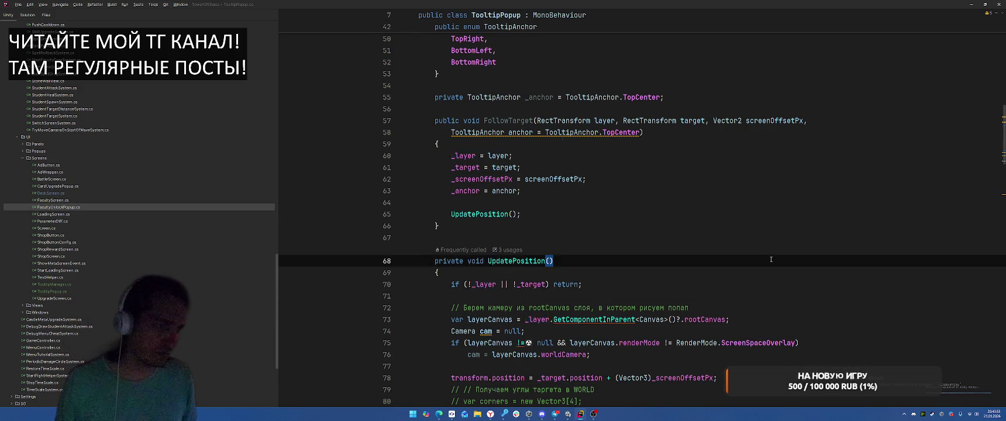
{"action": "key", "text": "Return"}
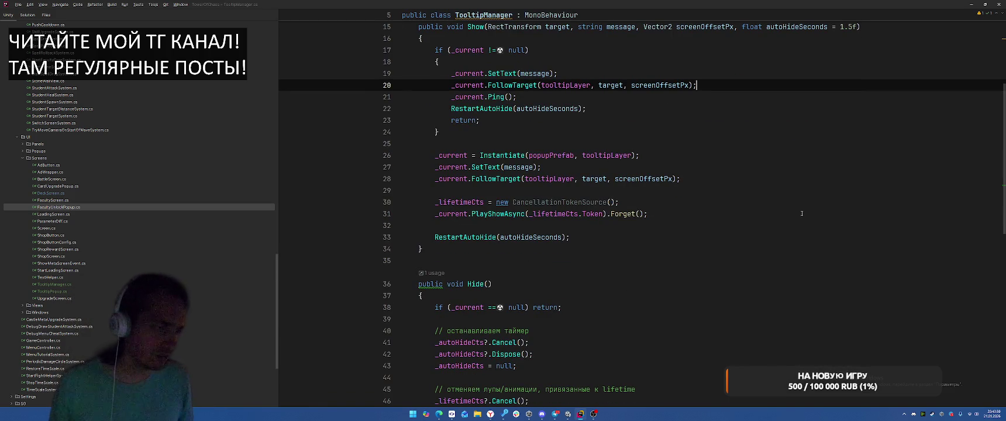
- Return to TooltipPopup.cs and undo the anchor parameter changes at line 63
{"action": "key", "text": "ctrl+alt+Left"}
{"action": "key", "text": "ctrl+alt+Left"}
{"action": "left_click", "coordinate": [761, 267]}
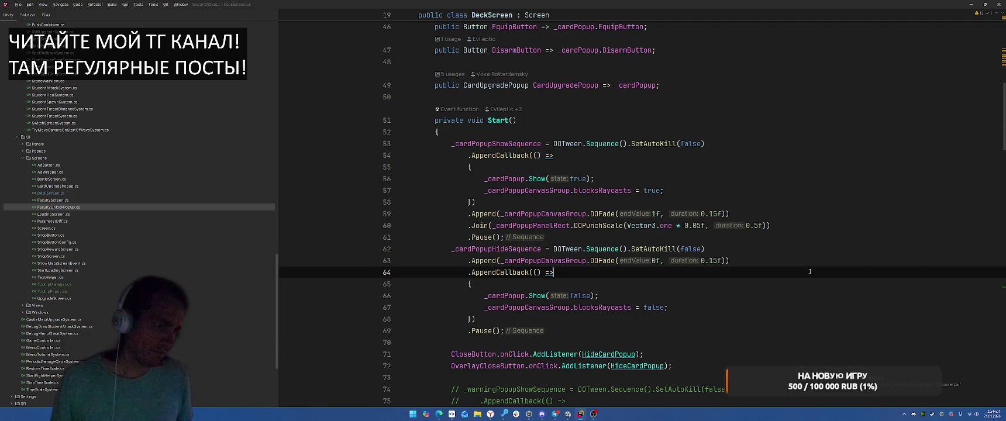
{"action": "key", "text": "ctrl+e"}
{"action": "key", "text": "Return"}
{"action": "left_click", "coordinate": [822, 210]}
{"action": "left_click", "coordinate": [803, 193]}
{"action": "key", "text": "ctrl+z"}
{"action": "key", "text": "ctrl+z"}
{"action": "key", "text": "ctrl+z"}
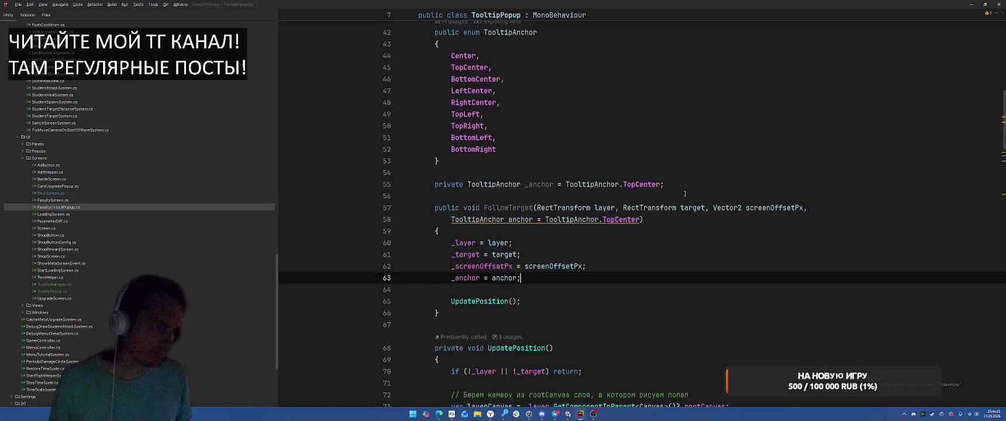
- Find all FollowTarget usages and trace TooltipManager.Show to its caller in DeckCardView
{"action": "right_click", "coordinate": [505, 297]}
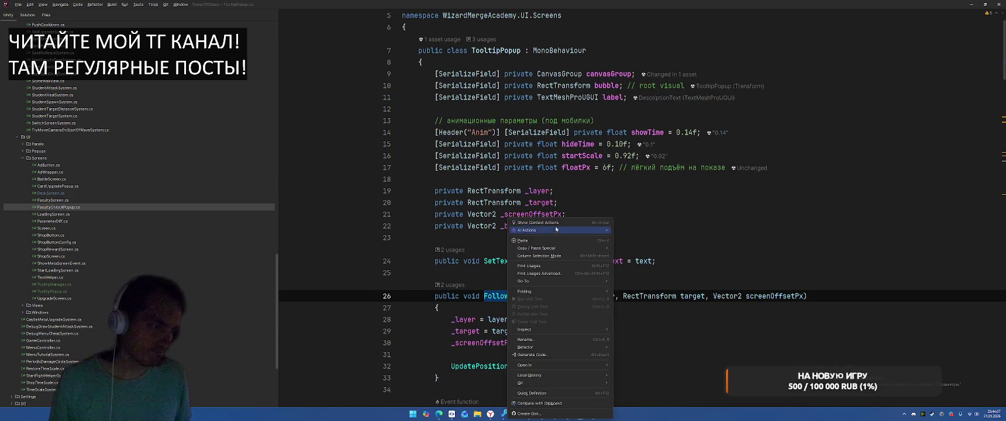
{"action": "left_click", "coordinate": [552, 266]}
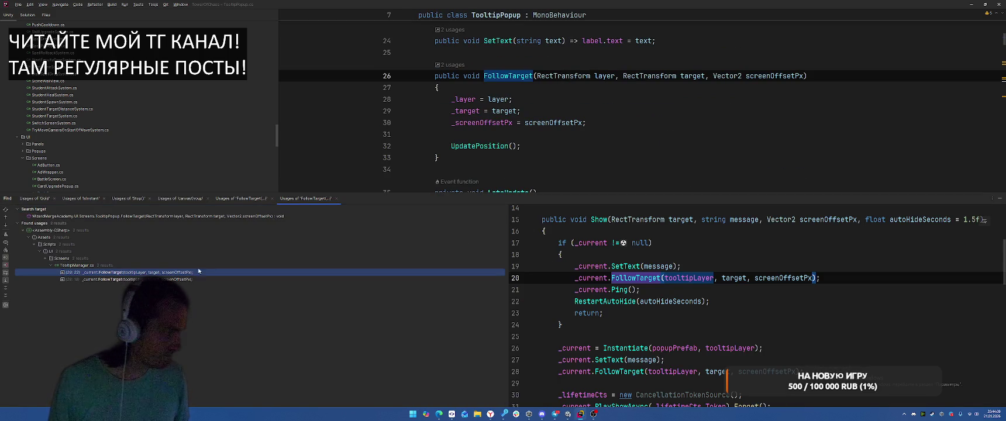
{"action": "double_click", "coordinate": [190, 273]}
{"action": "double_click", "coordinate": [190, 280]}
{"action": "scroll", "coordinate": [564, 129], "scroll_direction": "up", "scroll_amount": 4}
{"action": "left_click", "coordinate": [476, 71], "text": "ctrl"}
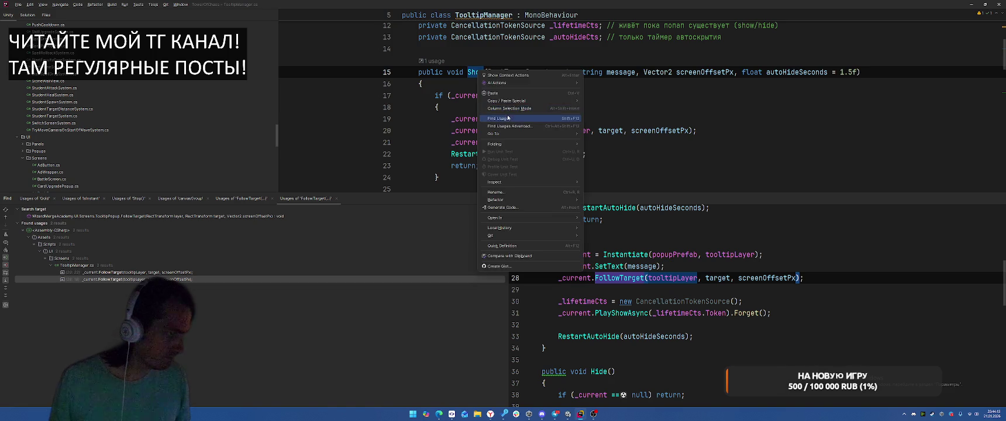
{"action": "left_click", "coordinate": [526, 119]}
{"action": "key", "text": "shift+Escape"}
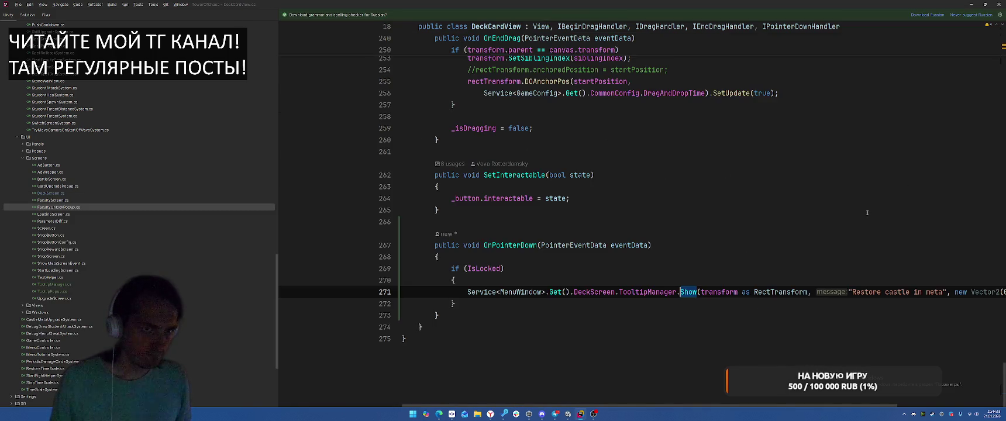
- Extract the 'transform as RectTransform' expression into a variable named rectTransform1
{"action": "left_click_drag", "start_coordinate": [796, 408], "coordinate": [906, 408]}
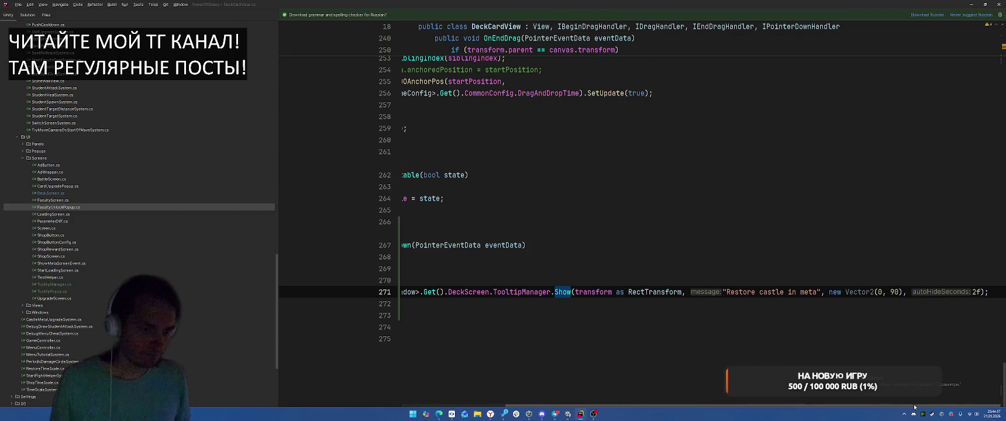
{"action": "double_click", "coordinate": [772, 292]}
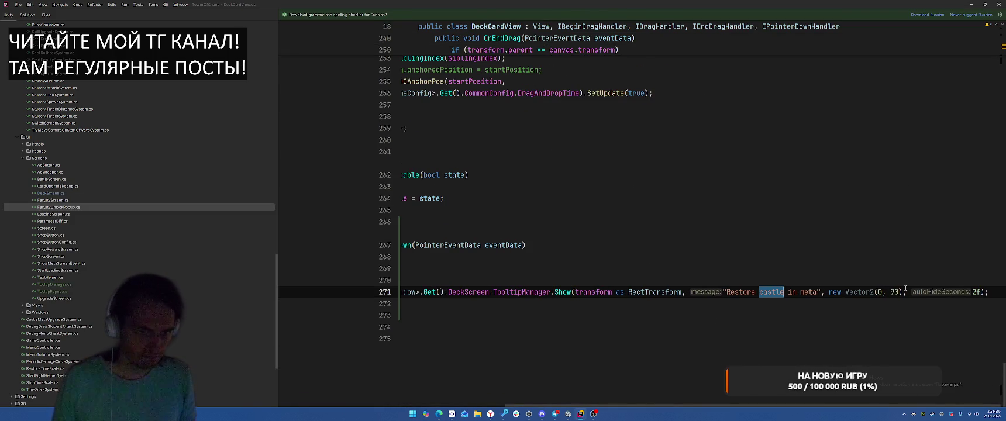
{"action": "key", "text": "ctrl+Right"}
{"action": "key", "text": "ctrl+Right"}
{"action": "key", "text": "ctrl+shift+Right"}
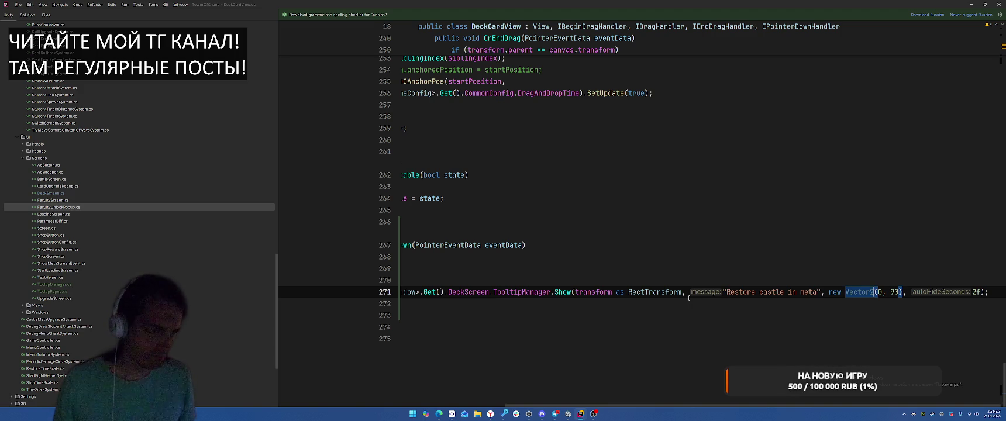
{"action": "left_click_drag", "start_coordinate": [682, 292], "coordinate": [575, 292]}
{"action": "key", "text": "alt+Return"}
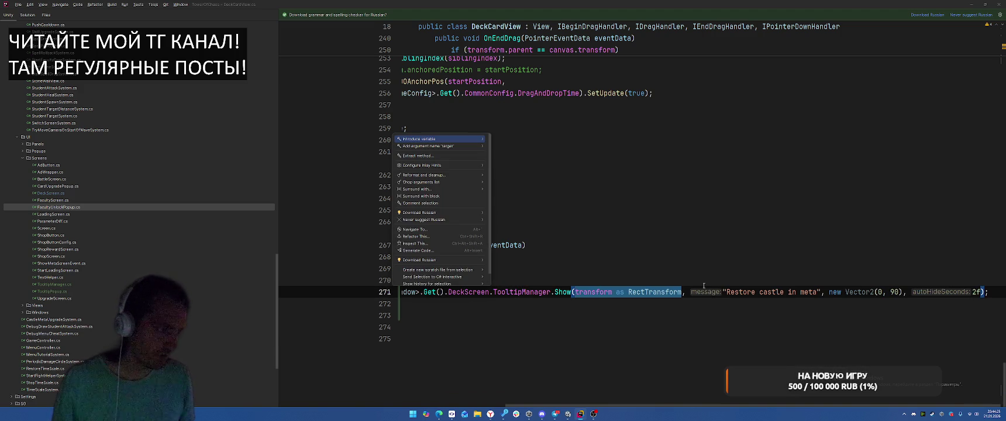
{"action": "key", "text": "Return"}
{"action": "key", "text": "Return"}
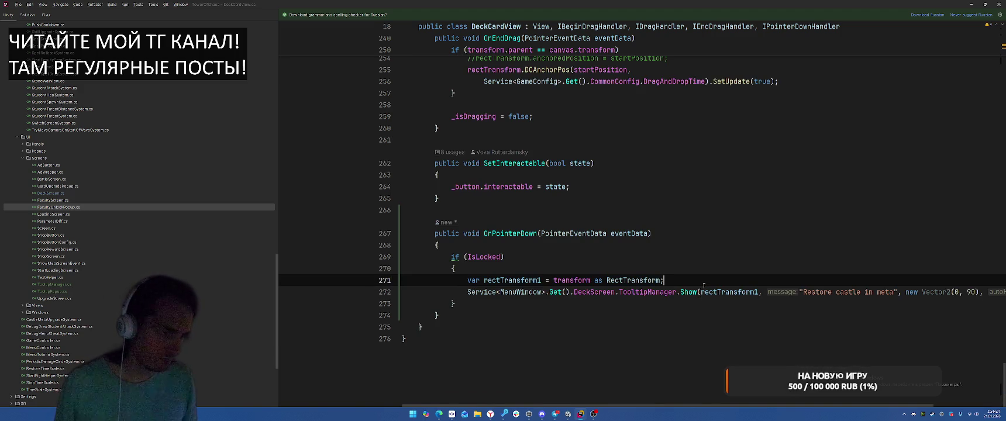
- Replace the Vector2(0, 90) offset with Vector2(0, rectTransform1.sizeDelta.y / 2f)
{"action": "scroll", "coordinate": [729, 406], "scroll_direction": "right", "scroll_amount": 3}
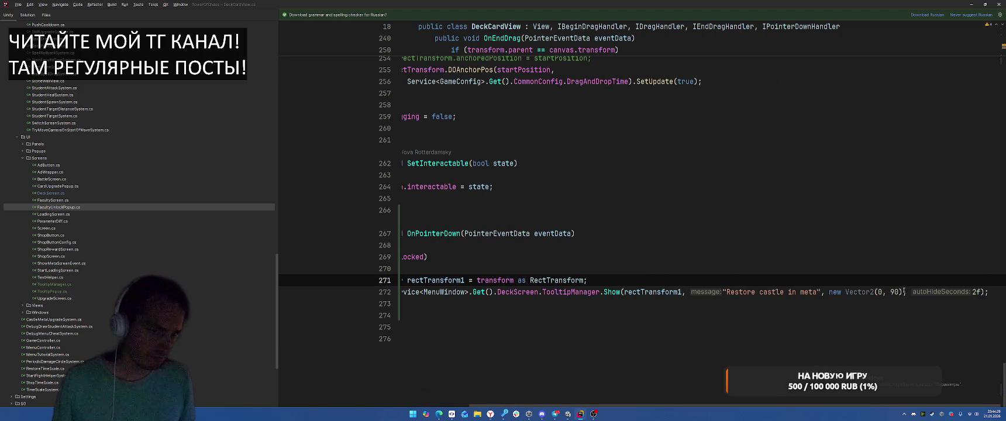
{"action": "left_click_drag", "start_coordinate": [904, 292], "coordinate": [838, 291]}
{"action": "type", "text": "re"}
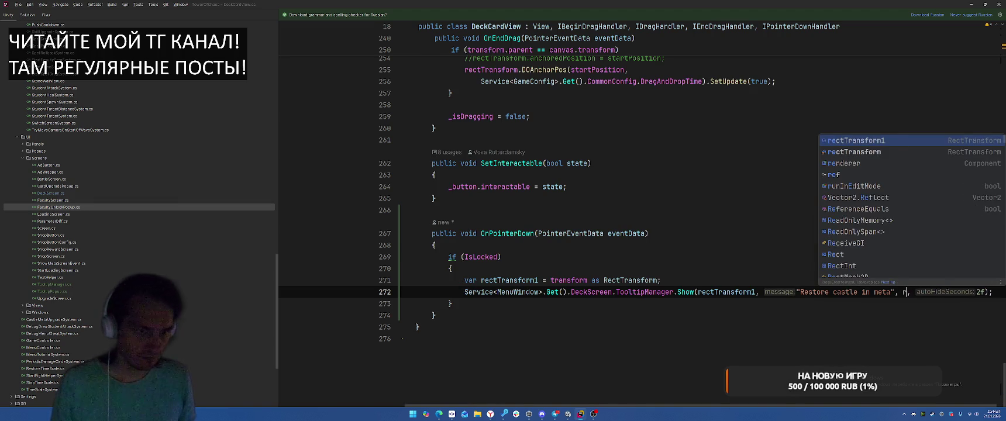
{"action": "key", "text": "Escape"}
{"action": "key", "text": "ctrl+z"}
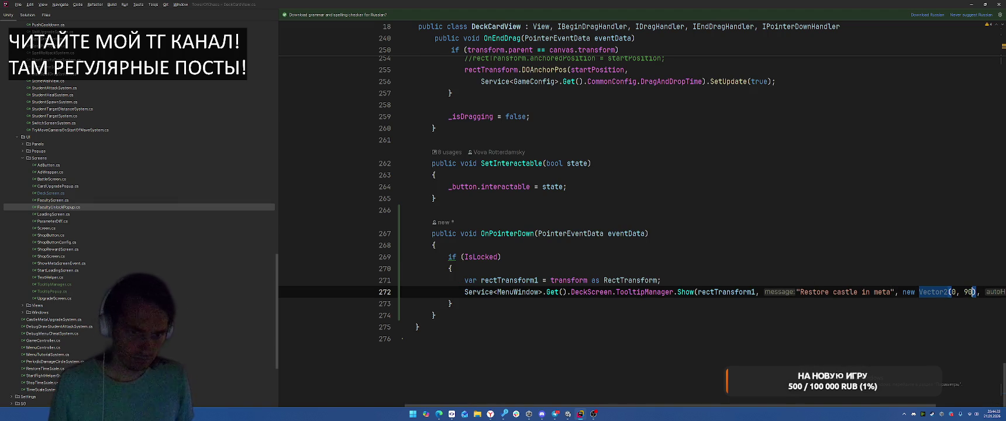
{"action": "type", "text": "ectt"}
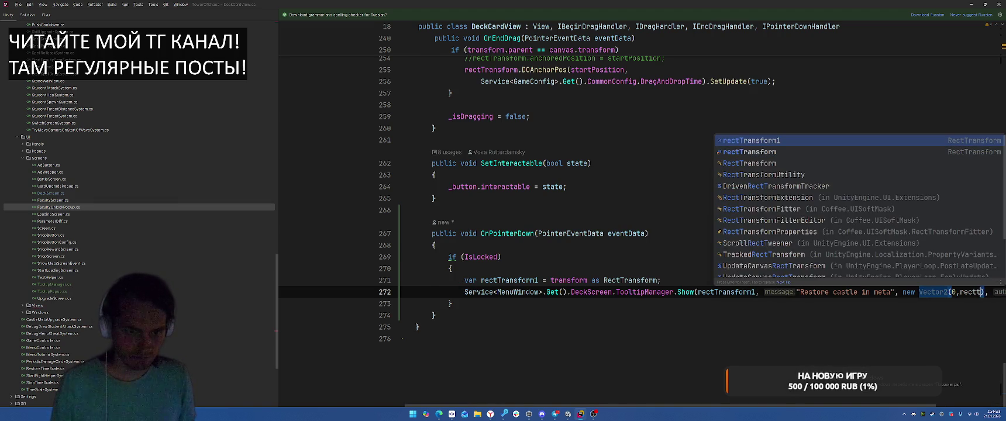
{"action": "key", "text": "Return"}
{"action": "type", "text": ".si"}
{"action": "key", "text": "Return"}
{"action": "type", "text": ".y"}
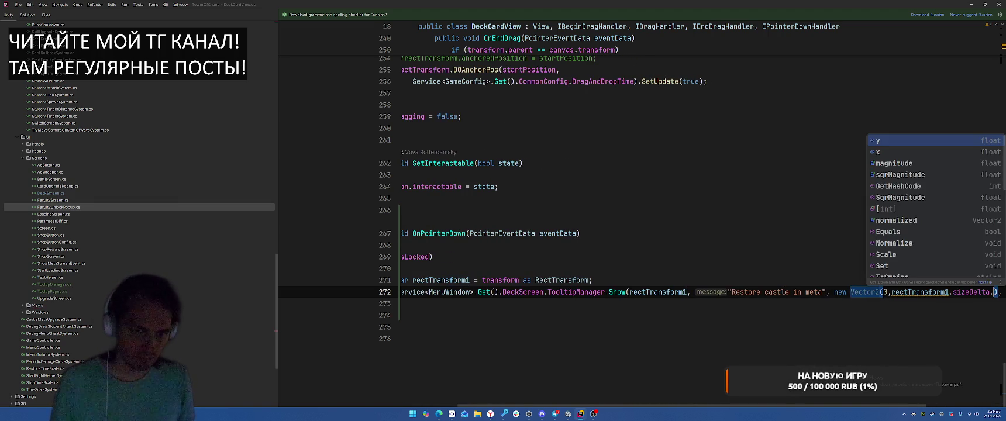
{"action": "type", "text": " / 2f"}
{"action": "key", "text": "alt+Tab"}
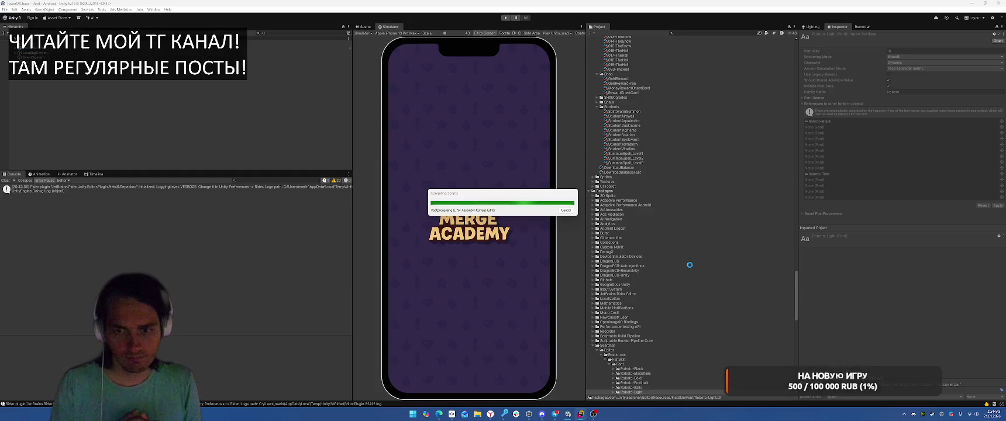
{"action": "key", "text": "alt+Tab"}
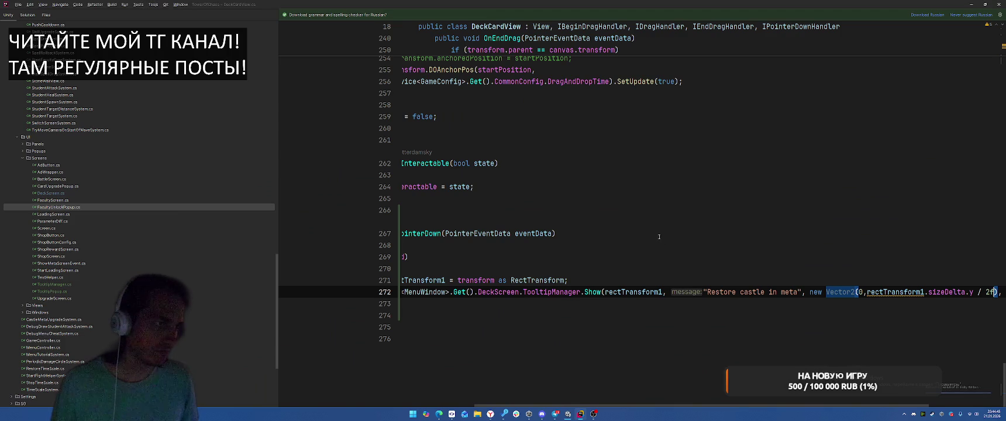
- Extract Service<MenuWindow>.Get().DeckScreen into a local variable deckScreen and let Unity recompile
{"action": "scroll", "coordinate": [585, 389], "scroll_direction": "left", "scroll_amount": 3}
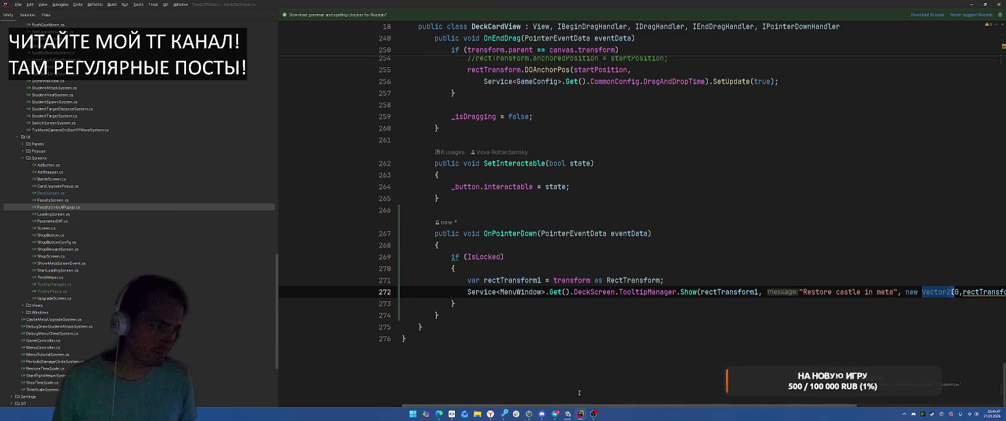
{"action": "left_click", "coordinate": [673, 233]}
{"action": "key", "text": "alt+Tab"}
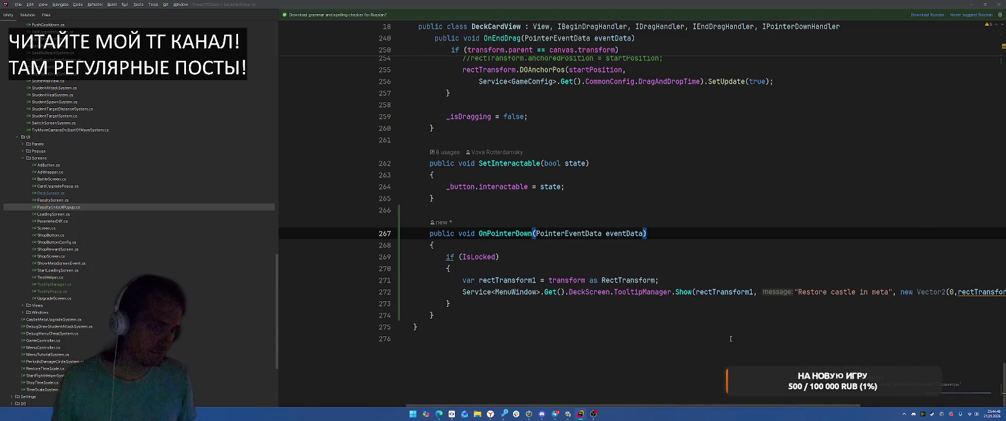
{"action": "key", "text": "alt+Tab"}
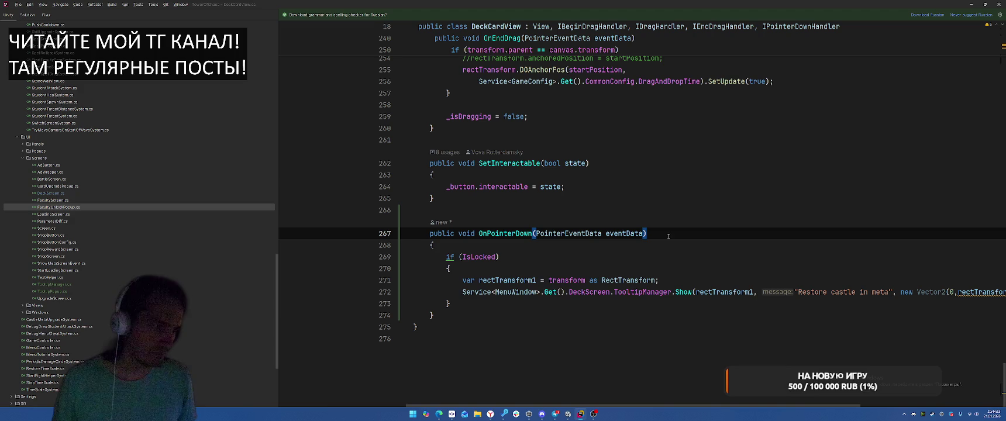
{"action": "mouse_move", "coordinate": [463, 292]}
{"action": "left_mouse_down"}
{"action": "mouse_move", "coordinate": [760, 292]}
{"action": "mouse_move", "coordinate": [611, 292]}
{"action": "left_mouse_up"}
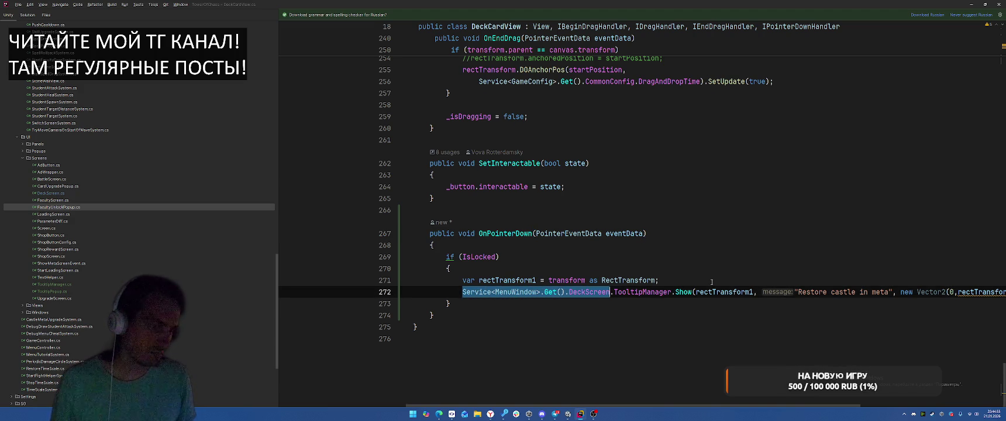
{"action": "key", "text": "ctrl+alt+v"}
{"action": "key", "text": "Return"}
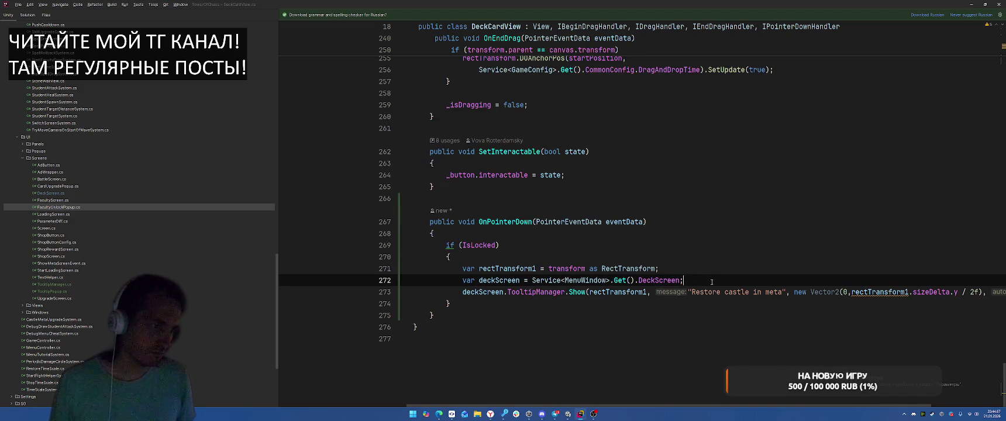
{"action": "key", "text": "alt+Tab"}
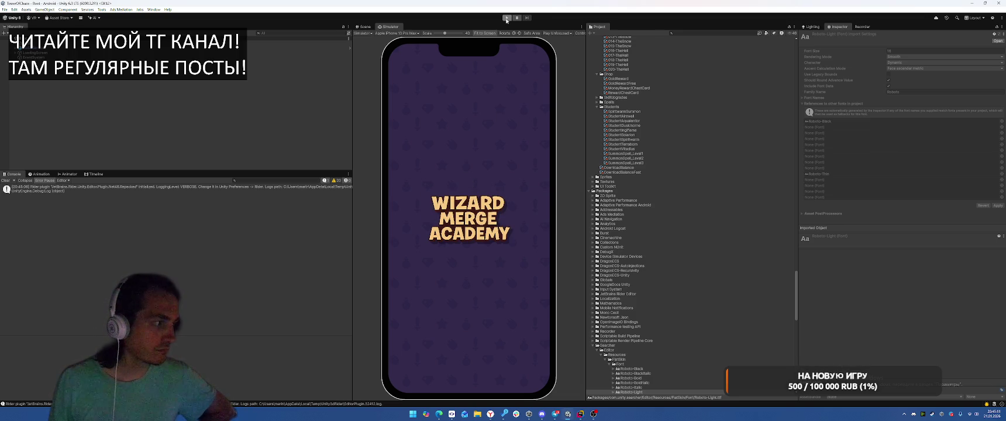
- Play the game and tap locked faculty cards like Spiritwarm, Duskmorn, Vitadius and Solarion to check tooltip placement
{"action": "left_click", "coordinate": [507, 19]}
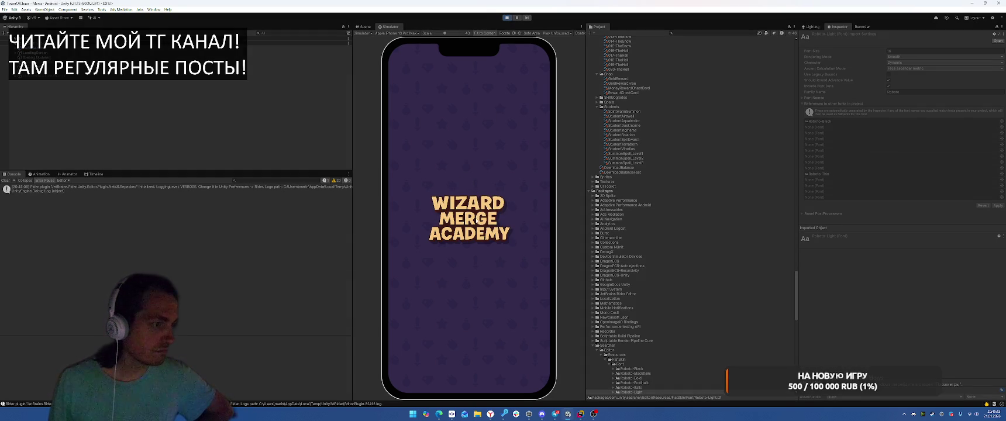
{"action": "left_click", "coordinate": [437, 383]}
{"action": "left_click", "coordinate": [503, 232]}
{"action": "left_click", "coordinate": [443, 235]}
{"action": "left_click", "coordinate": [410, 233]}
{"action": "left_click", "coordinate": [534, 236]}
{"action": "left_click", "coordinate": [468, 232]}
{"action": "left_click", "coordinate": [408, 269]}
{"action": "left_click", "coordinate": [469, 269]}
{"action": "left_click", "coordinate": [484, 238]}
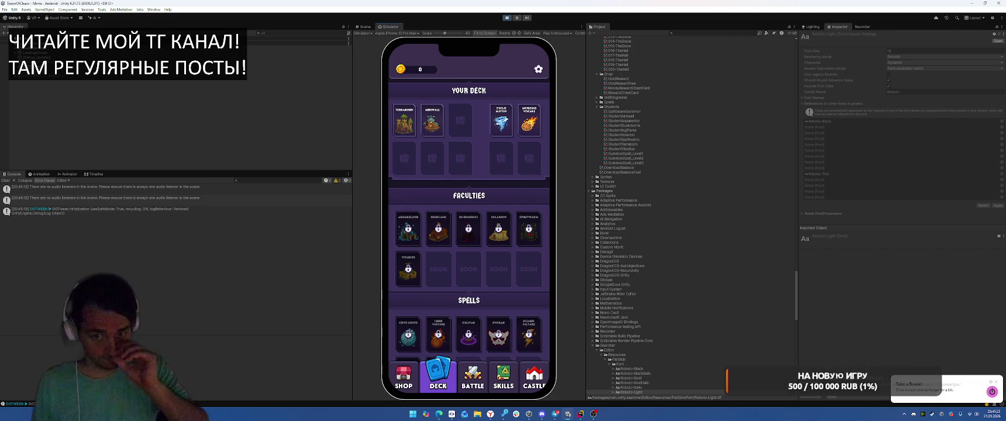
{"action": "left_click", "coordinate": [510, 226]}
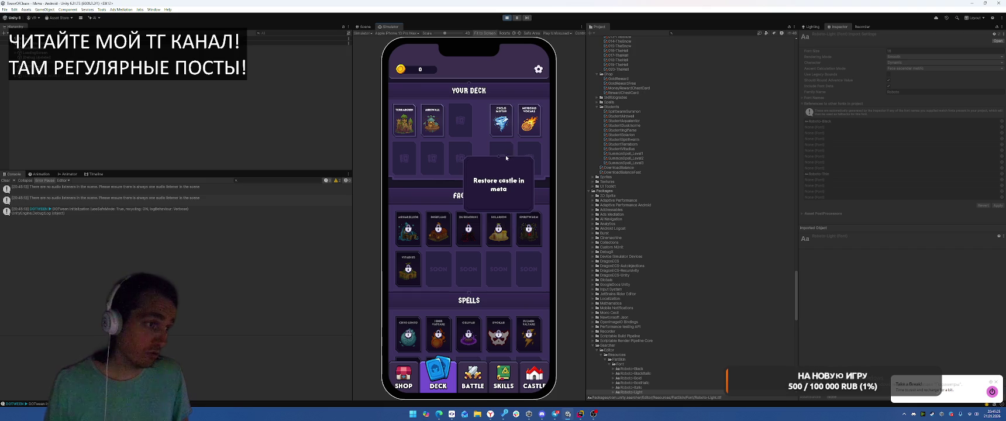
- View the Meteoris Vocare card, go through Shop to Battle, start the level and choose Airswall
{"action": "left_click", "coordinate": [529, 121]}
{"action": "left_click", "coordinate": [404, 374]}
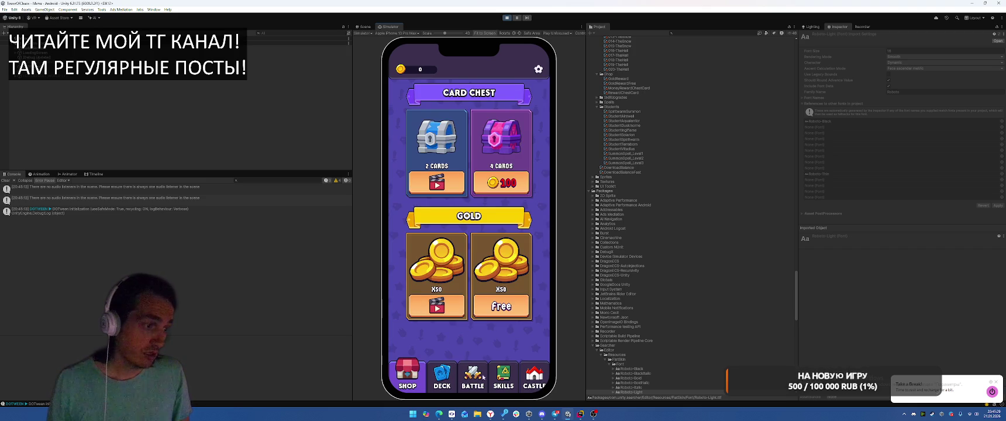
{"action": "left_click", "coordinate": [481, 369]}
{"action": "left_click", "coordinate": [480, 300]}
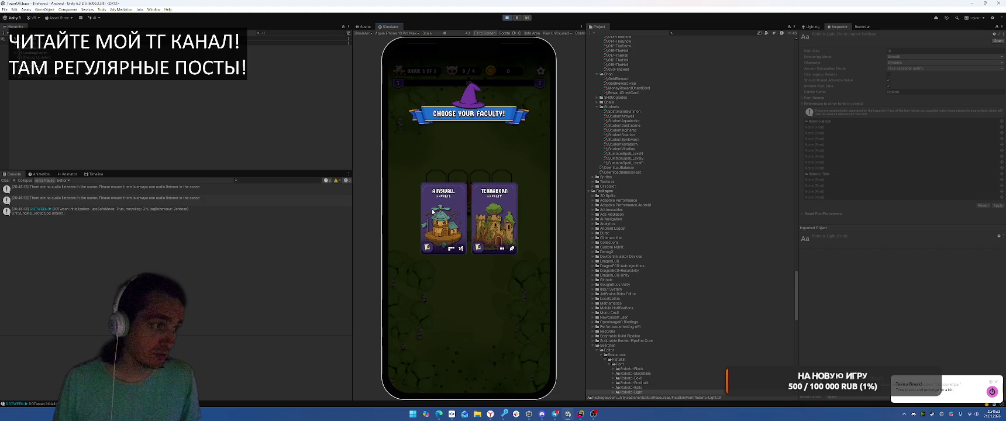
{"action": "left_click", "coordinate": [431, 212]}
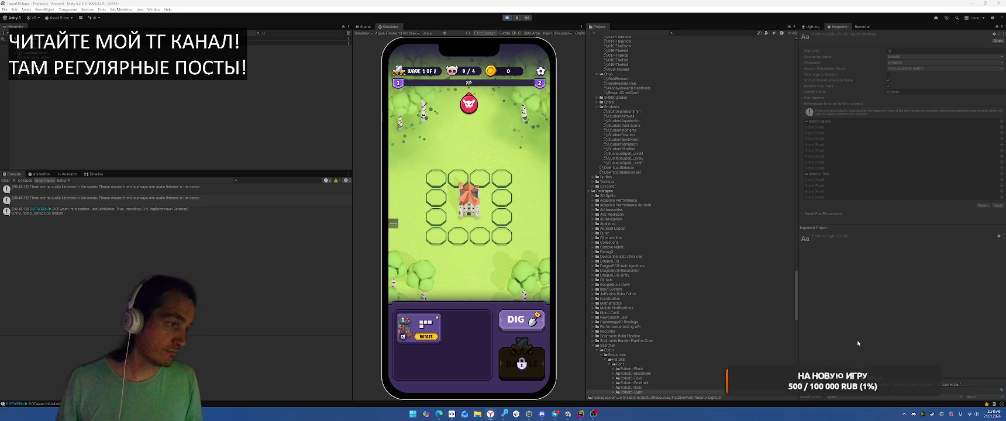
- Place the Airswall piece beside the castle, inspect the NavMesh Stop error's stack trace, and exit play mode
{"action": "left_click_drag", "start_coordinate": [436, 328], "coordinate": [458, 186]}
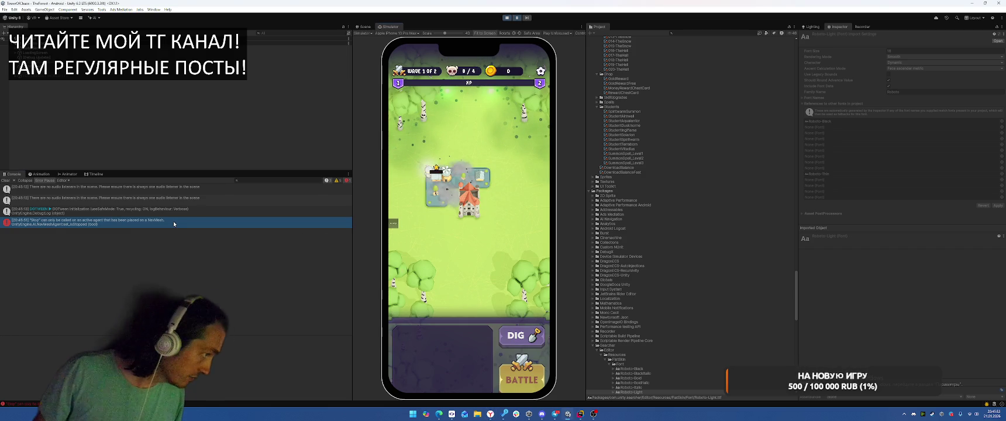
{"action": "left_click", "coordinate": [173, 222]}
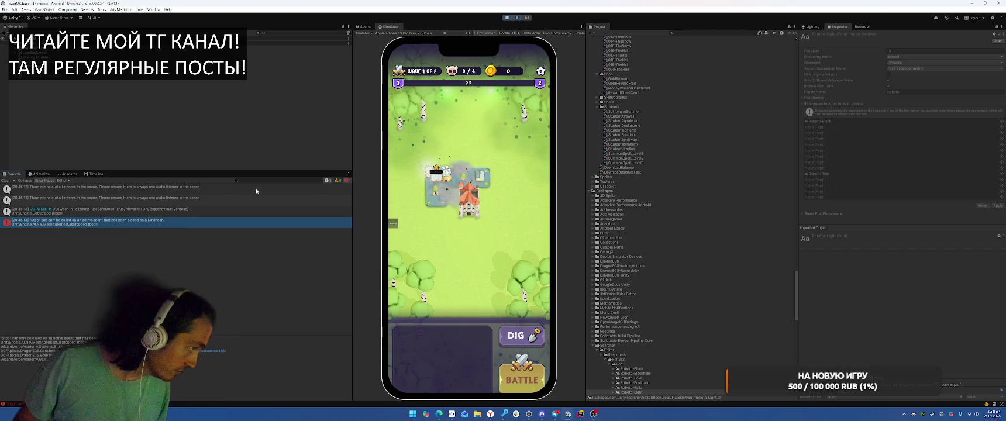
{"action": "left_click", "coordinate": [507, 19]}
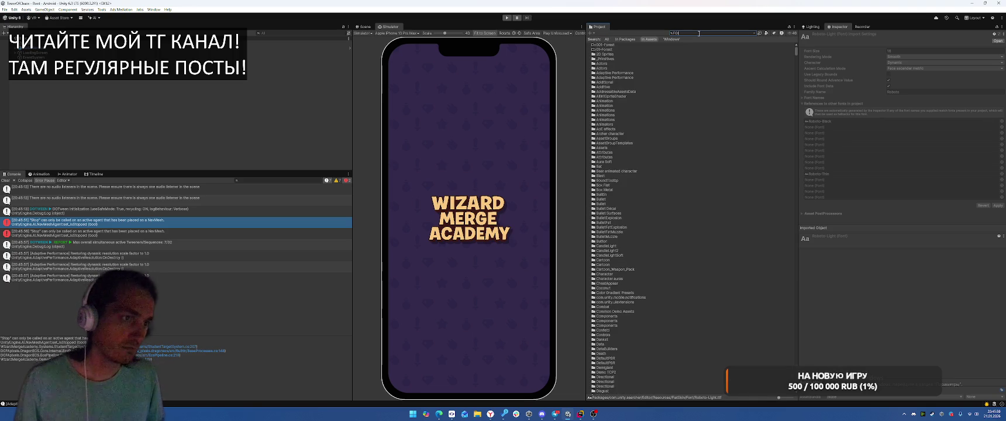
- Search the project for TheForest and open that scene
{"action": "type", "text": "or"}
{"action": "key", "text": "Home"}
{"action": "type", "text": "The"}
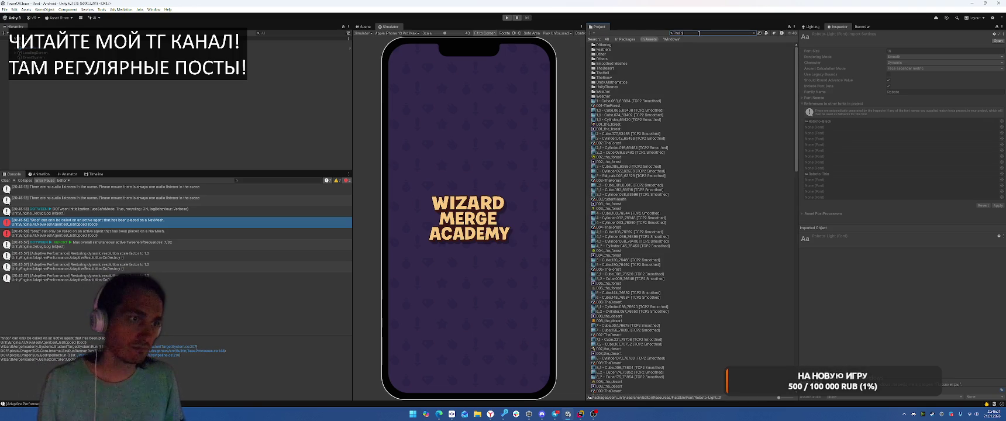
{"action": "double_click", "coordinate": [606, 68]}
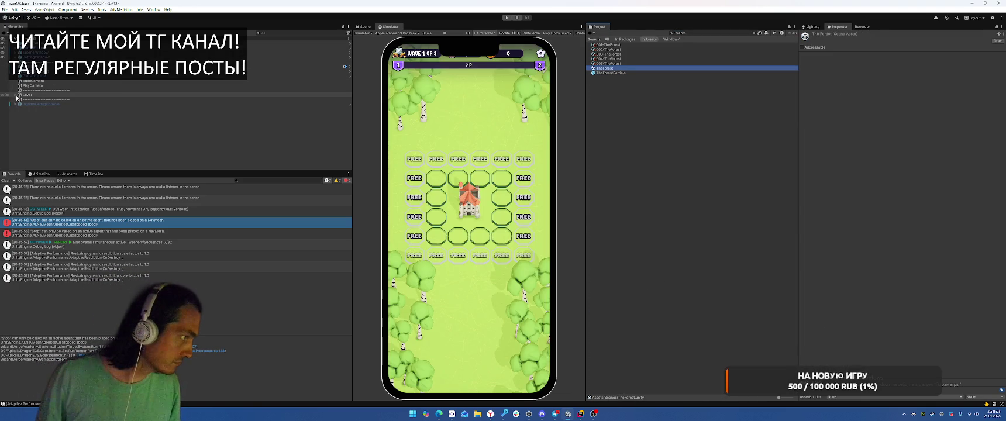
- Bake the NavMesh Surface on Level > Field > NavmeshMap > Plane and frame it in the Scene view
{"action": "left_click", "coordinate": [15, 94]}
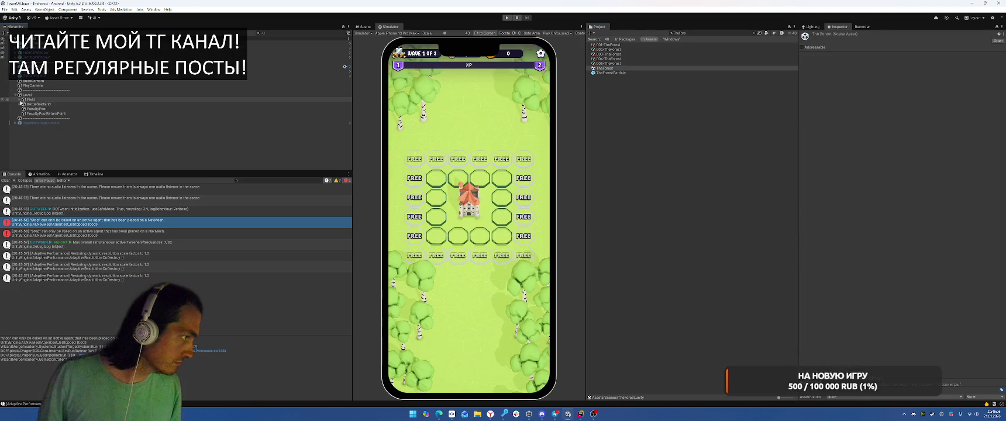
{"action": "left_click", "coordinate": [20, 99]}
{"action": "left_click", "coordinate": [24, 108]}
{"action": "left_click", "coordinate": [36, 113]}
{"action": "left_click", "coordinate": [959, 357]}
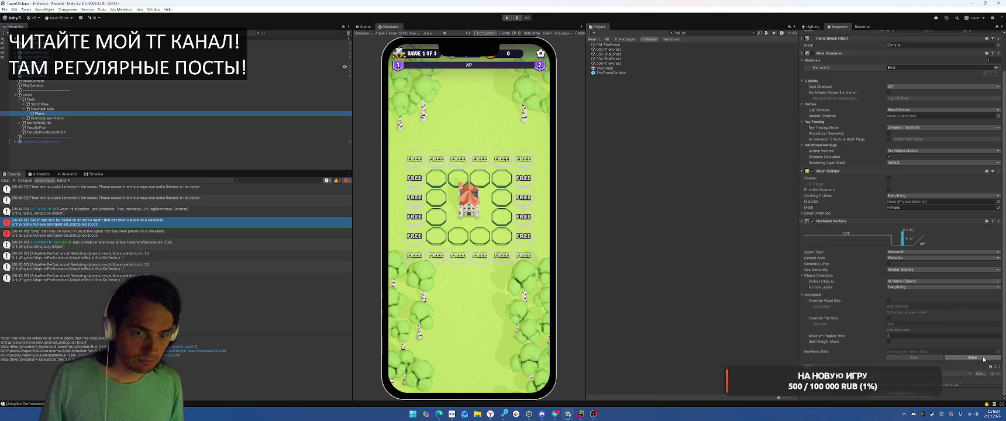
{"action": "left_click", "coordinate": [365, 27]}
{"action": "double_click", "coordinate": [30, 113]}
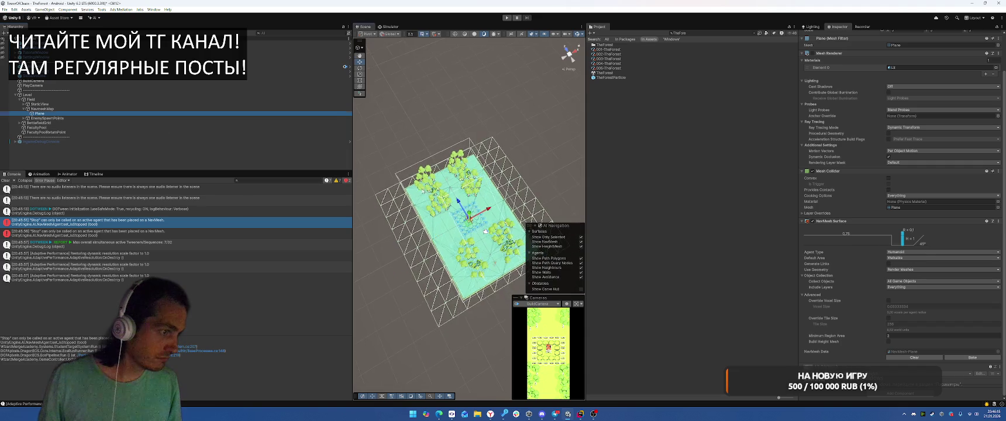
- Remove the Plane's Mesh Collider, inspect the navmesh near the house and trees, and select ForestField
{"action": "right_click", "coordinate": [844, 171]}
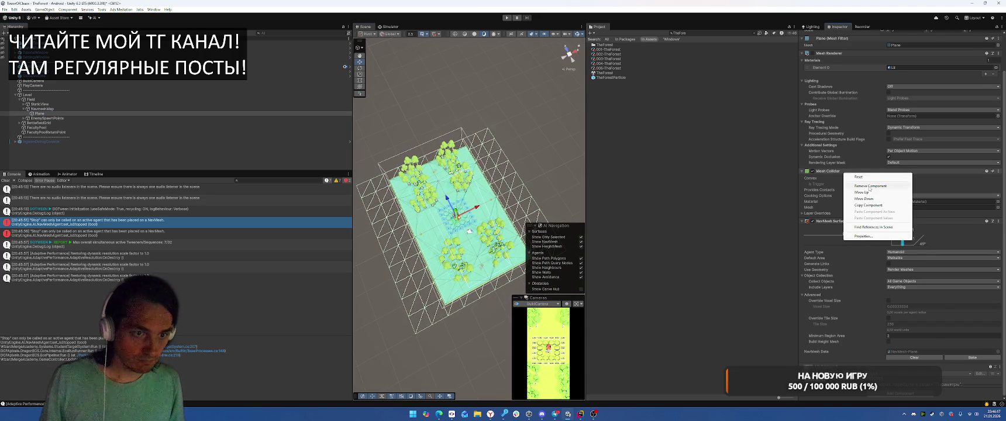
{"action": "left_click", "coordinate": [871, 186]}
{"action": "mouse_move", "coordinate": [363, 81]}
{"action": "left_mouse_down"}
{"action": "mouse_move", "coordinate": [293, 86]}
{"action": "mouse_move", "coordinate": [305, 34]}
{"action": "mouse_move", "coordinate": [276, 107]}
{"action": "left_mouse_up"}
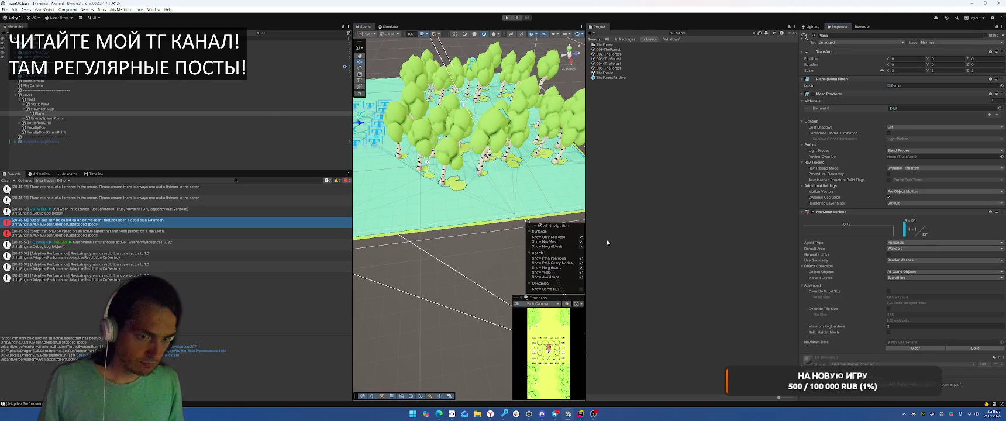
{"action": "mouse_move", "coordinate": [593, 126]}
{"action": "left_mouse_down"}
{"action": "mouse_move", "coordinate": [588, 102]}
{"action": "mouse_move", "coordinate": [637, 159]}
{"action": "left_mouse_up"}
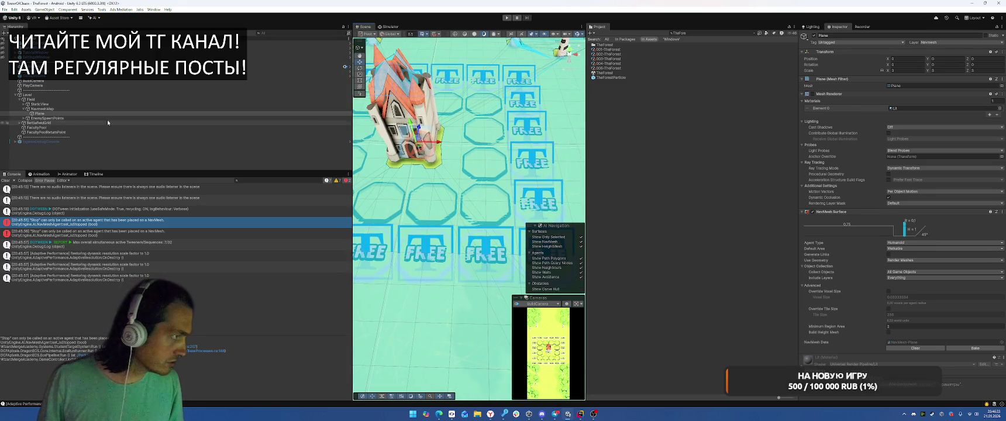
{"action": "left_click", "coordinate": [24, 105]}
{"action": "left_click", "coordinate": [70, 114]}
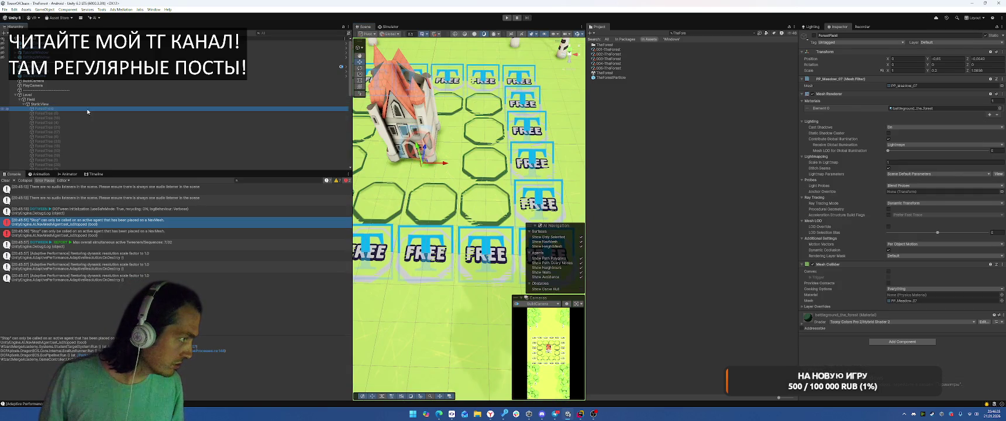
- Delete ForestField and set Scene_2's Position Y to 0
{"action": "scroll", "coordinate": [93, 117], "scroll_direction": "down", "scroll_amount": 3}
{"action": "key", "text": "Delete"}
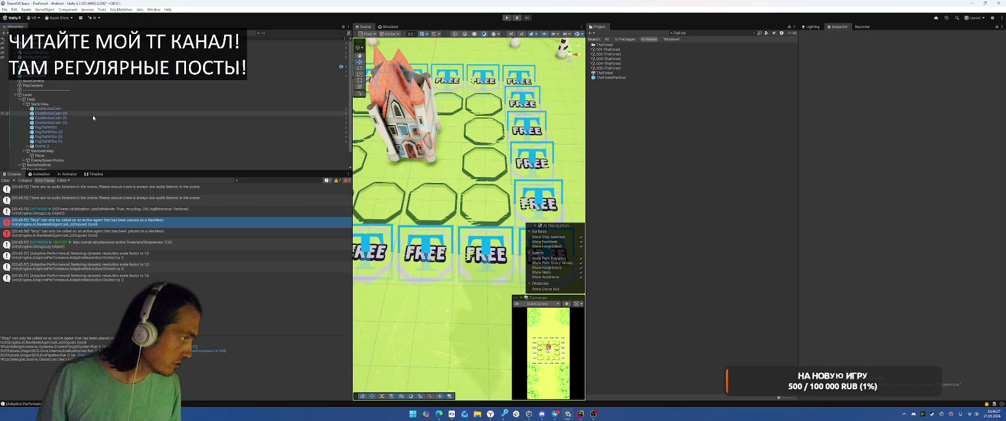
{"action": "left_click", "coordinate": [59, 147]}
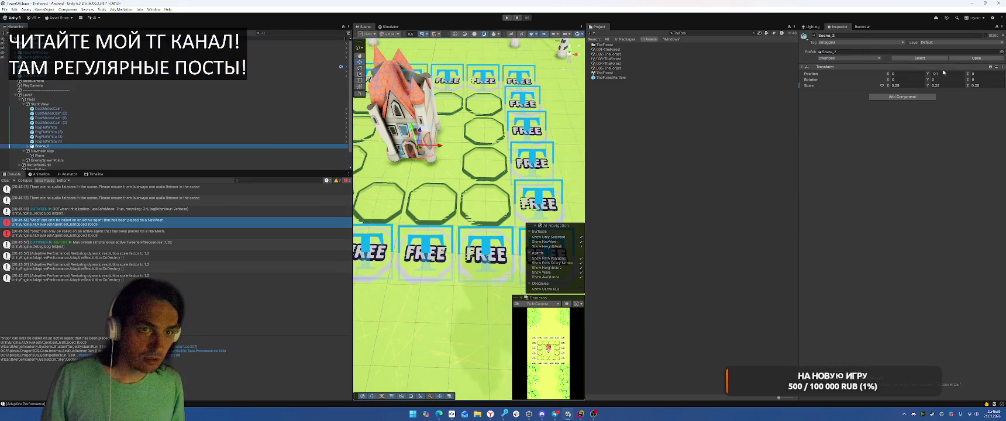
{"action": "type", "text": "-0.15"}
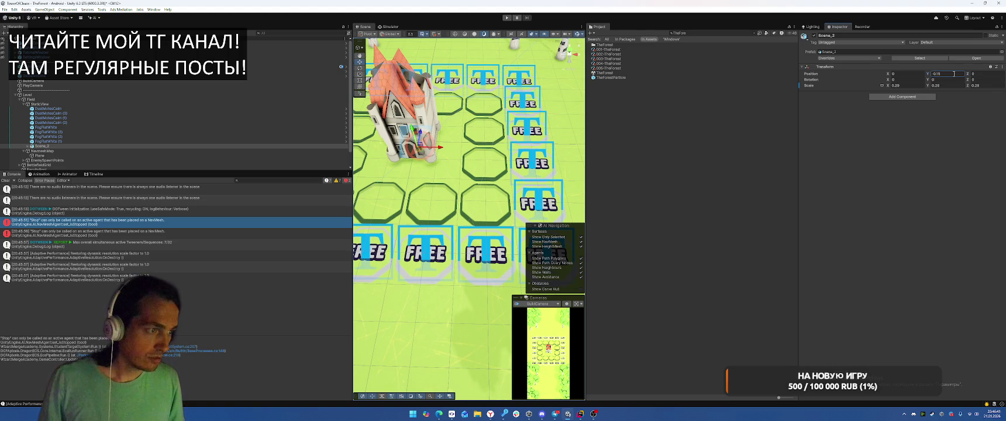
{"action": "mouse_move", "coordinate": [468, 234]}
{"action": "left_mouse_down"}
{"action": "mouse_move", "coordinate": [459, 86]}
{"action": "mouse_move", "coordinate": [420, 83]}
{"action": "mouse_move", "coordinate": [369, 51]}
{"action": "mouse_move", "coordinate": [445, 129]}
{"action": "left_mouse_up"}
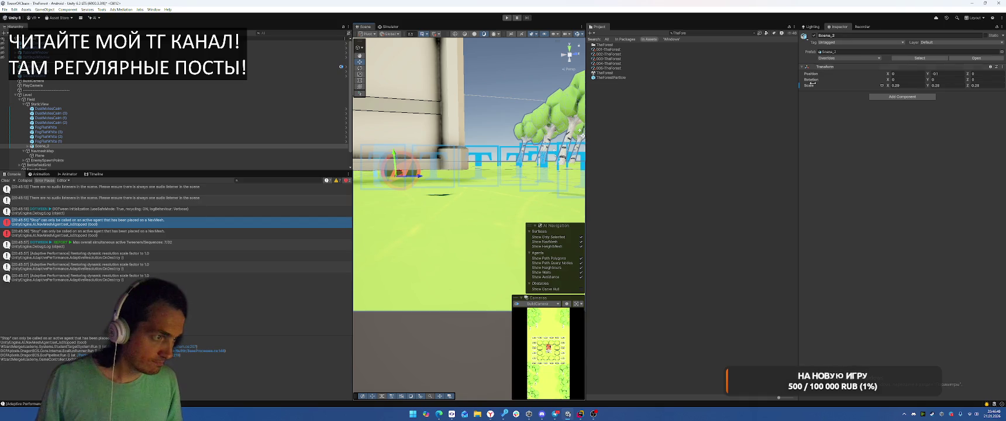
{"action": "type", "text": "0"}
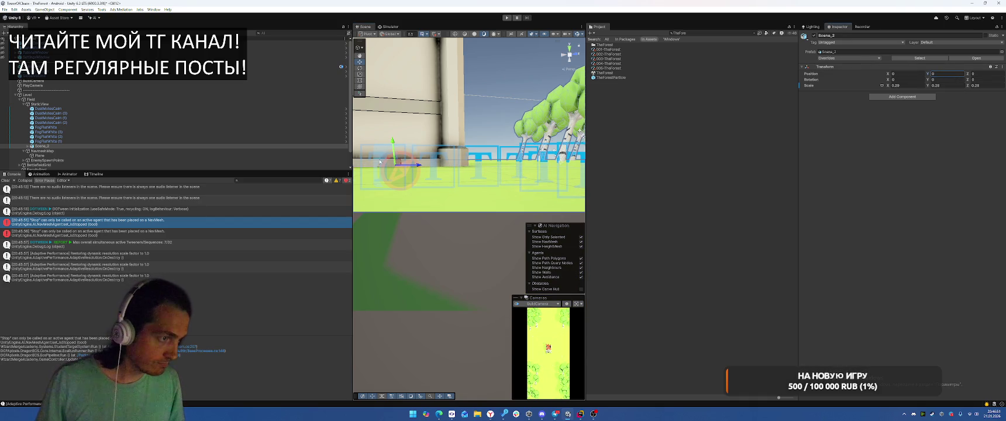
{"action": "key", "text": "Return"}
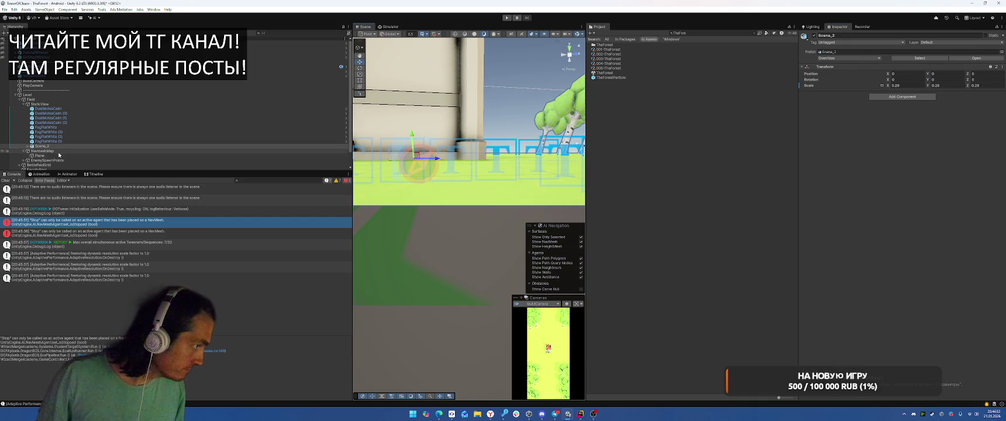
- Expand BattlefieldGrid, multi-select all BattlefieldCells and edit their Position Y to ground height
{"action": "left_click", "coordinate": [48, 160]}
{"action": "scroll", "coordinate": [58, 138], "scroll_direction": "down", "scroll_amount": 1}
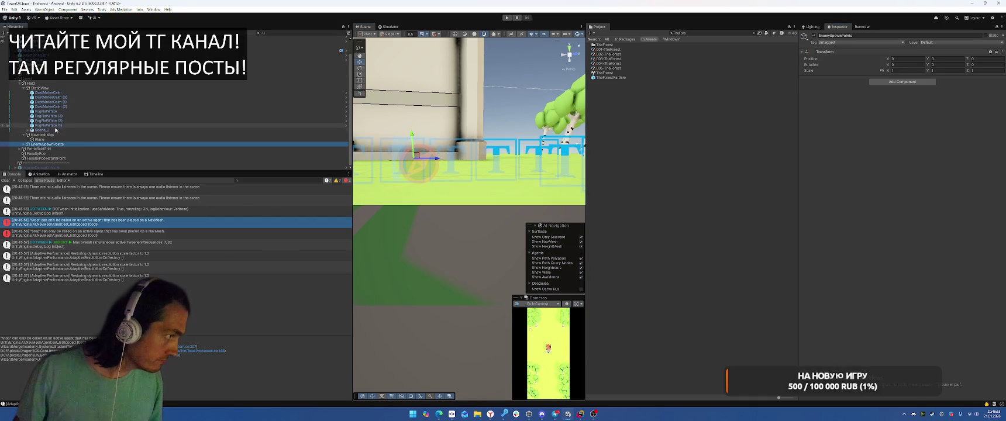
{"action": "left_click", "coordinate": [50, 150]}
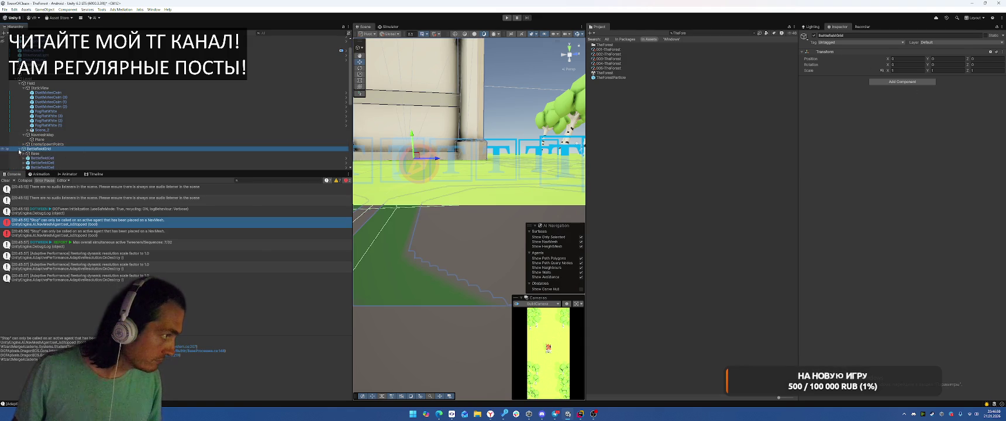
{"action": "key", "text": "Right"}
{"action": "scroll", "coordinate": [66, 155], "scroll_direction": "down", "scroll_amount": 3}
{"action": "left_click", "coordinate": [59, 118]}
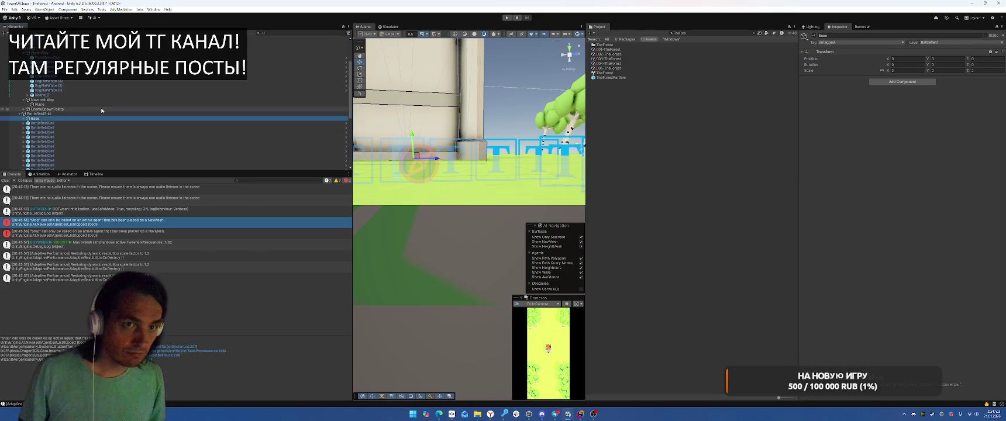
{"action": "left_click", "coordinate": [92, 124]}
{"action": "scroll", "coordinate": [179, 134], "scroll_direction": "down", "scroll_amount": 5}
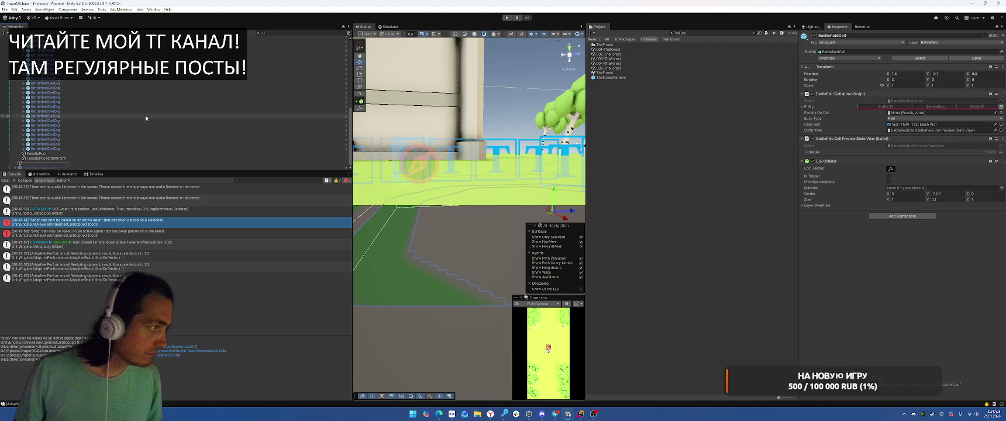
{"action": "left_click", "coordinate": [95, 148], "text": "shift"}
{"action": "left_click", "coordinate": [946, 75]}
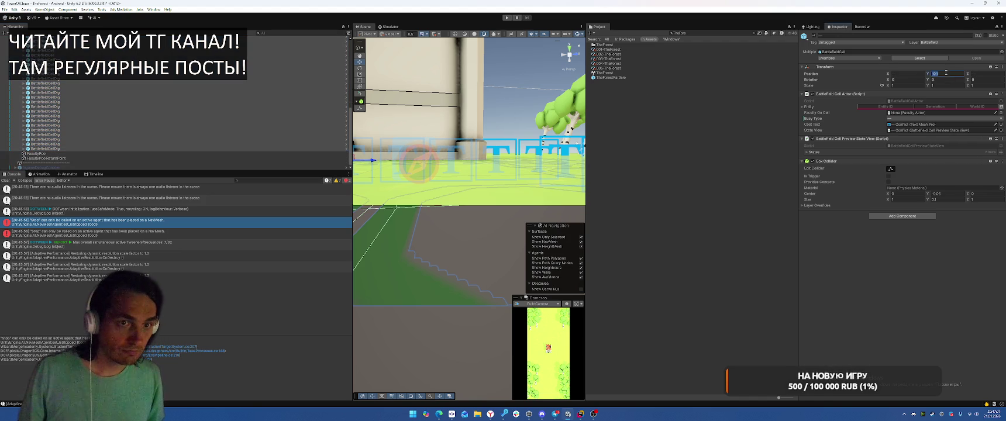
{"action": "type", "text": "0"}
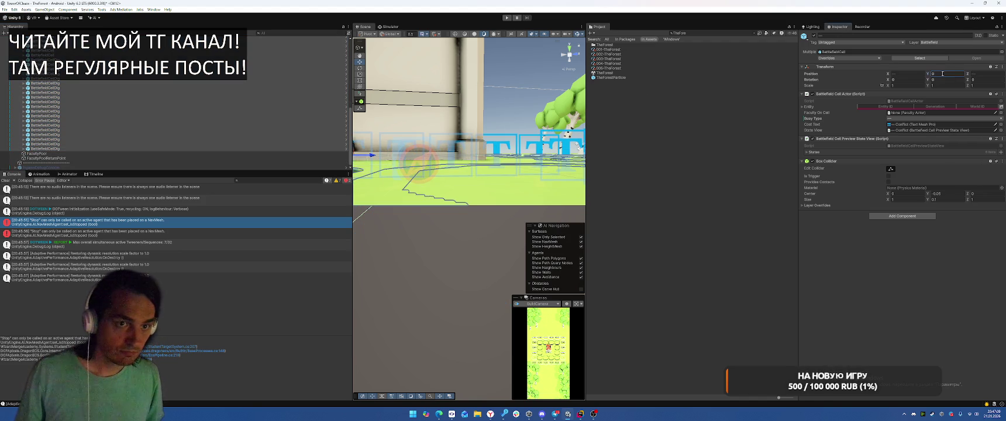
{"action": "type", "text": ".01"}
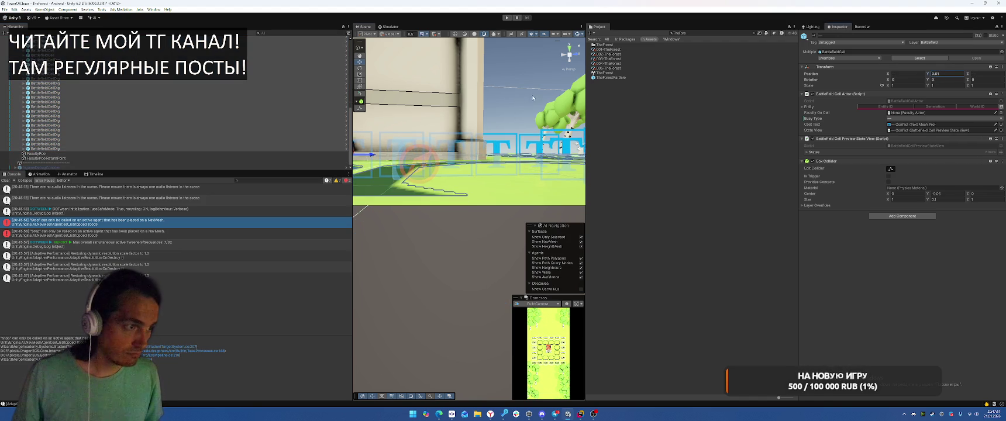
{"action": "type", "text": "f"}
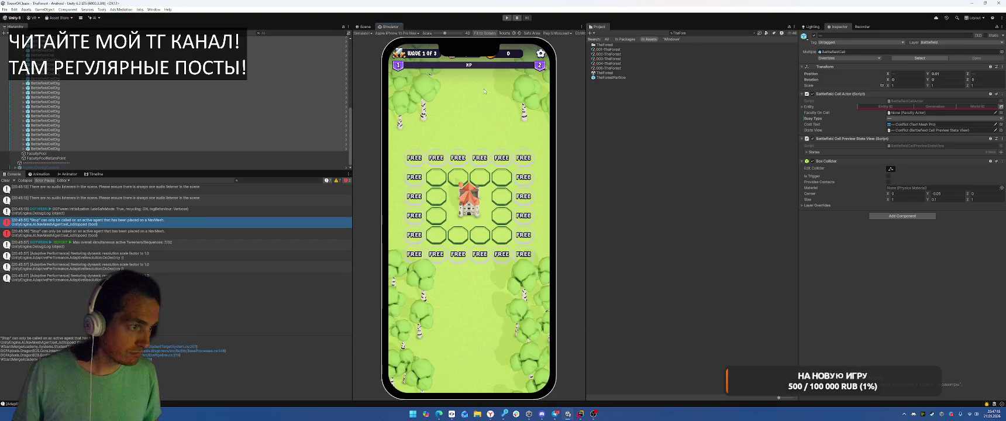
- Open the Boot scene from the project search and run it in play mode
{"action": "key", "text": "ctrl+a"}
{"action": "type", "text": "Boot"}
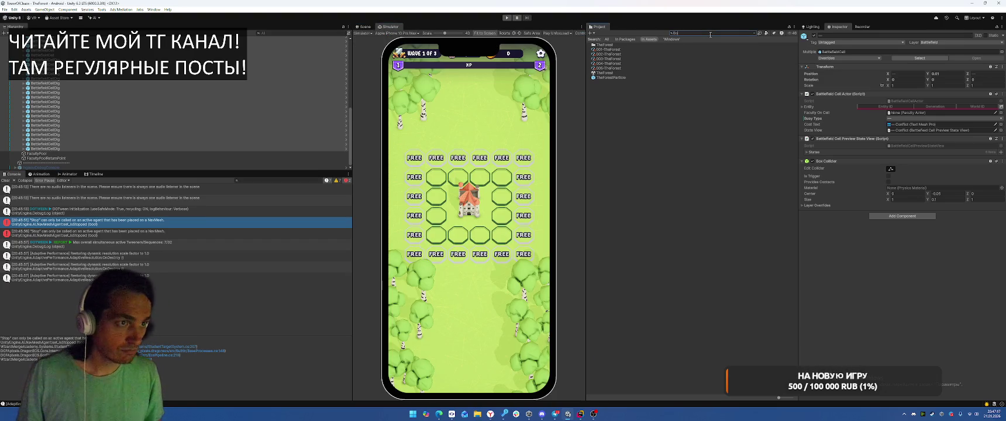
{"action": "double_click", "coordinate": [609, 49]}
{"action": "key", "text": "ctrl+p"}
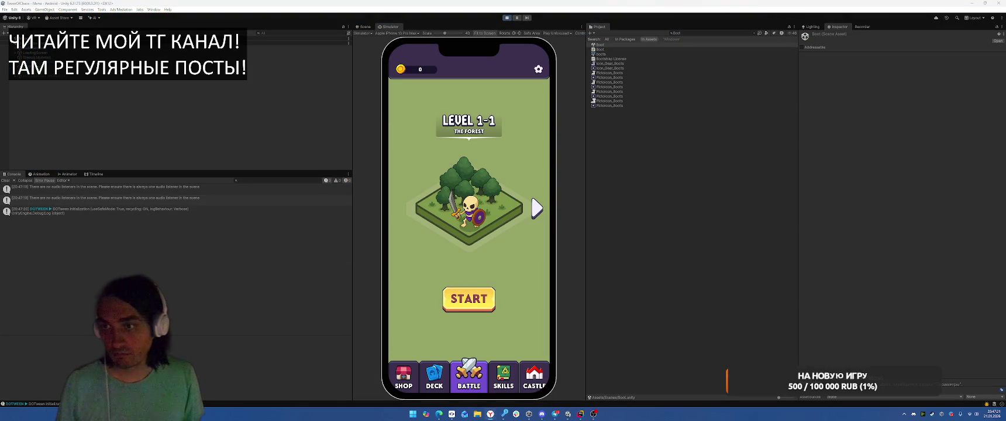
- Play level 1-1 as Terraborn, place a tower, fight wave 1, and pick Cyclo Motus and a power
{"action": "left_click", "coordinate": [469, 299]}
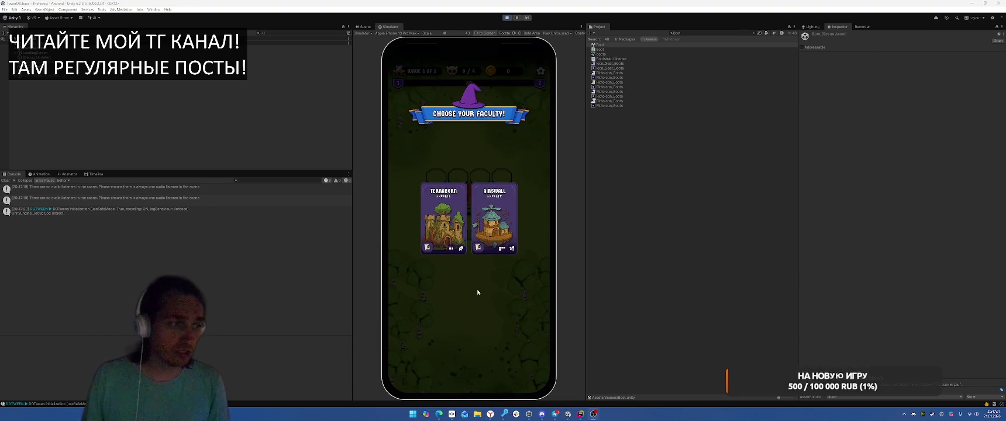
{"action": "left_click", "coordinate": [463, 222]}
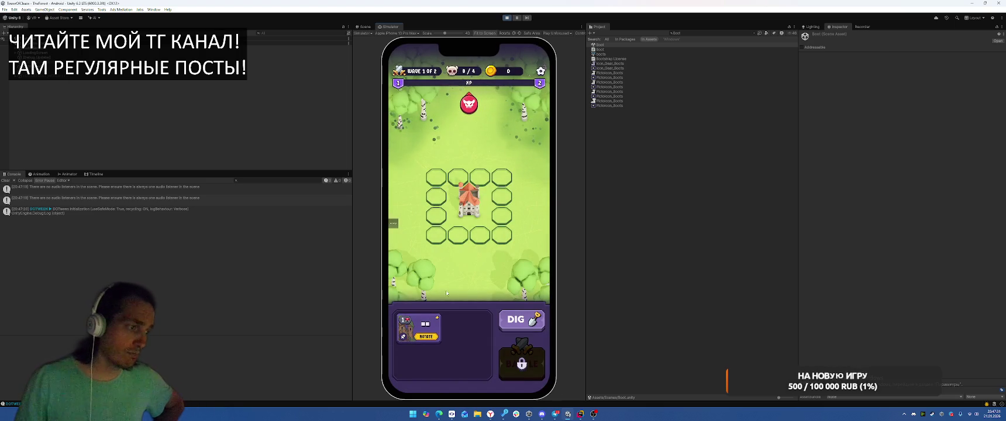
{"action": "left_click", "coordinate": [430, 328]}
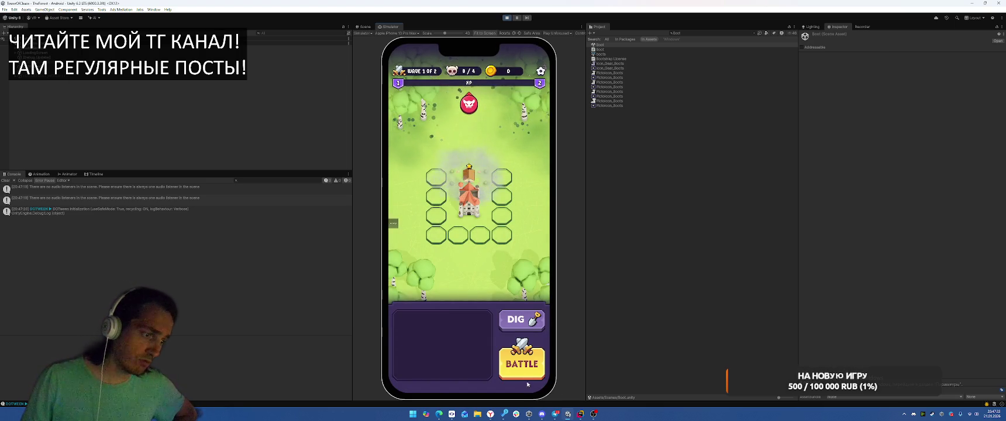
{"action": "left_click", "coordinate": [522, 364]}
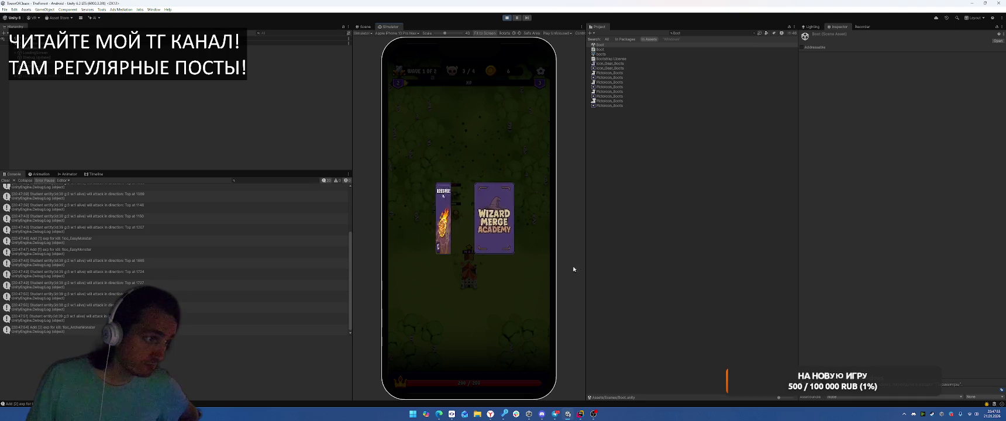
{"action": "left_click", "coordinate": [484, 241]}
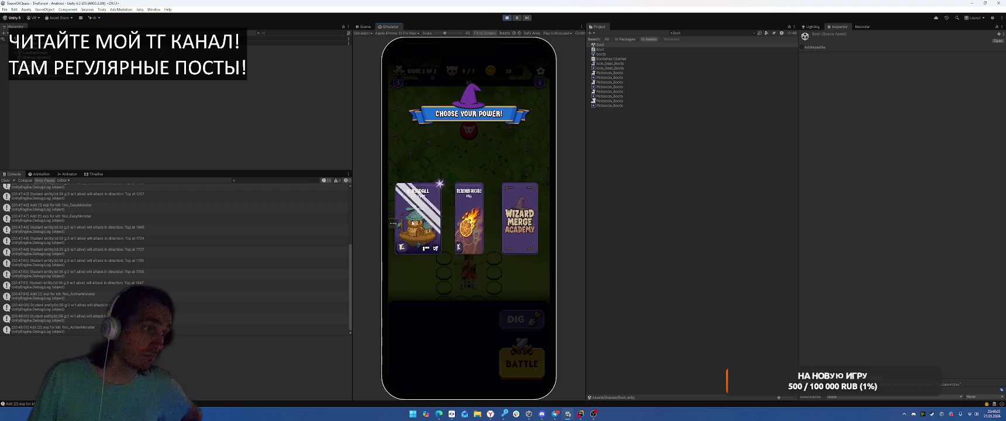
{"action": "left_click", "coordinate": [496, 219]}
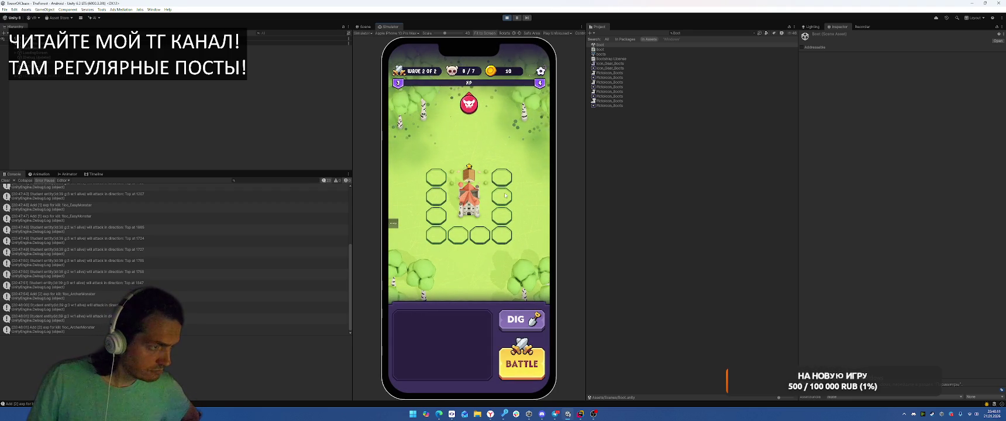
- Select Terraborn(Clone) in the Hierarchy and expand it down through View to LevelOne
{"action": "scroll", "coordinate": [64, 117], "scroll_direction": "up", "scroll_amount": 5}
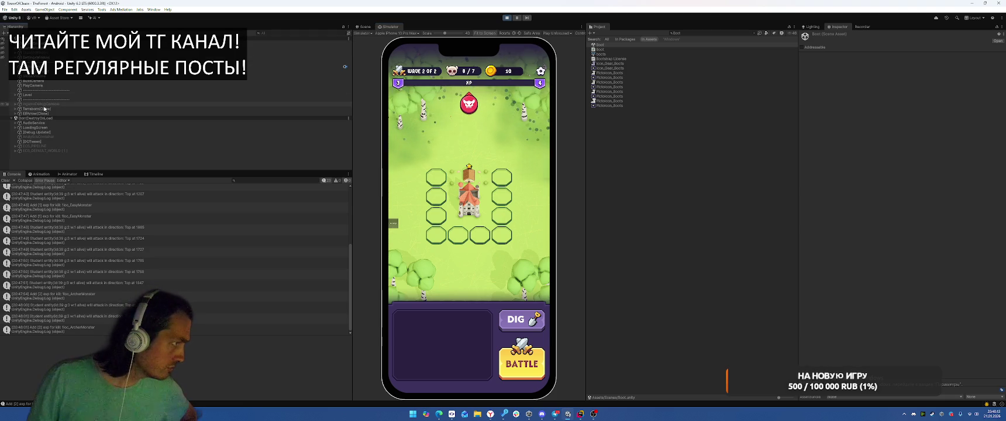
{"action": "left_click", "coordinate": [53, 109]}
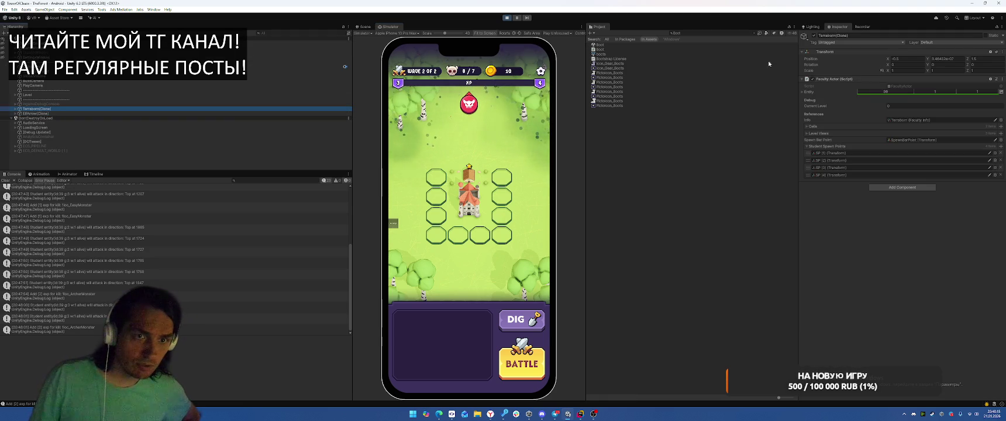
{"action": "left_click", "coordinate": [16, 109]}
{"action": "left_click", "coordinate": [84, 118]}
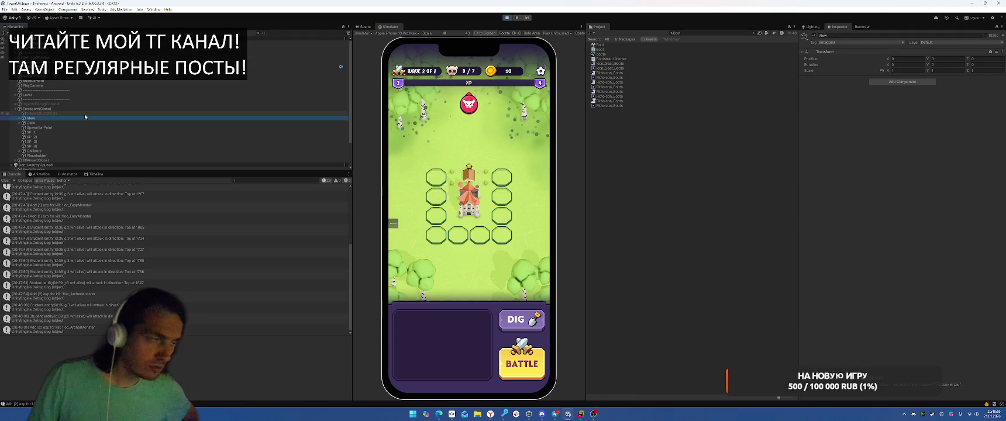
{"action": "key", "text": "Right"}
{"action": "key", "text": "Down"}
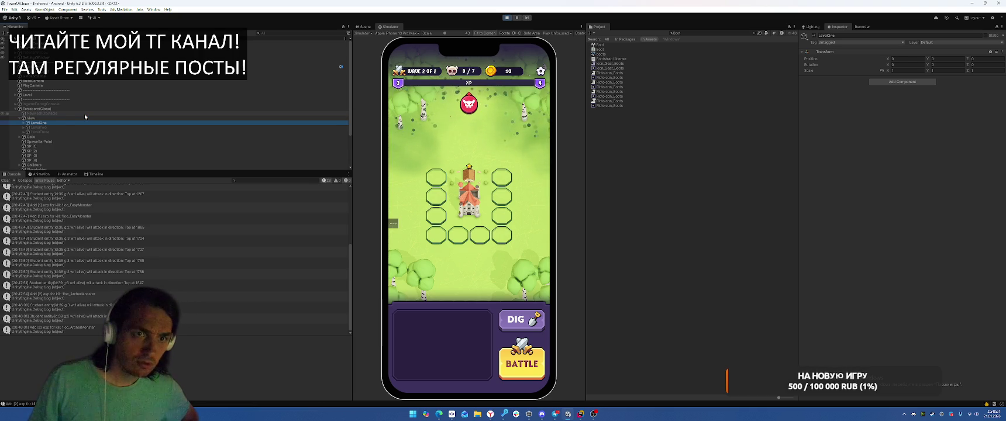
{"action": "key", "text": "Right"}
- Step through LevelOne's NavMeshObstacle, sphere meshes and Cube.087 in the Inspector
{"action": "key", "text": "Down"}
{"action": "key", "text": "Down"}
{"action": "key", "text": "Down"}
{"action": "key", "text": "Down"}
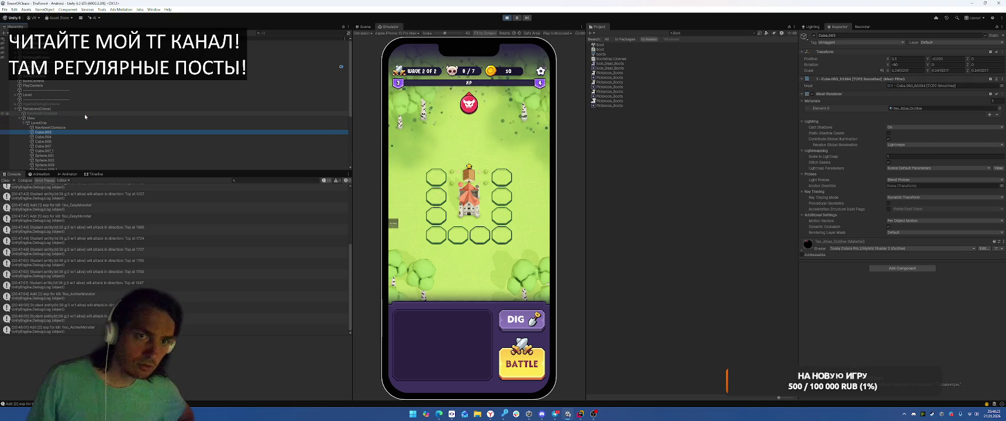
{"action": "key", "text": "Down"}
{"action": "key", "text": "Down"}
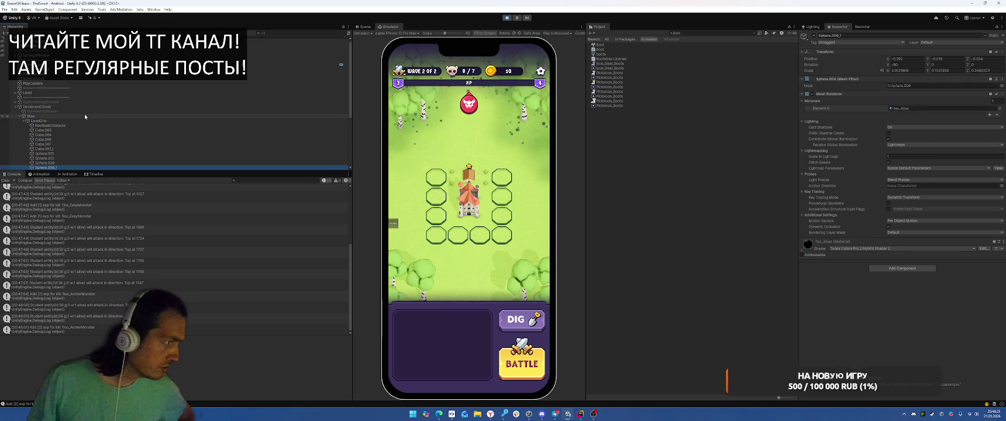
{"action": "key", "text": "Down"}
{"action": "key", "text": "Up"}
{"action": "key", "text": "Up"}
{"action": "key", "text": "Up"}
{"action": "key", "text": "Up"}
{"action": "key", "text": "Up"}
{"action": "key", "text": "Up"}
{"action": "key", "text": "Up"}
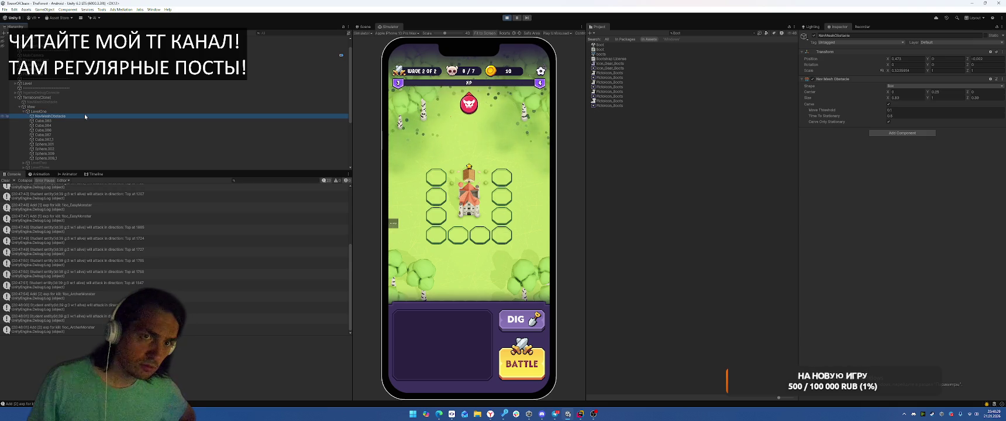
{"action": "key", "text": "Down"}
{"action": "key", "text": "Down"}
{"action": "key", "text": "Down"}
{"action": "key", "text": "Down"}
{"action": "key", "text": "Down"}
{"action": "key", "text": "Up"}
{"action": "key", "text": "Up"}
{"action": "key", "text": "Up"}
{"action": "key", "text": "Up"}
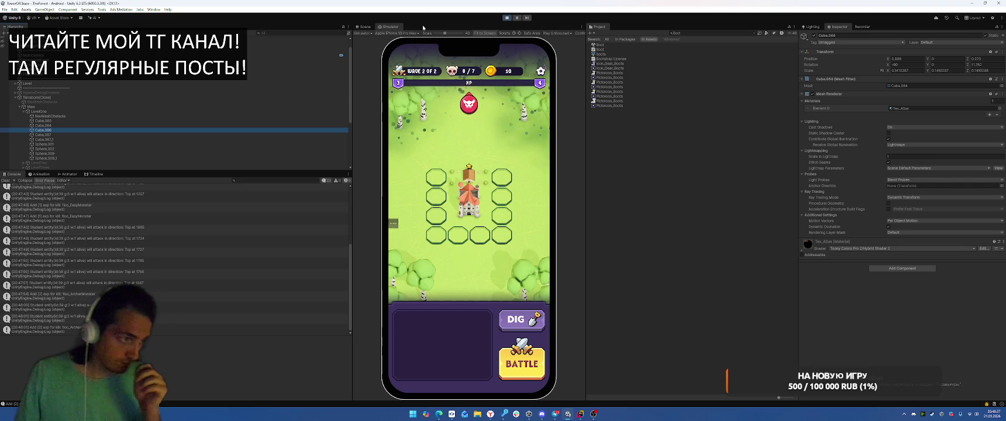
- Stop play mode and open the TheForest scene
{"action": "left_click", "coordinate": [507, 18]}
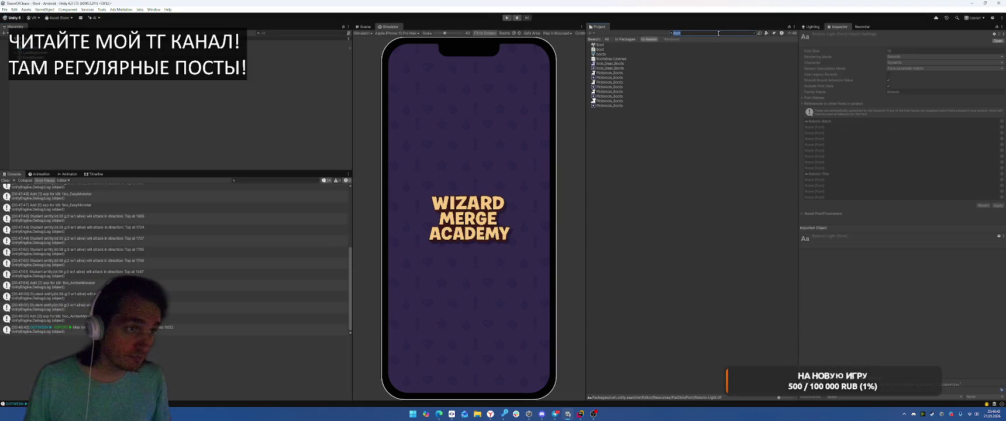
{"action": "type", "text": "ThoFo"}
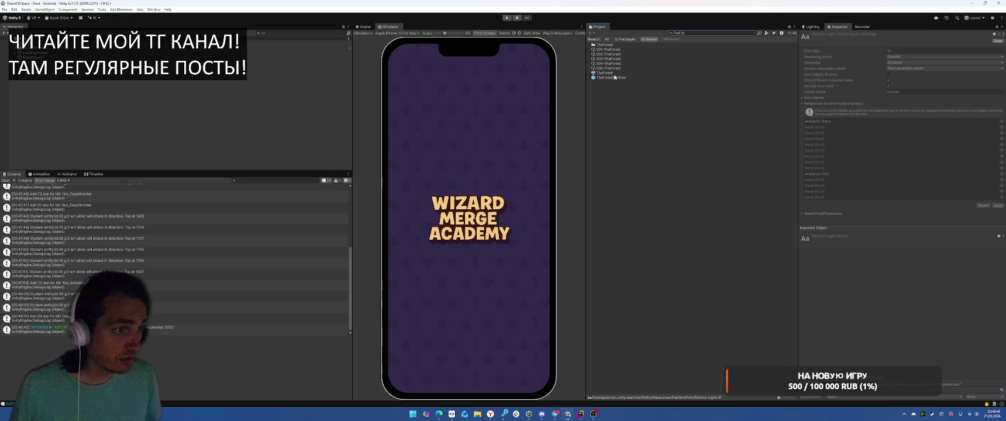
{"action": "double_click", "coordinate": [607, 75]}
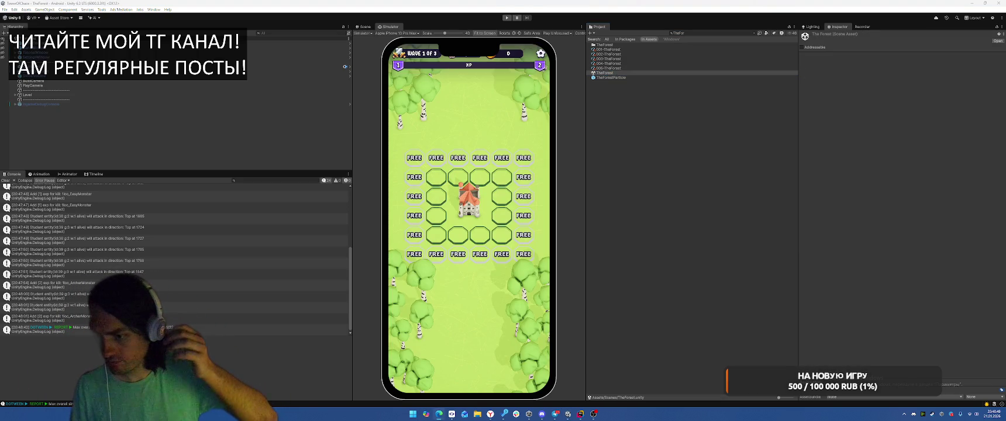
- Start the locked-cards focus timer in the browser, then return to Rider's OnPointerDown code
{"action": "key", "text": "alt+Tab"}
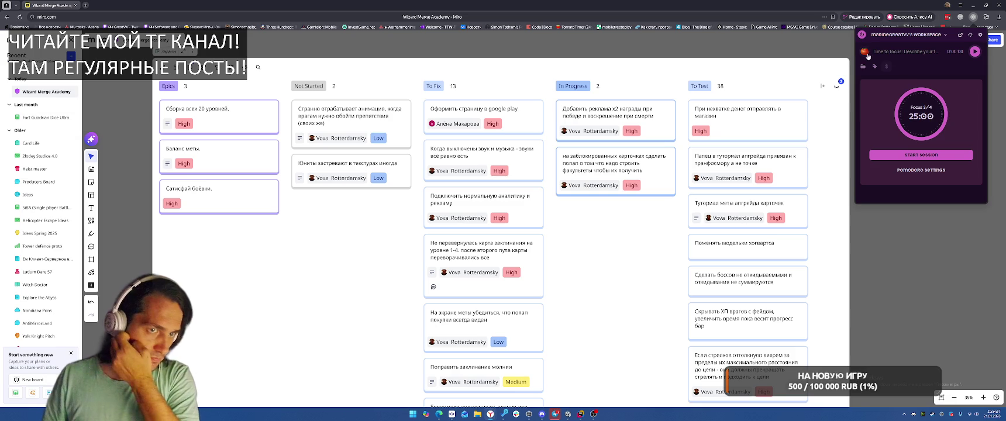
{"action": "scroll", "coordinate": [953, 99], "scroll_direction": "down", "scroll_amount": 3}
{"action": "left_click", "coordinate": [978, 120]}
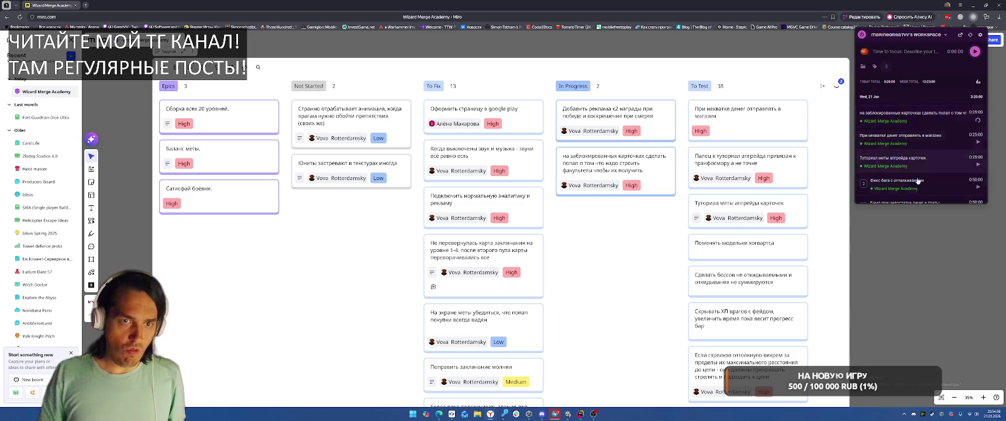
{"action": "left_click", "coordinate": [581, 413]}
{"action": "left_click", "coordinate": [778, 228]}
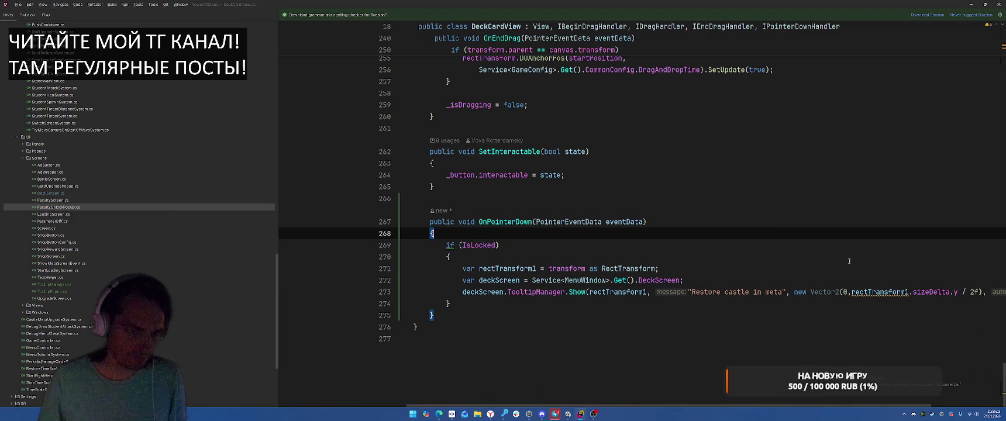
- Scroll up slightly in the OnPointerDown code and switch back to the Unity Editor
{"action": "scroll", "coordinate": [850, 261], "scroll_direction": "up", "scroll_amount": 1}
{"action": "key", "text": "alt+Tab"}
{"action": "key", "text": "alt+Tab"}
{"action": "key", "text": "alt+Tab"}
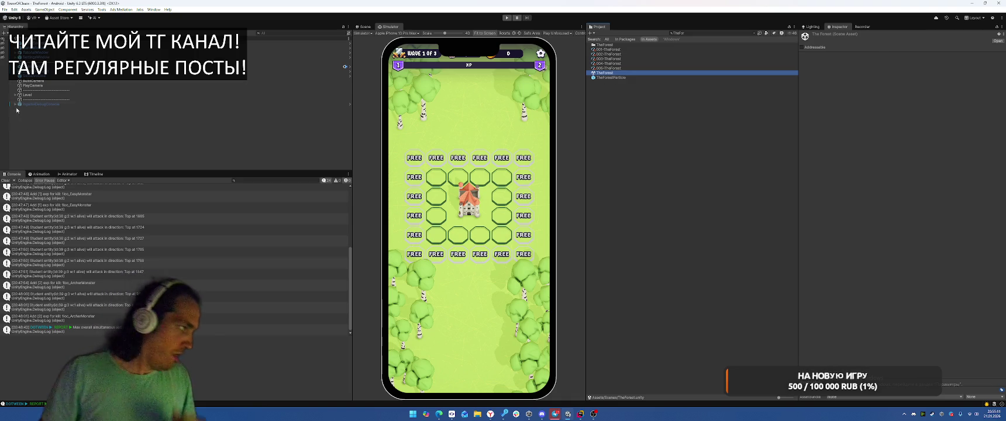
- Set Level > Field > StaticView's Position Y to -0.1
{"action": "left_click", "coordinate": [27, 95]}
{"action": "left_click", "coordinate": [15, 94]}
{"action": "left_click", "coordinate": [20, 99]}
{"action": "left_click", "coordinate": [24, 104]}
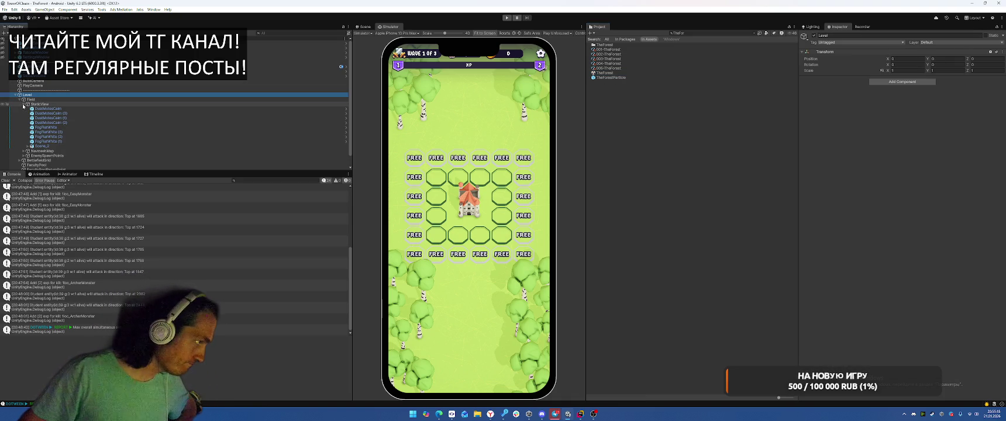
{"action": "left_click", "coordinate": [43, 104]}
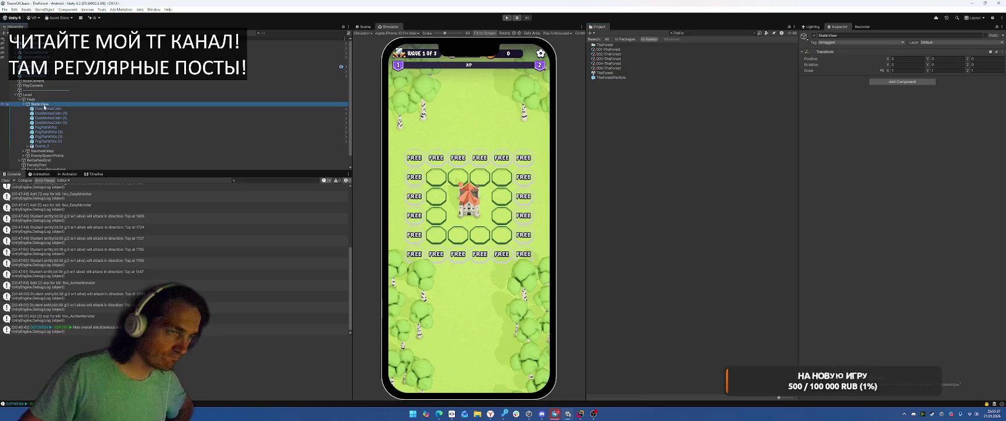
{"action": "left_click", "coordinate": [44, 146]}
{"action": "left_click", "coordinate": [87, 103]}
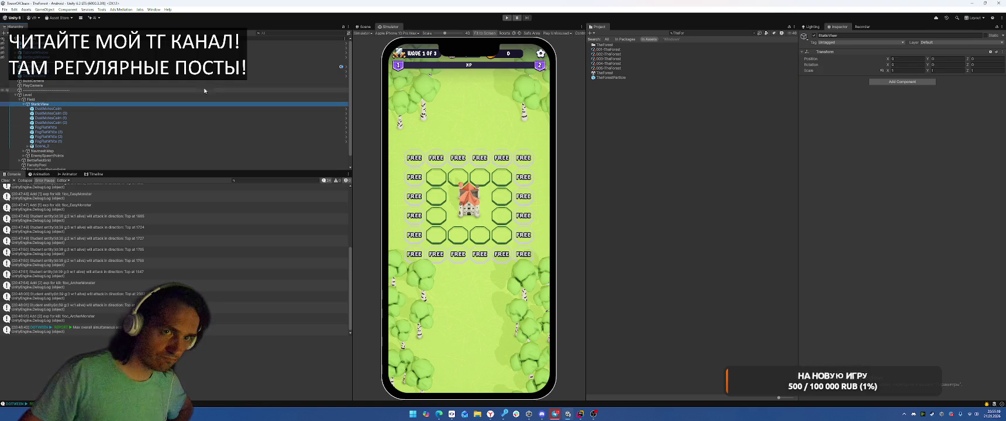
{"action": "left_click", "coordinate": [944, 59]}
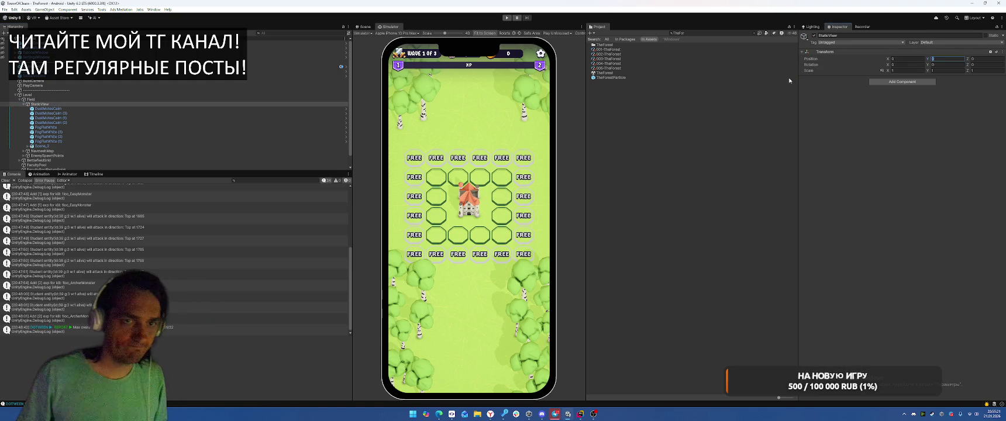
{"action": "type", "text": "-0.1"}
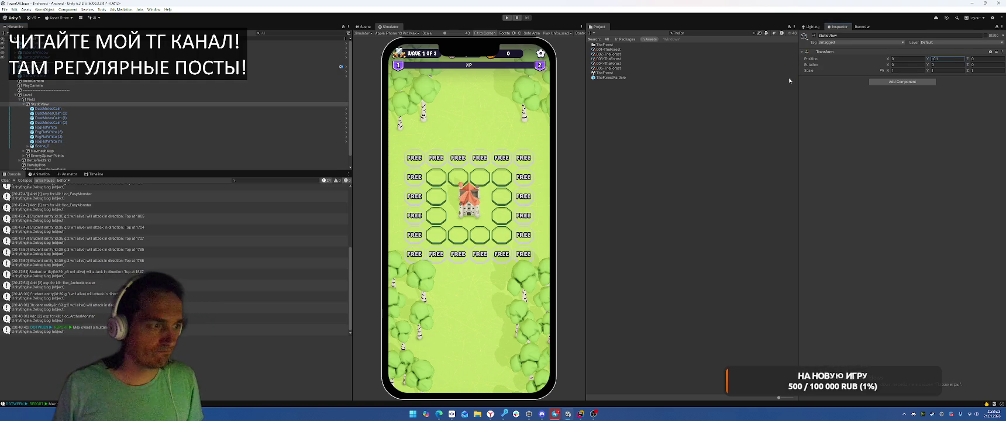
- Set BattlefieldGrid > Base's Position Y to -0.5
{"action": "scroll", "coordinate": [35, 124], "scroll_direction": "down", "scroll_amount": 1}
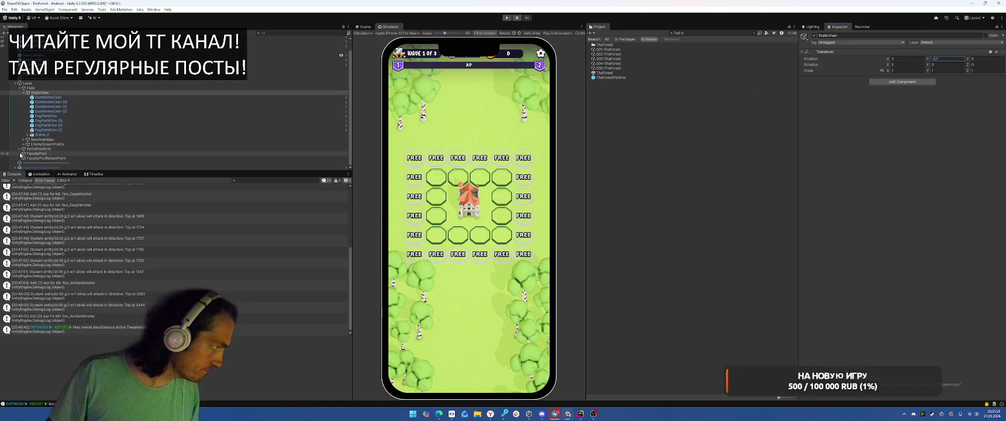
{"action": "left_click", "coordinate": [20, 149]}
{"action": "left_click", "coordinate": [116, 154]}
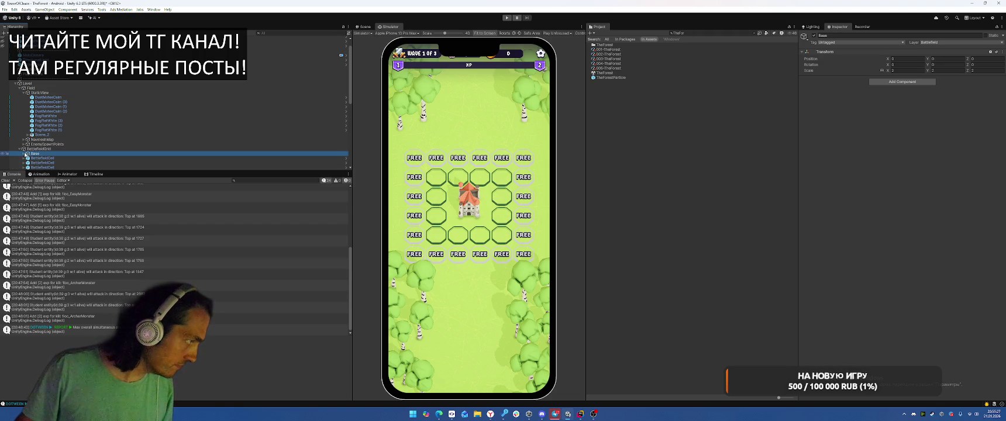
{"action": "left_click", "coordinate": [942, 58]}
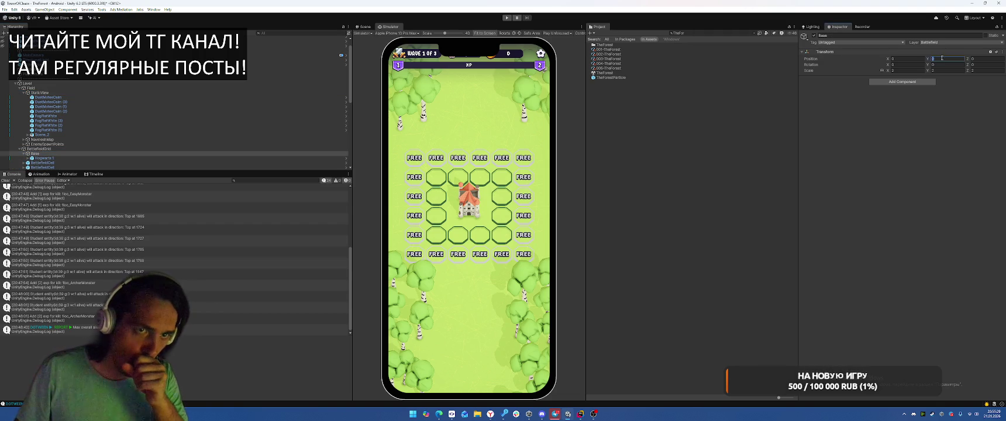
{"action": "type", "text": ".5"}
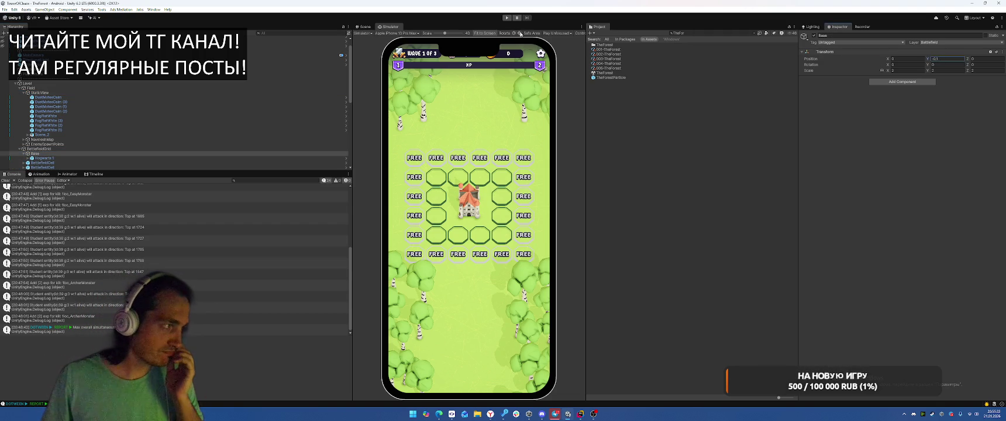
- Search the project for Boot and open the Boot scene to run the game
{"action": "left_click", "coordinate": [702, 33]}
{"action": "type", "text": "Bo"}
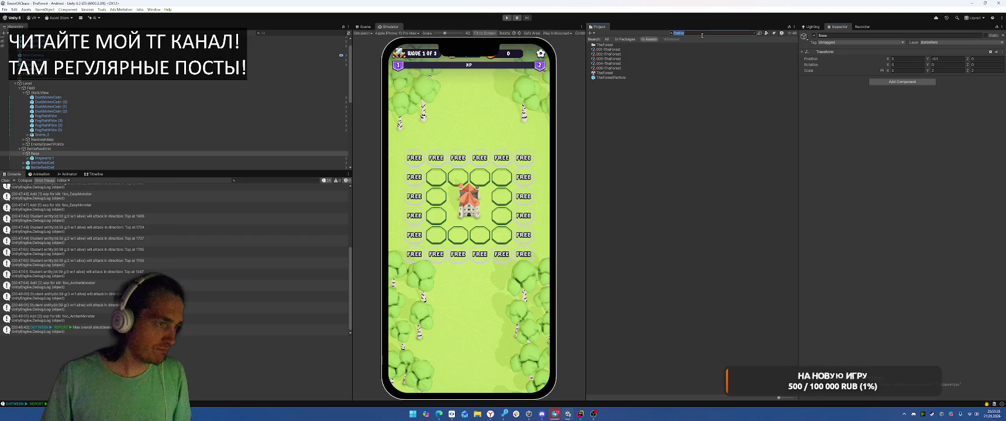
{"action": "type", "text": "ot"}
{"action": "double_click", "coordinate": [613, 45]}
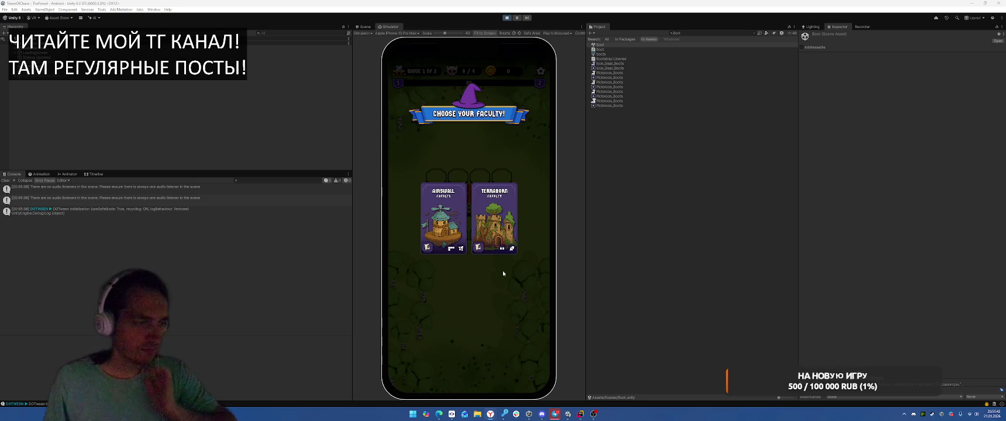
- Choose the Airswall faculty, place an inventory piece on the board, and start the battle
{"action": "left_click", "coordinate": [444, 219]}
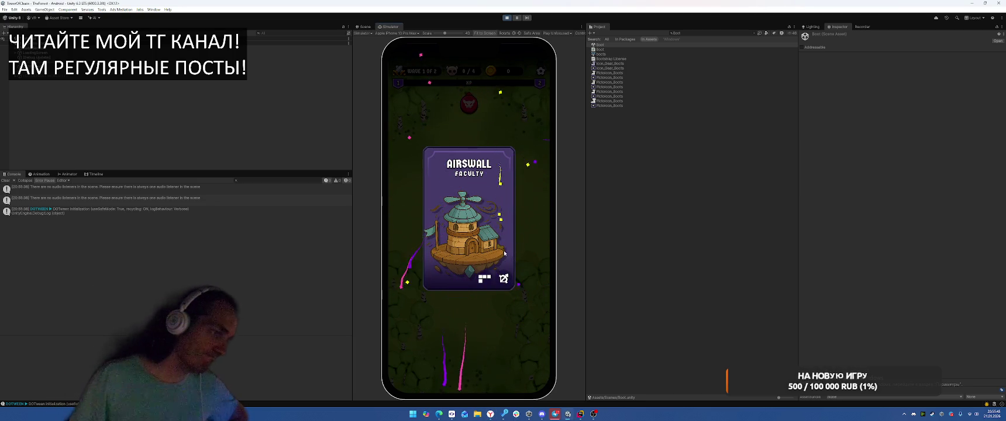
{"action": "left_click_drag", "start_coordinate": [419, 328], "coordinate": [458, 187]}
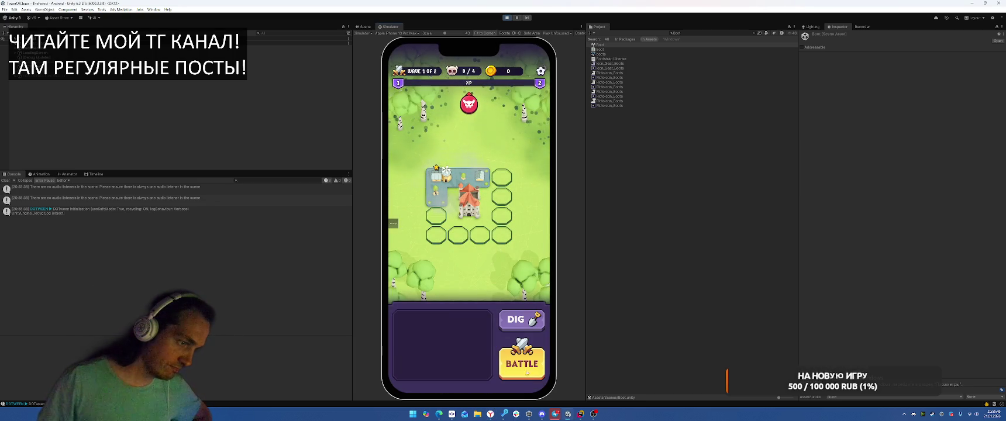
{"action": "left_click", "coordinate": [527, 369]}
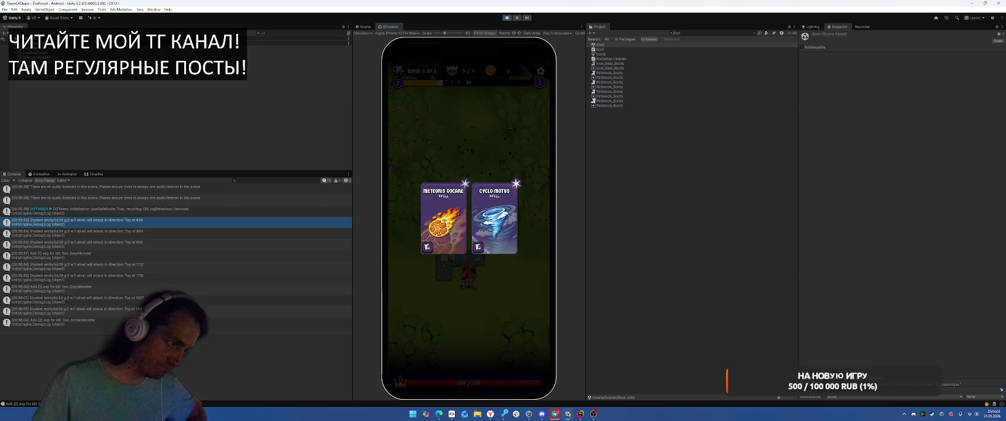
- Pick Meteoris Vocare and Cyclo Motus, cast Cyclo Motus on enemies, take Airswall Power, then stop
{"action": "left_click", "coordinate": [445, 219]}
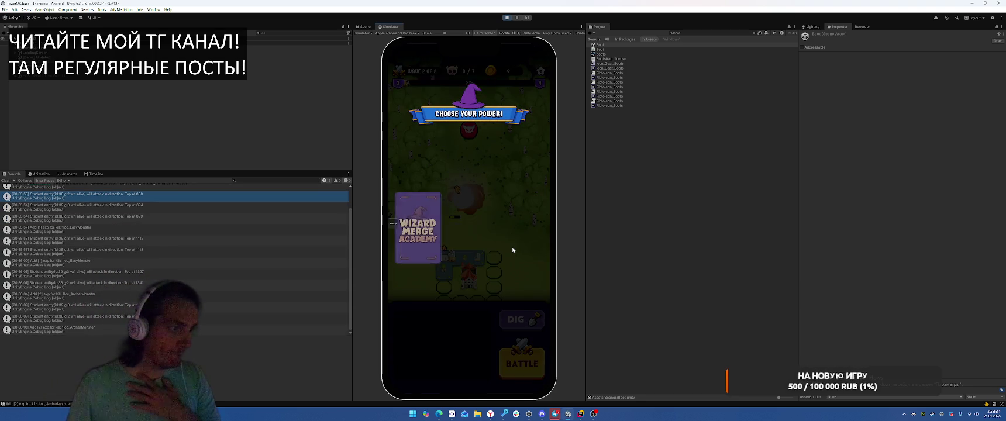
{"action": "left_click", "coordinate": [493, 247]}
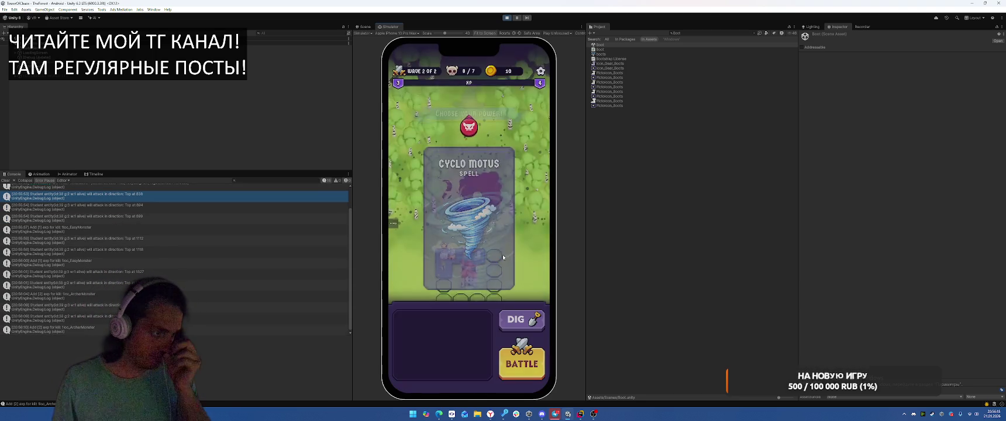
{"action": "left_click", "coordinate": [511, 369]}
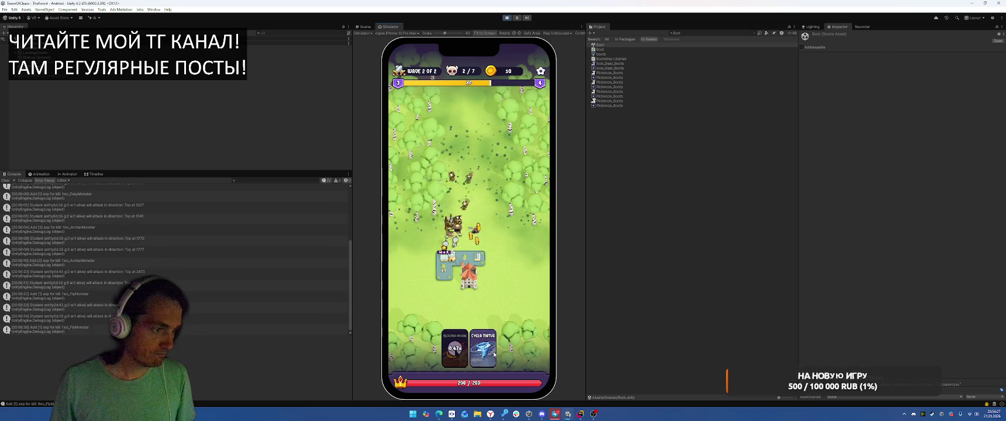
{"action": "left_click_drag", "start_coordinate": [483, 349], "coordinate": [456, 213]}
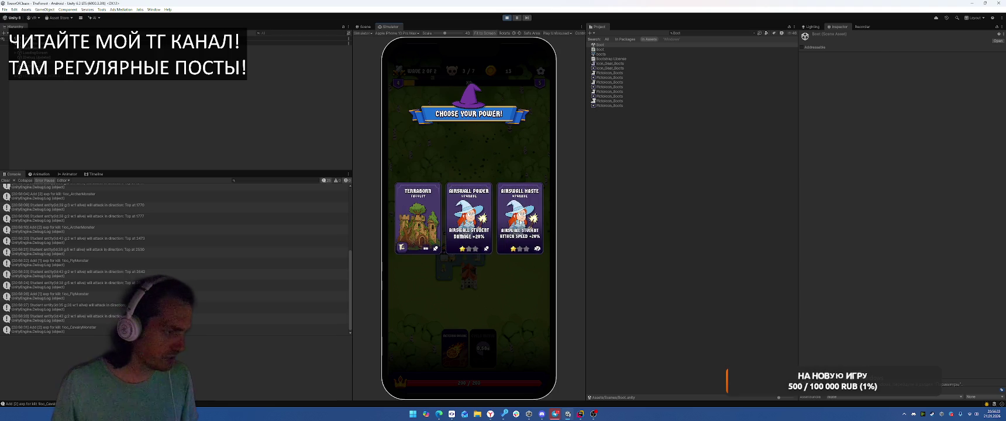
{"action": "left_click", "coordinate": [469, 222]}
{"action": "left_click", "coordinate": [506, 18]}
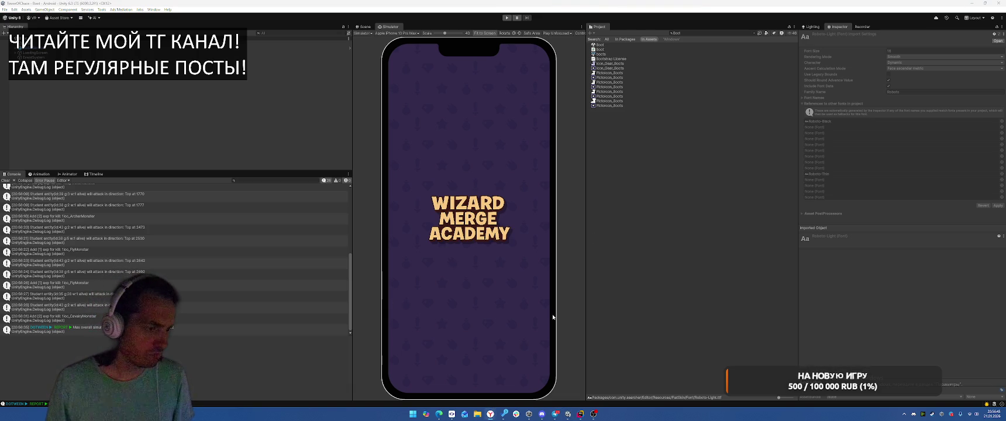
- Check the Miro task board, then return to the Unity editor
{"action": "mouse_move", "coordinate": [490, 413]}
{"action": "left_click", "coordinate": [553, 370]}
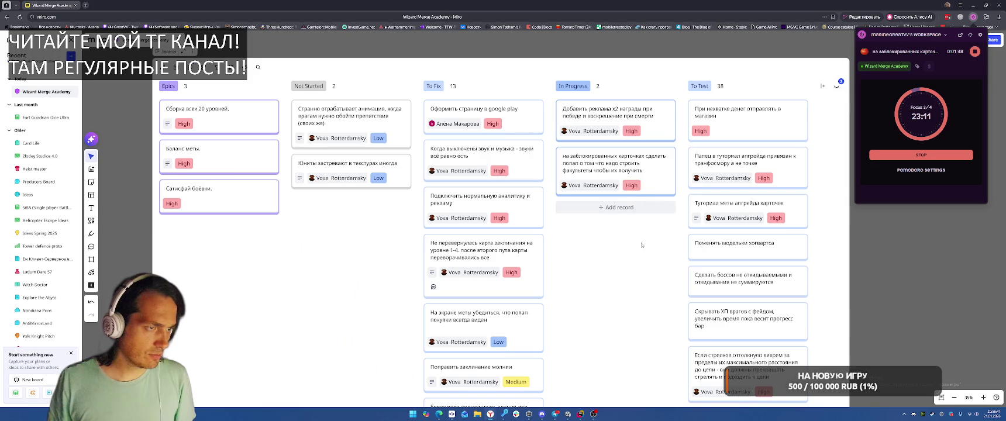
{"action": "key", "text": "alt+Tab"}
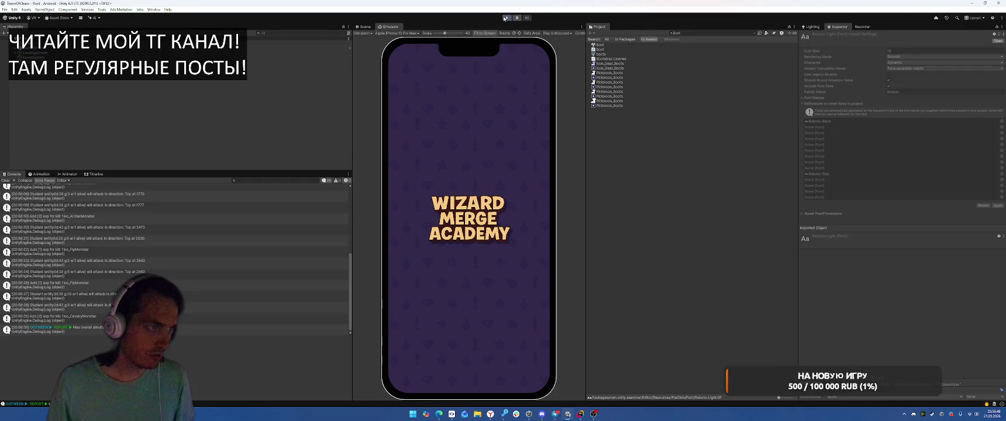
- In play mode, tap the locked Solarion, Dubemorne and Vitabius cards to show the Restore castle tooltip
{"action": "left_click", "coordinate": [506, 18]}
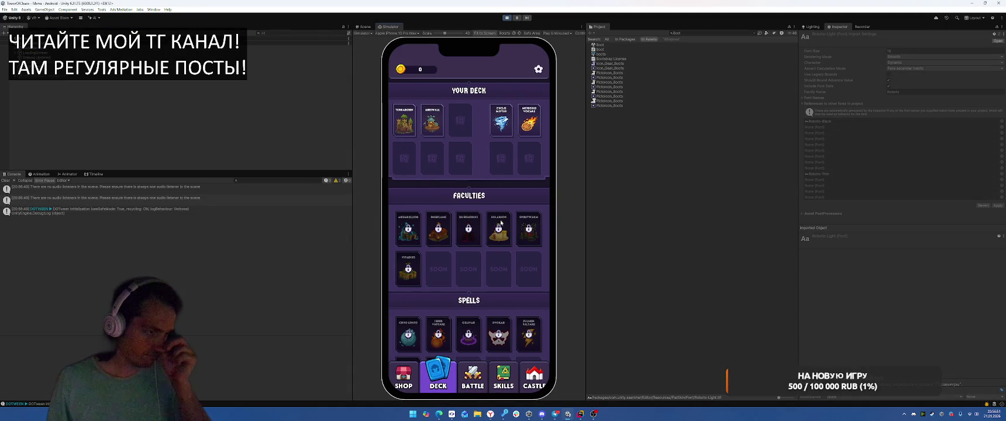
{"action": "left_click", "coordinate": [500, 234]}
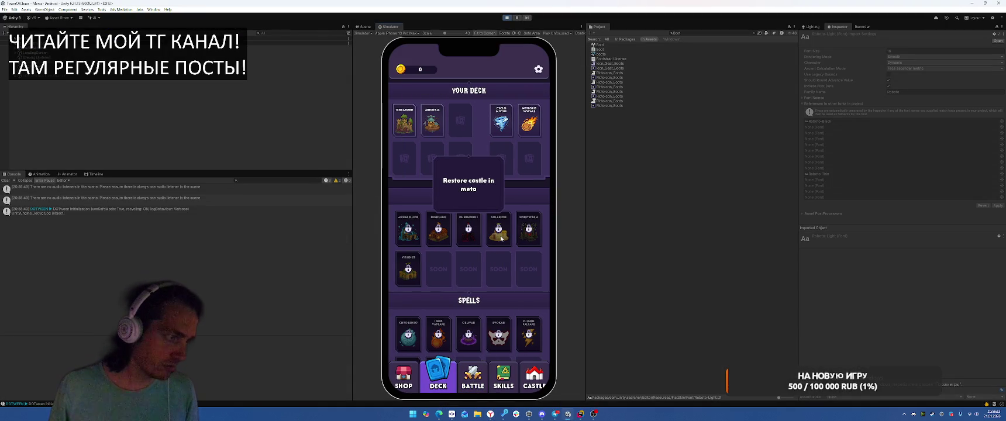
{"action": "left_click", "coordinate": [469, 241]}
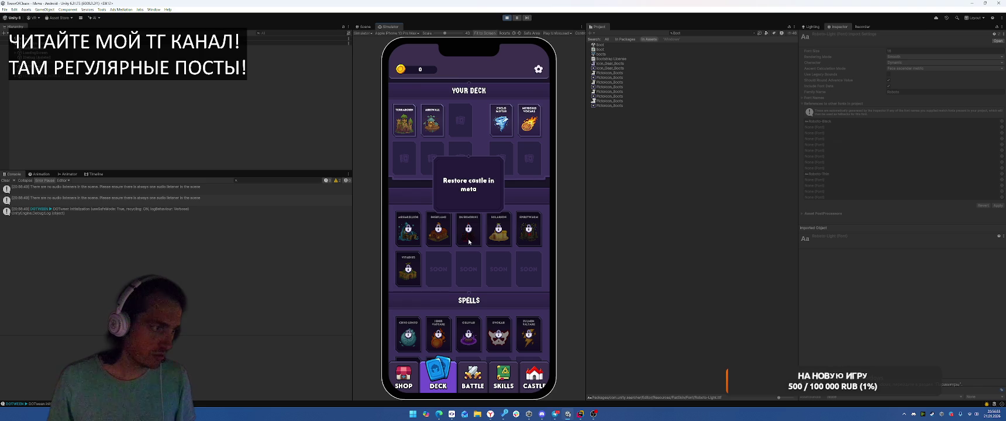
{"action": "left_click", "coordinate": [409, 268]}
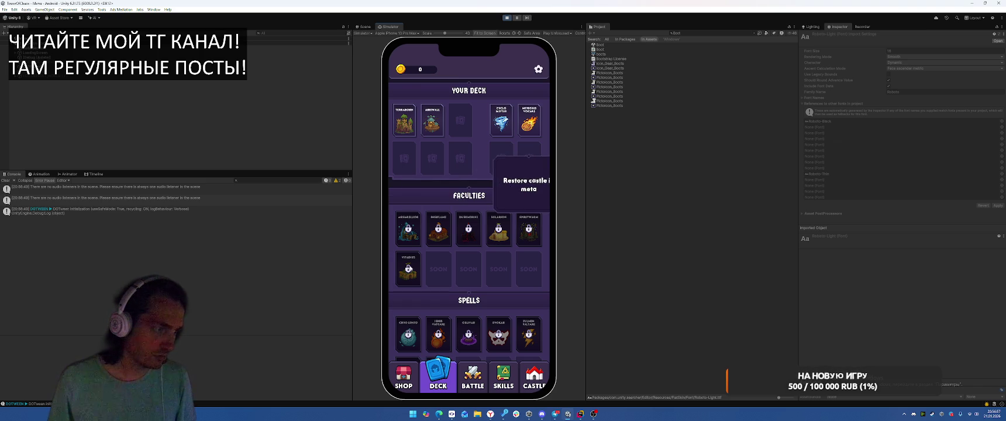
{"action": "left_click", "coordinate": [510, 239]}
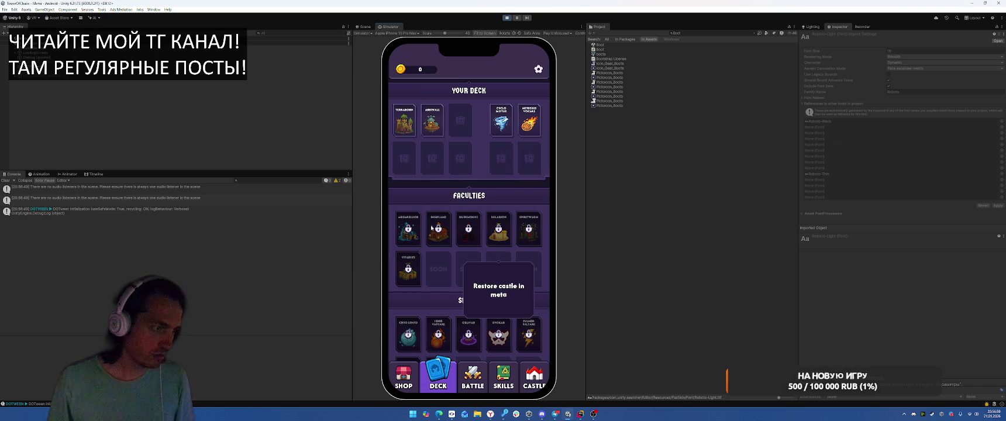
- Open and close the Airewall card details, then stop play and switch to Rider's DeckCardView.cs
{"action": "left_click", "coordinate": [420, 125]}
{"action": "left_click", "coordinate": [420, 133]}
{"action": "left_click", "coordinate": [420, 133]}
{"action": "left_click", "coordinate": [420, 133]}
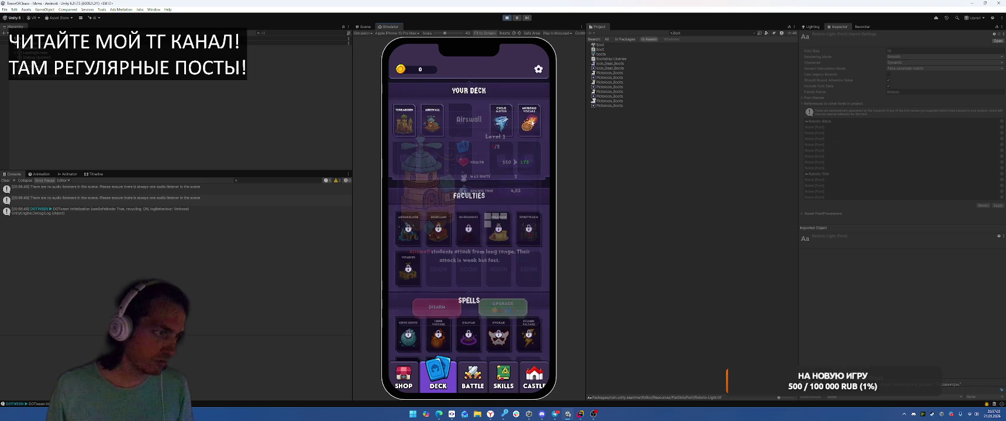
{"action": "left_click", "coordinate": [507, 19]}
{"action": "key", "text": "alt+Tab"}
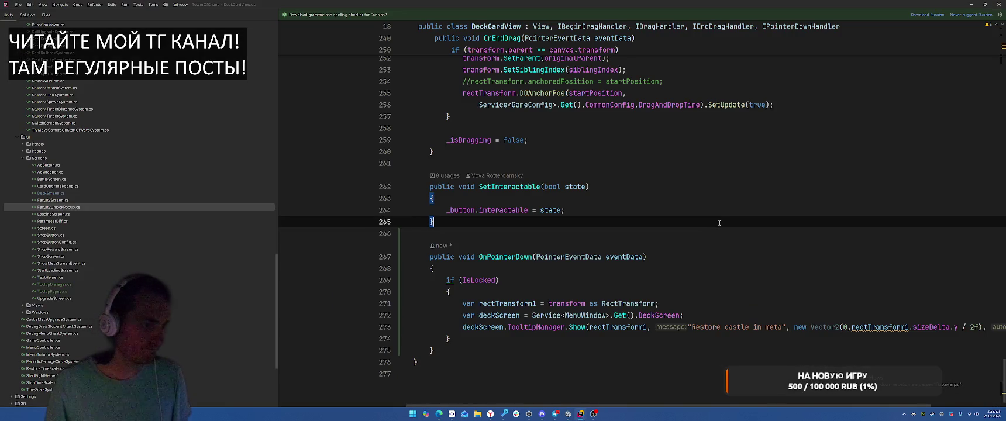
- Add an else block after the if block in OnPointerDown
{"action": "left_click", "coordinate": [484, 340]}
{"action": "type", "text": "els"}
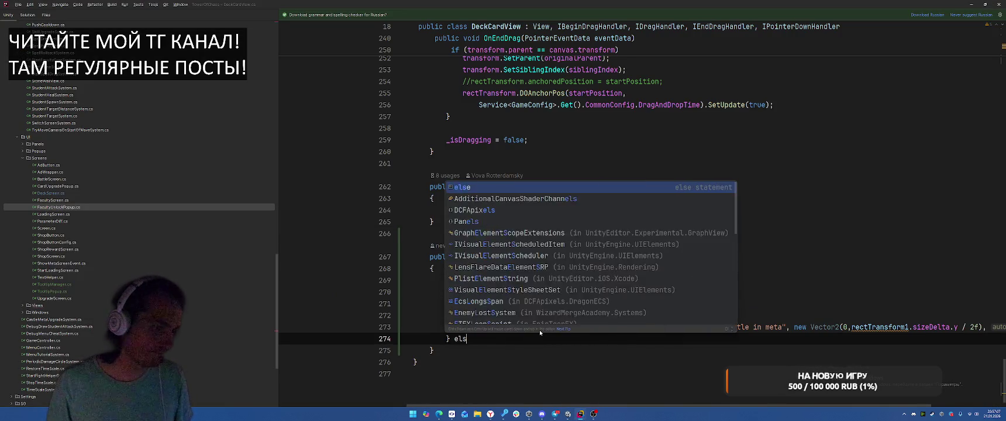
{"action": "type", "text": "e {"}
{"action": "key", "text": "Return"}
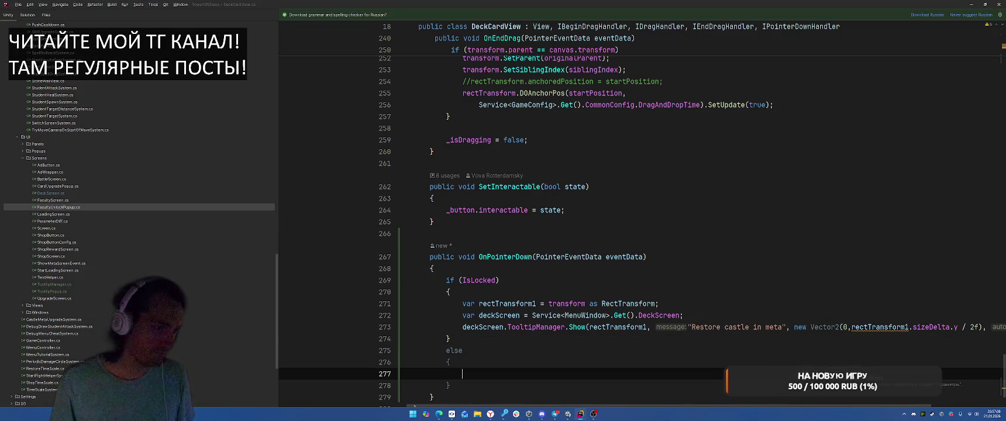
- Copy the deckScreen lookup into the else block, calling TooltipManager.Hide(), and return to Unity
{"action": "left_click_drag", "start_coordinate": [462, 316], "coordinate": [567, 327]}
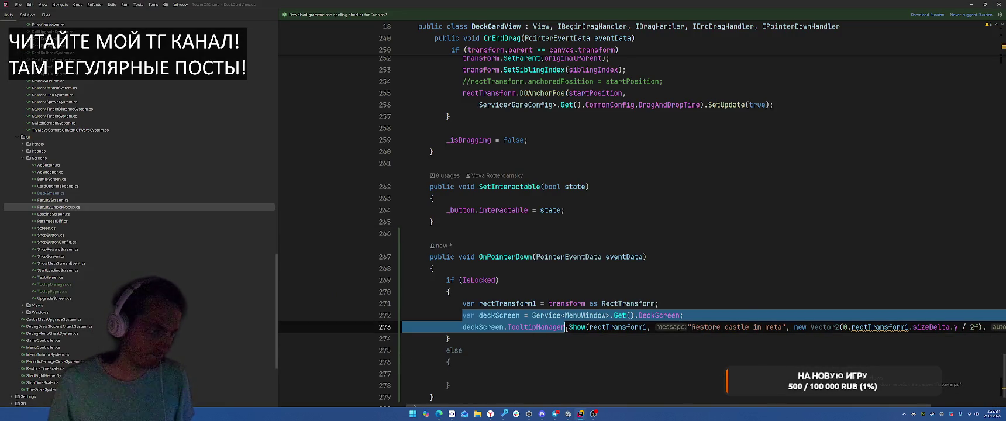
{"action": "key", "text": "ctrl+z"}
{"action": "key", "text": "ctrl+z"}
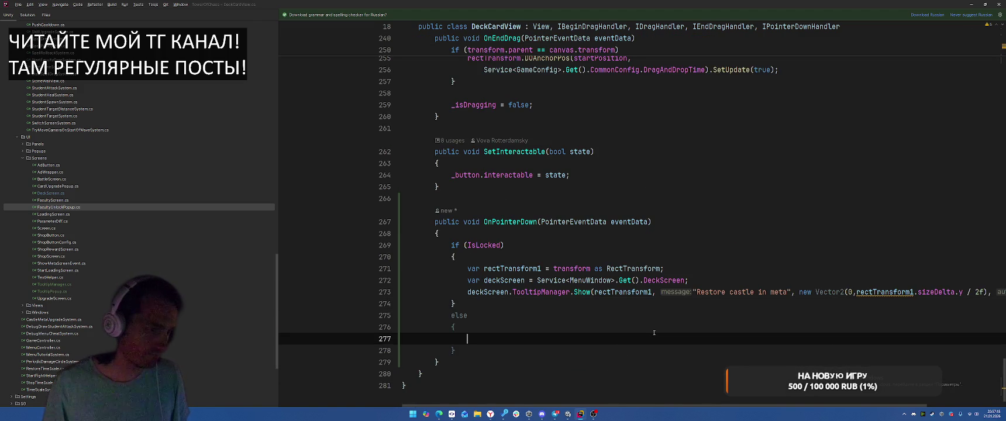
{"action": "left_click_drag", "start_coordinate": [468, 281], "coordinate": [574, 290]}
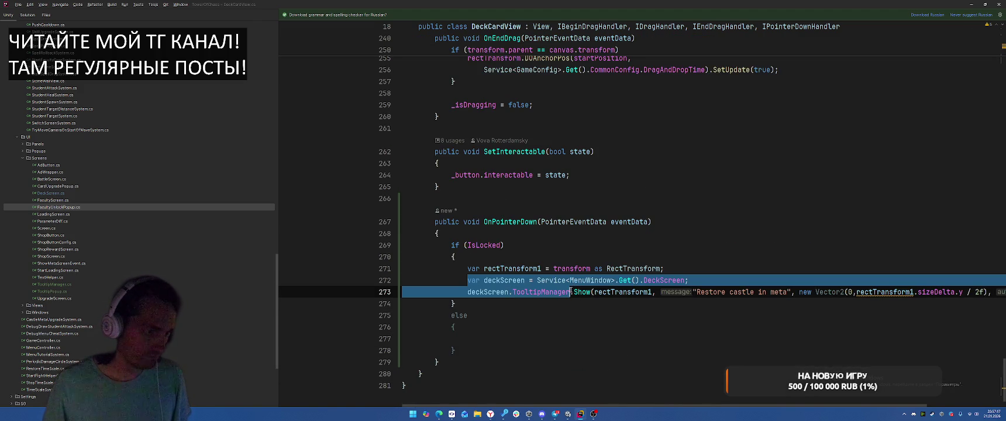
{"action": "right_click", "coordinate": [571, 291]}
{"action": "left_click", "coordinate": [591, 246]}
{"action": "left_click", "coordinate": [501, 338]}
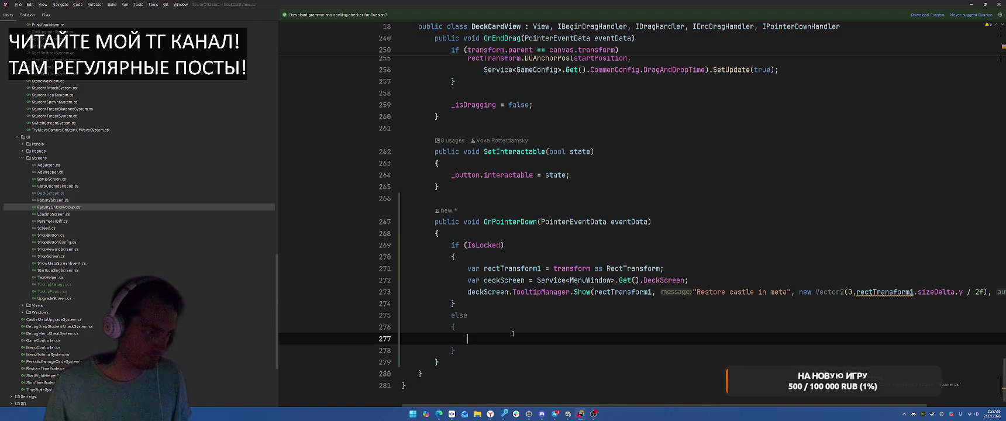
{"action": "key", "text": "ctrl+v"}
{"action": "type", "text": ".Hide();"}
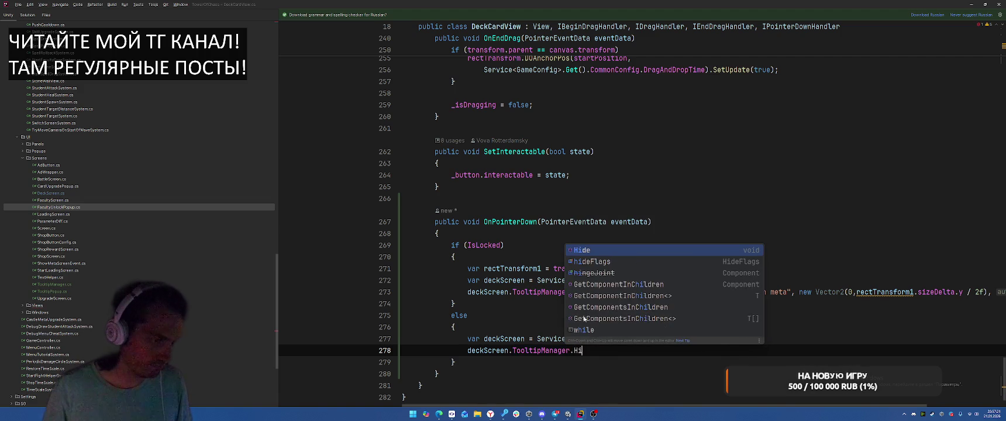
{"action": "key", "text": "alt+Tab"}
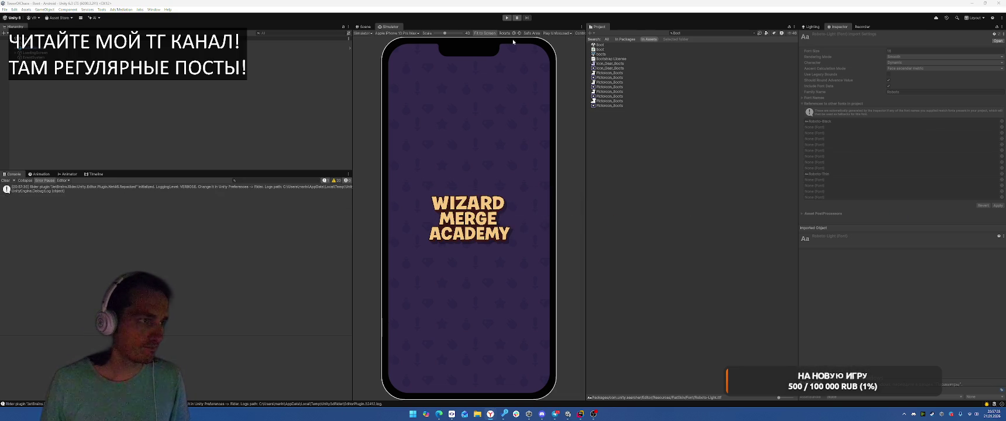
- In play mode, open the deck screen and open and close the Terraborn card details twice
{"action": "left_click", "coordinate": [508, 17]}
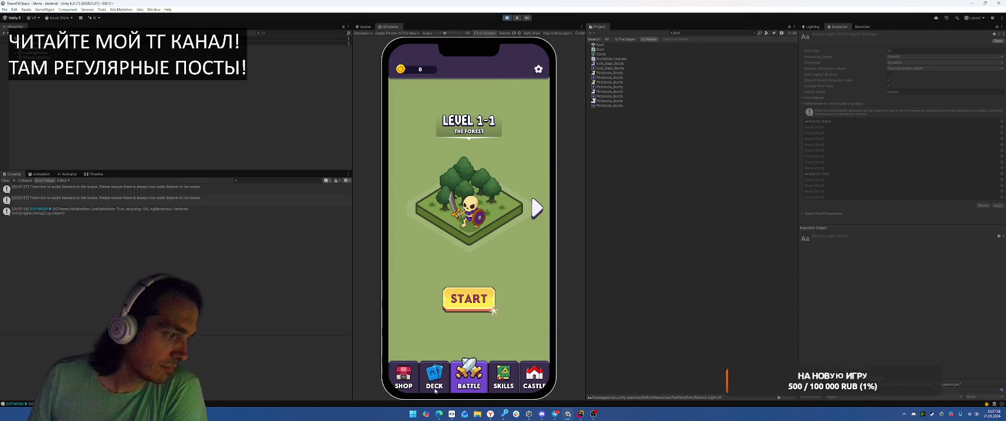
{"action": "left_click", "coordinate": [436, 390]}
{"action": "left_click", "coordinate": [437, 120]}
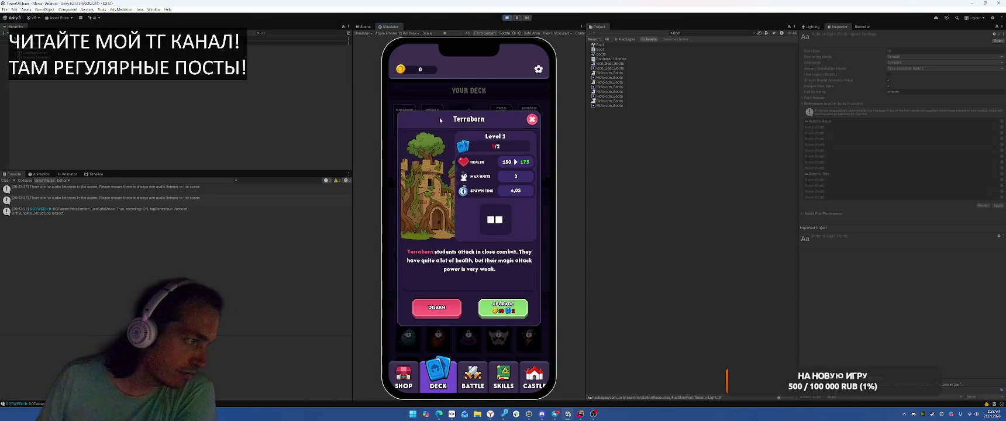
{"action": "left_click", "coordinate": [391, 124]}
{"action": "left_click", "coordinate": [405, 127]}
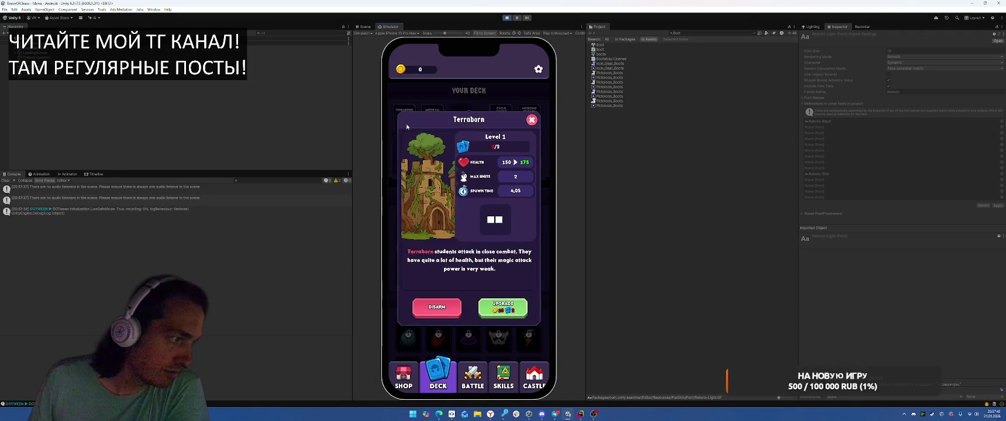
{"action": "left_click", "coordinate": [395, 193]}
- Tap locked faculty cards such as Solarion, Spiritwarm and Vitarius to check the tooltip follows each
{"action": "left_click", "coordinate": [410, 229]}
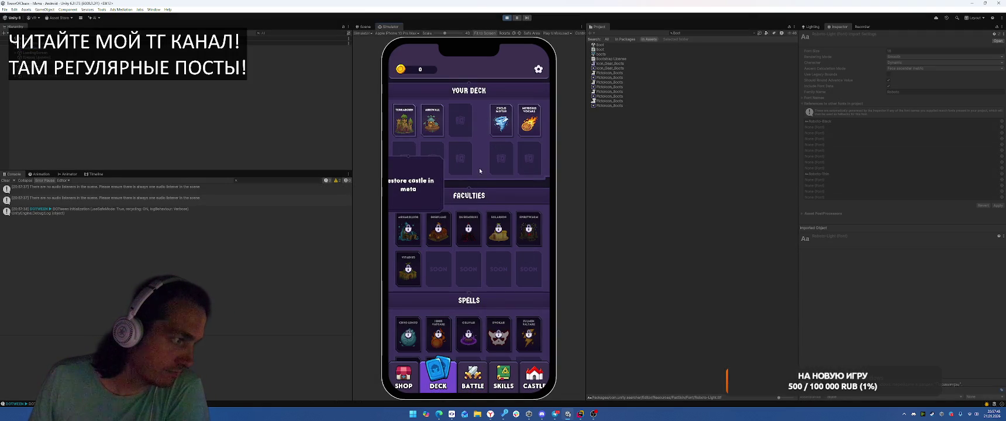
{"action": "left_click", "coordinate": [469, 229]}
{"action": "left_click", "coordinate": [529, 229]}
{"action": "left_click", "coordinate": [408, 229]}
{"action": "left_click", "coordinate": [502, 229]}
{"action": "left_click", "coordinate": [529, 229]}
{"action": "left_click", "coordinate": [408, 269]}
{"action": "left_click", "coordinate": [532, 230]}
{"action": "left_click", "coordinate": [409, 229]}
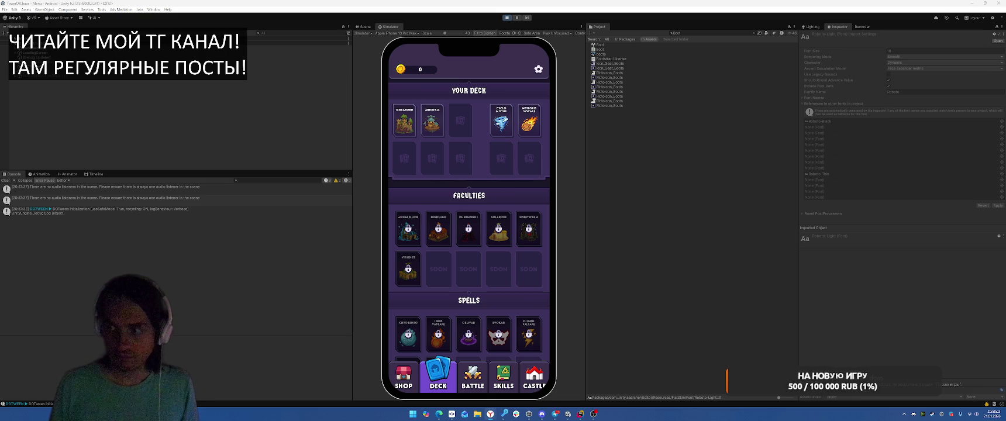
- Find the TooltipPopup prefab via a Tooltip project search and open it in the scene view
{"action": "left_click", "coordinate": [618, 333]}
{"action": "left_click", "coordinate": [719, 34]}
{"action": "type", "text": "Toolt"}
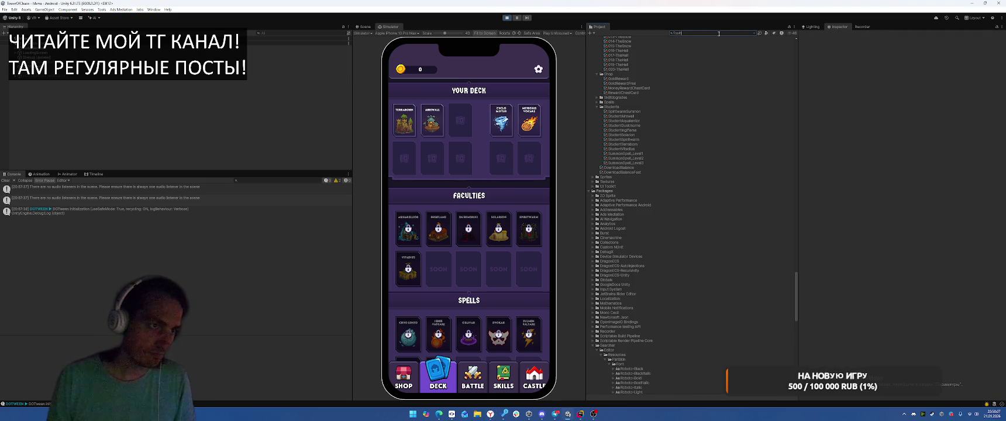
{"action": "type", "text": "ip"}
{"action": "left_click", "coordinate": [612, 83]}
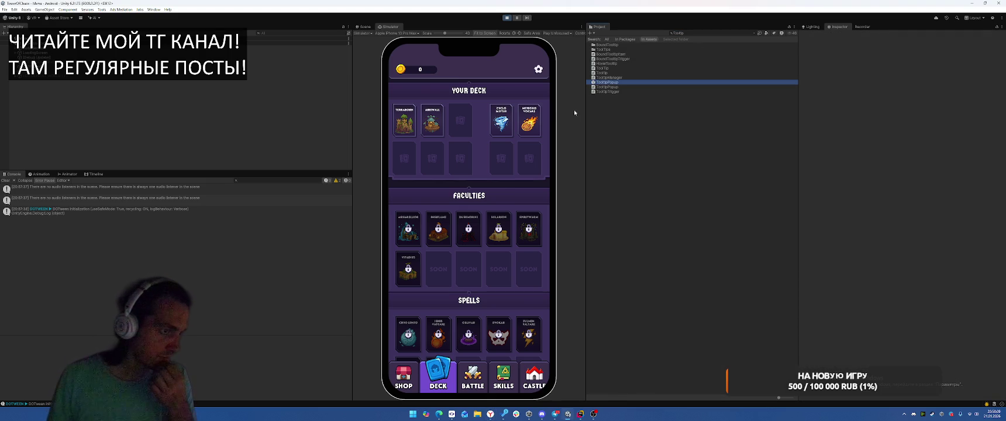
{"action": "left_click", "coordinate": [66, 93]}
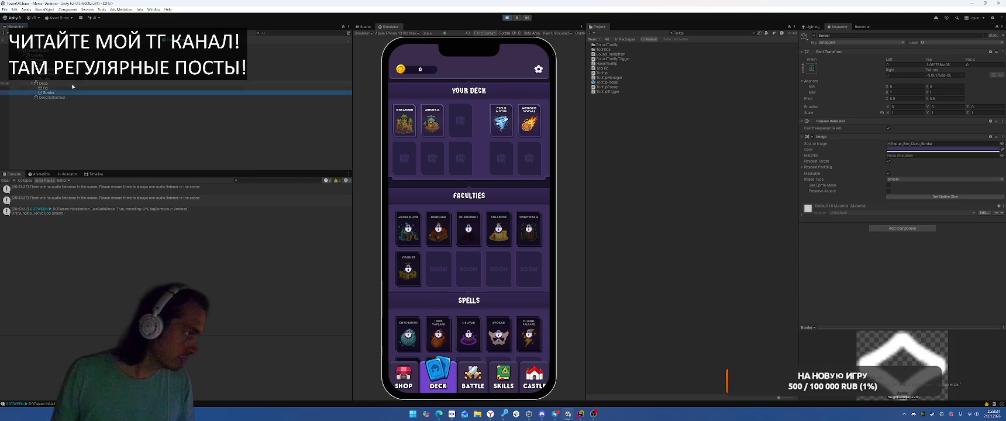
{"action": "left_click", "coordinate": [363, 28]}
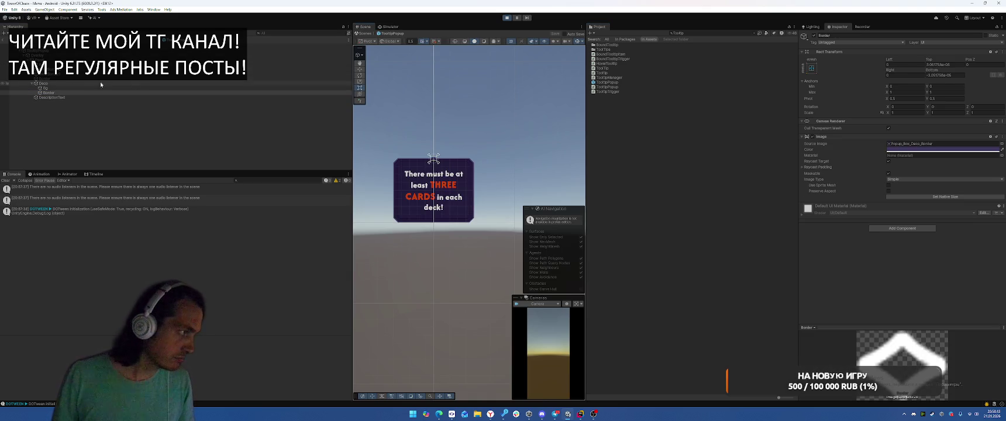
- Change DescriptionText's sample text to 'Restore faculty', then stop the running game
{"action": "left_click", "coordinate": [105, 83]}
{"action": "left_click", "coordinate": [115, 97]}
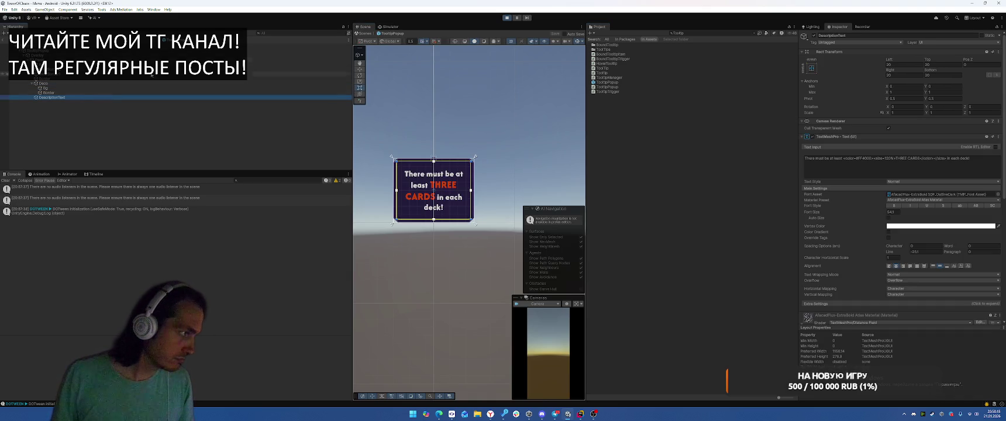
{"action": "left_click", "coordinate": [889, 157]}
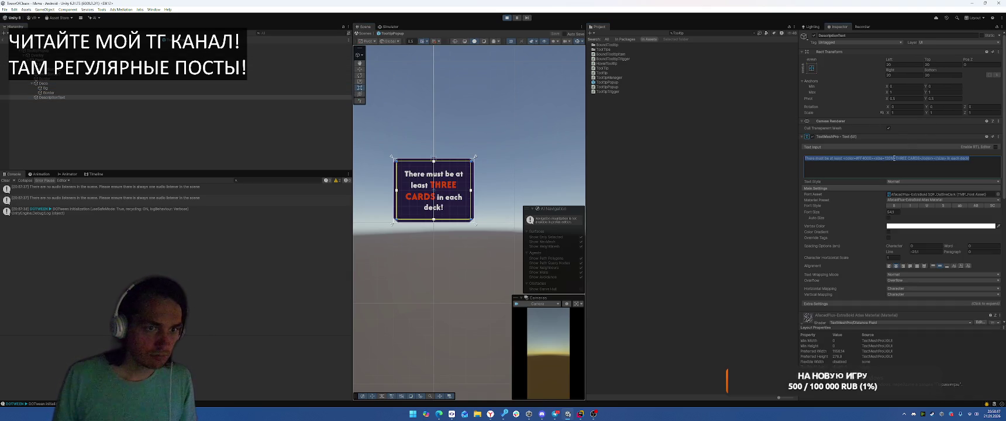
{"action": "type", "text": "Restore "}
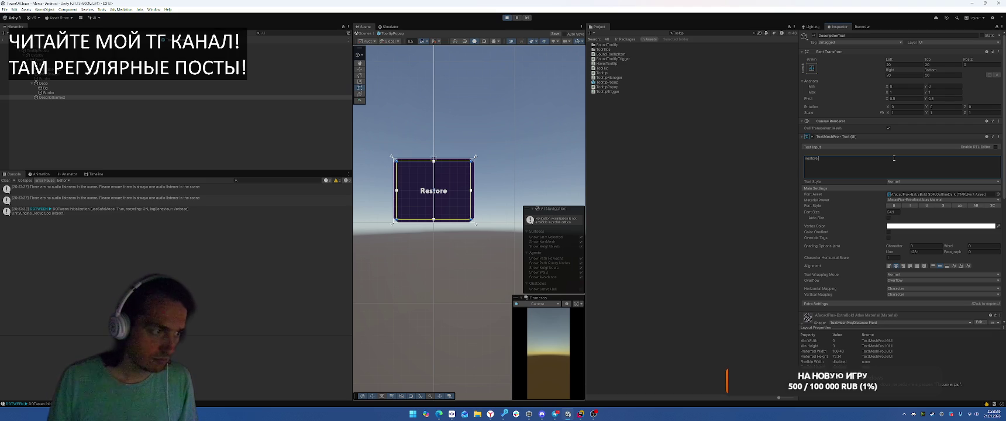
{"action": "type", "text": "fa"}
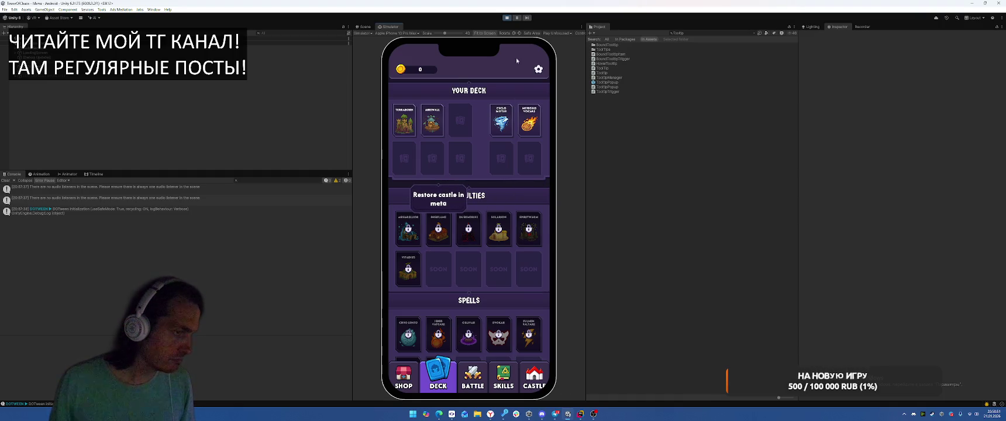
{"action": "left_click", "coordinate": [508, 18]}
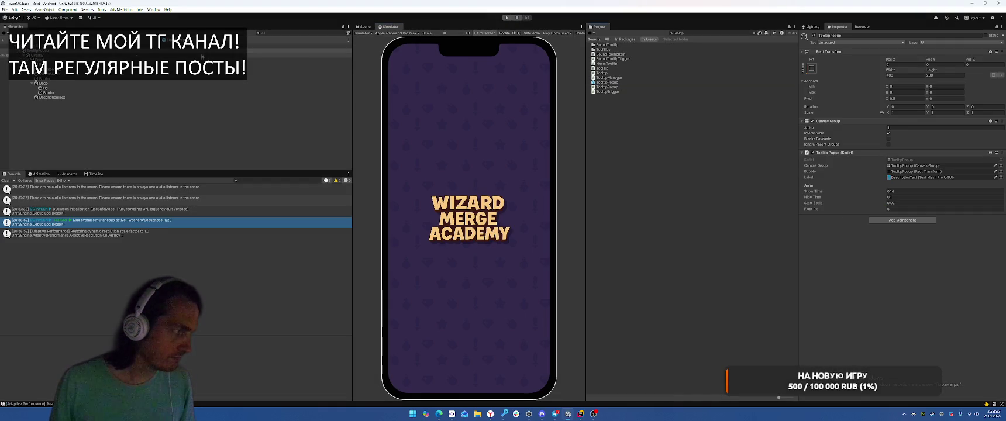
- Give Overlay Bottom 20 and Top -20, exit prefab mode, and start Play
{"action": "left_click", "coordinate": [76, 55]}
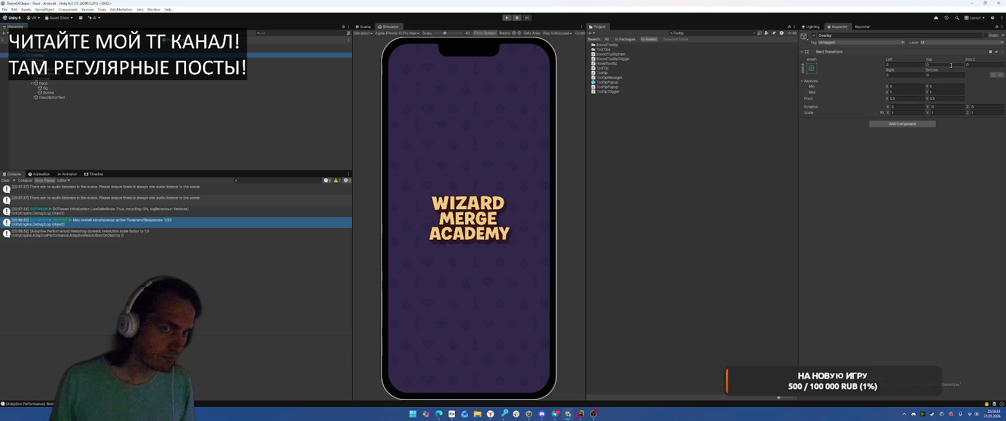
{"action": "left_click", "coordinate": [92, 59]}
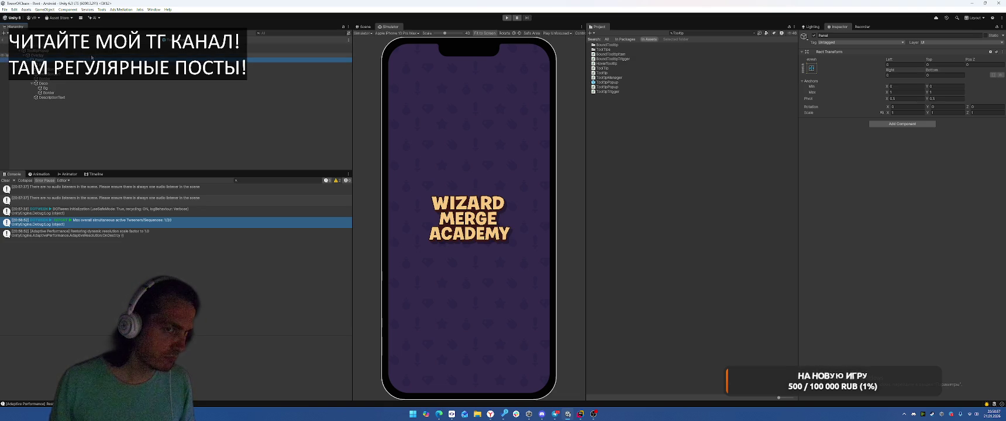
{"action": "left_click", "coordinate": [91, 55]}
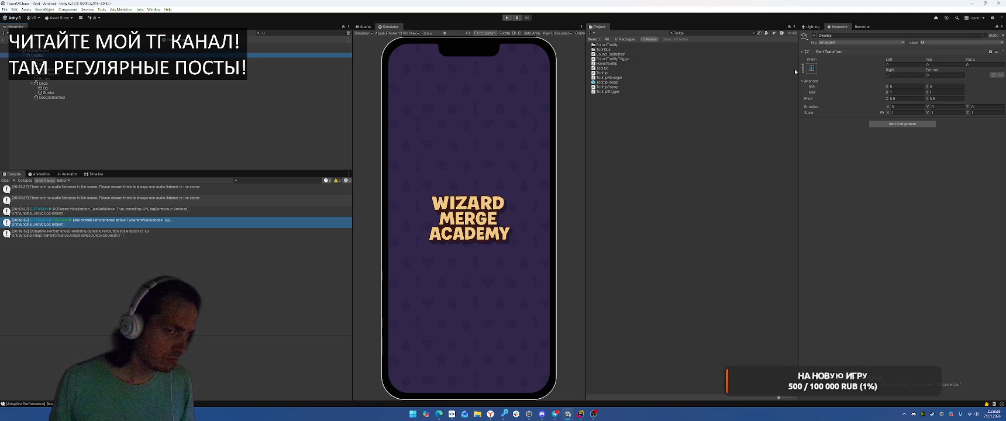
{"action": "left_click", "coordinate": [939, 75]}
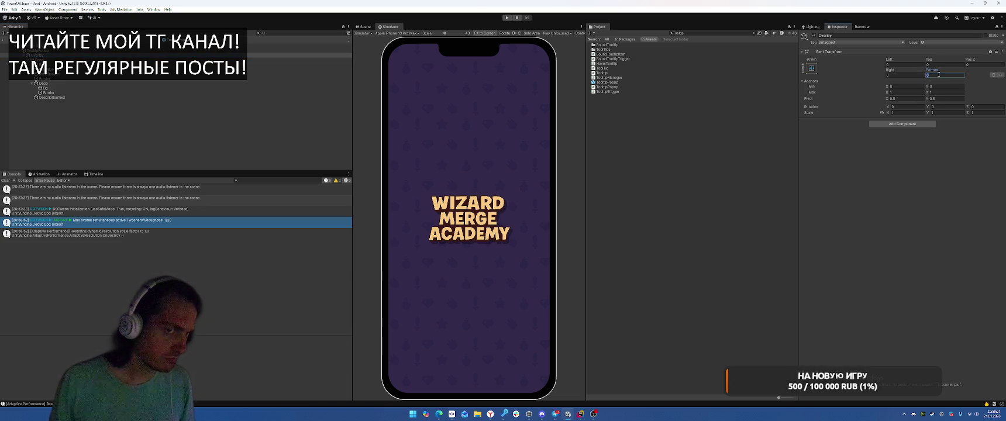
{"action": "left_click", "coordinate": [362, 27]}
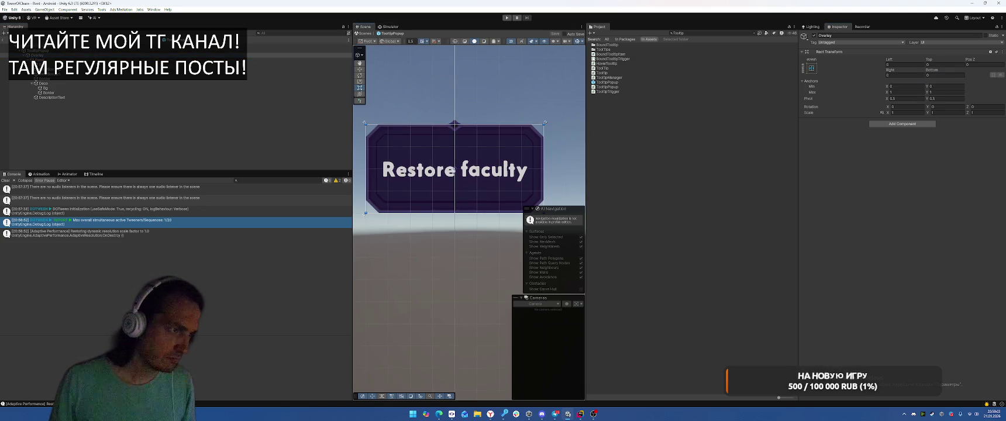
{"action": "left_click", "coordinate": [941, 75]}
{"action": "type", "text": "20"}
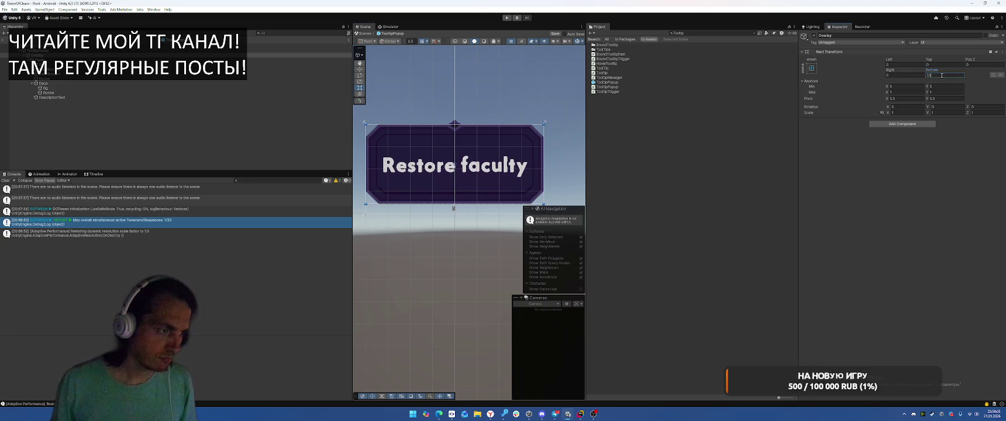
{"action": "left_click", "coordinate": [949, 64]}
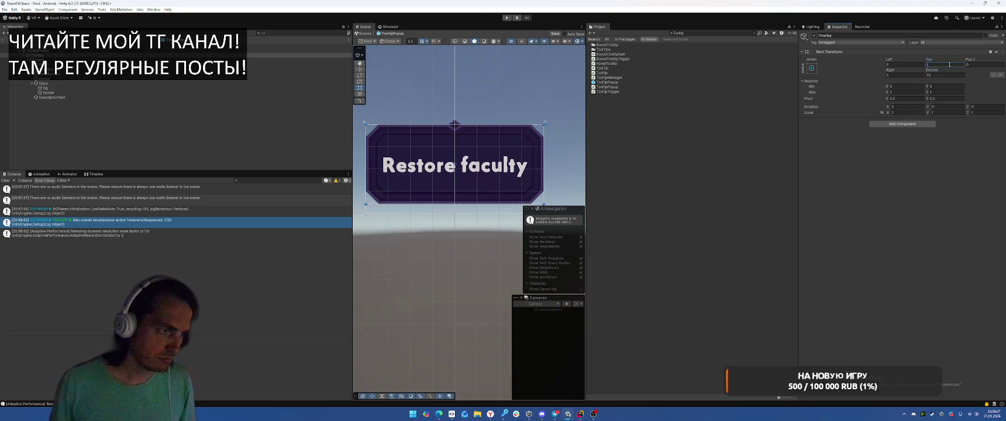
{"action": "type", "text": "-20"}
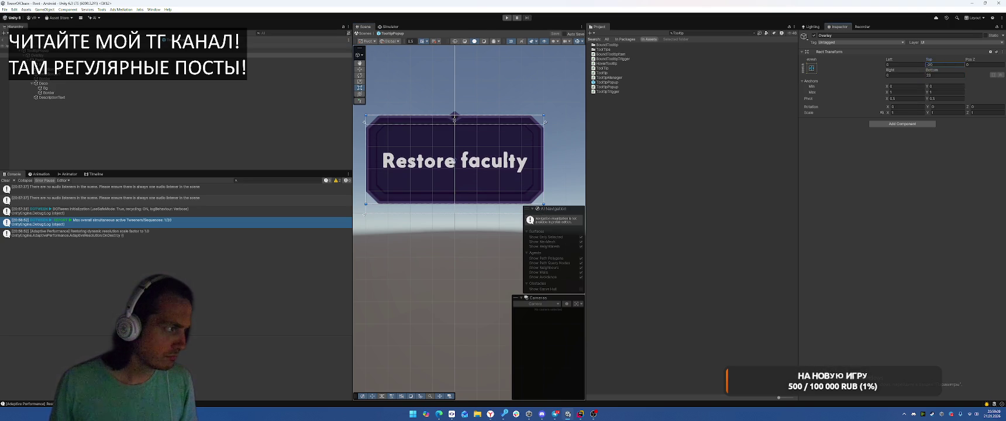
{"action": "left_click", "coordinate": [3, 39]}
{"action": "left_click", "coordinate": [506, 18]}
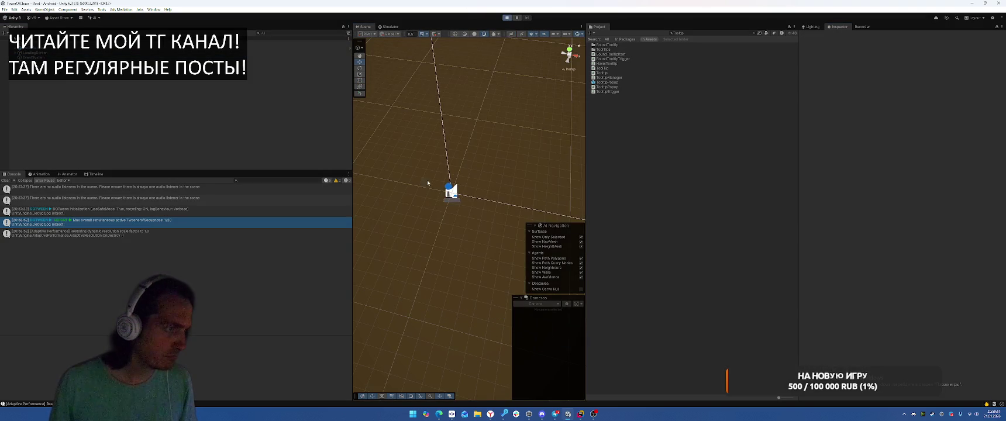
- Check the locked faculty card tooltip on the Deck screen, stop Play, and reopen TooltipPopup
{"action": "left_click", "coordinate": [438, 375]}
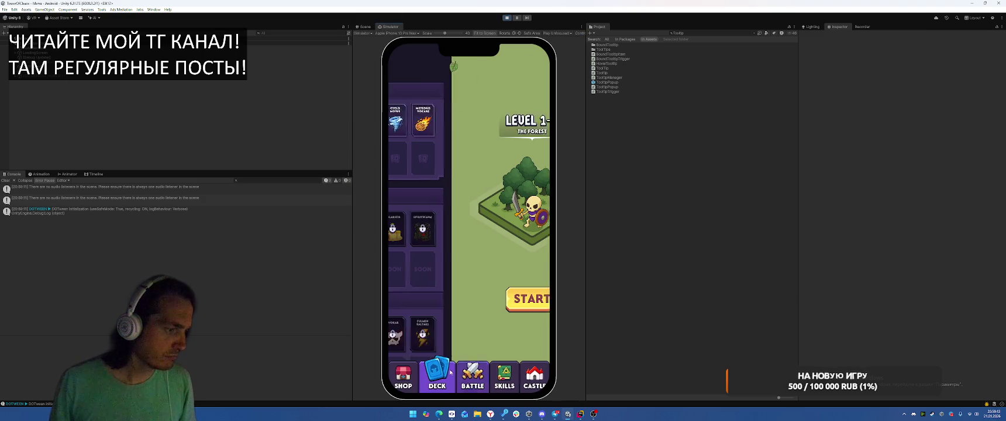
{"action": "mouse_move", "coordinate": [473, 233]}
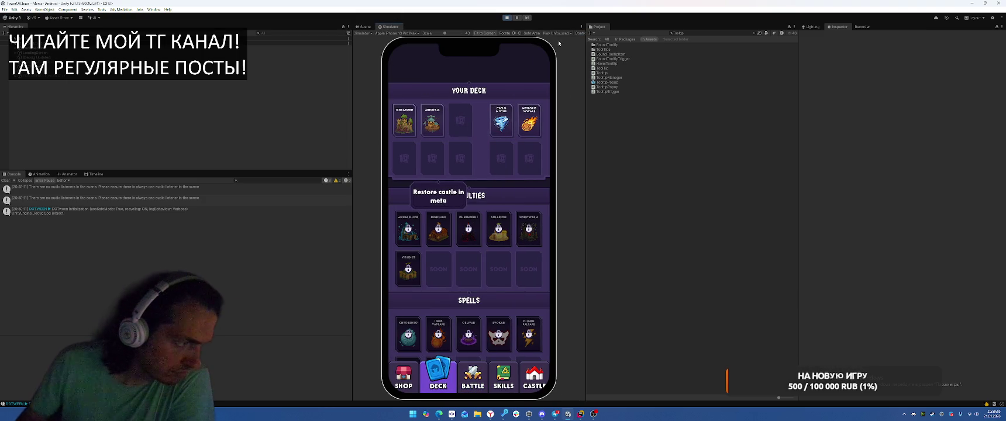
{"action": "left_click", "coordinate": [507, 18]}
{"action": "double_click", "coordinate": [613, 83]}
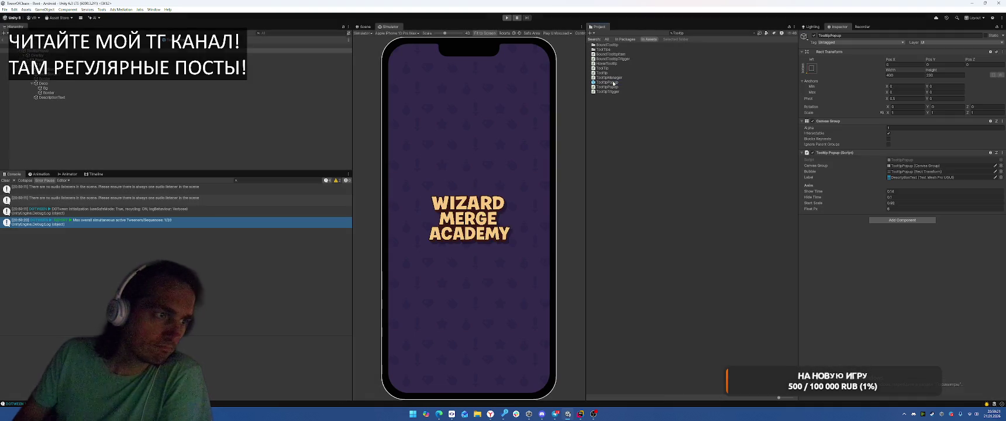
- Set the Bg image's Source Image to the BubbleFrame_01_Bg sprite
{"action": "key", "text": "Down"}
{"action": "key", "text": "Down"}
{"action": "key", "text": "Down"}
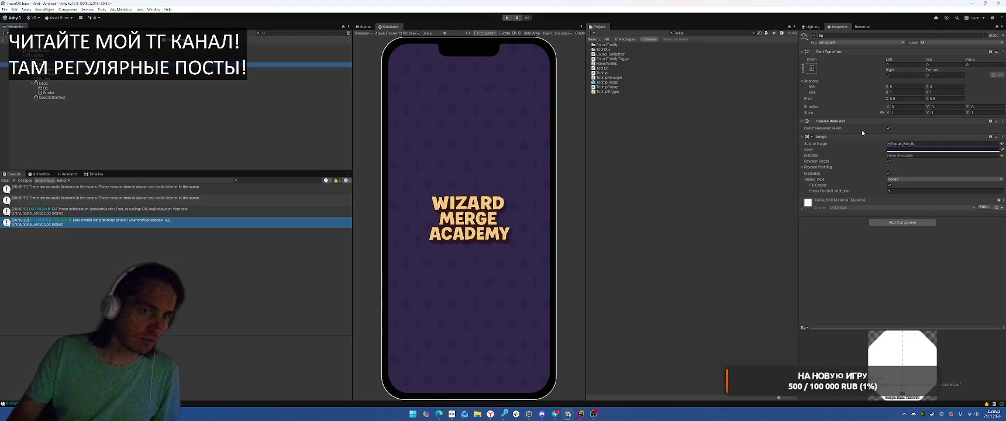
{"action": "left_click", "coordinate": [1002, 143]}
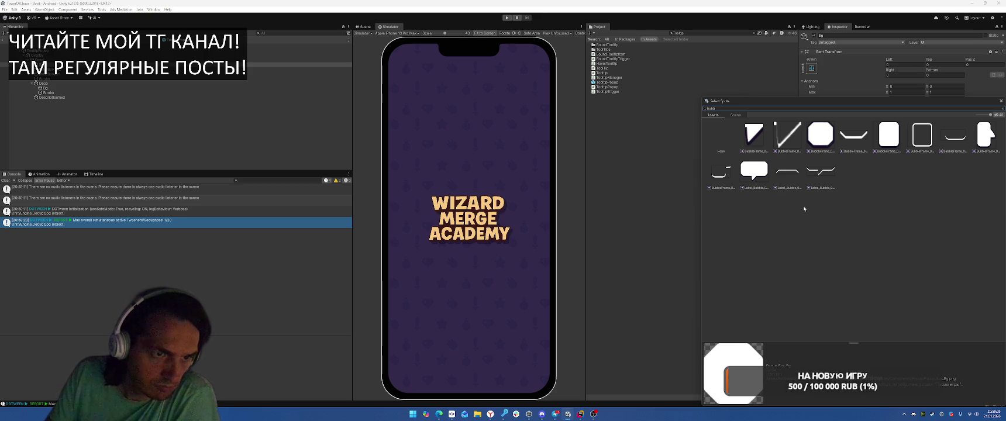
{"action": "key", "text": "Return"}
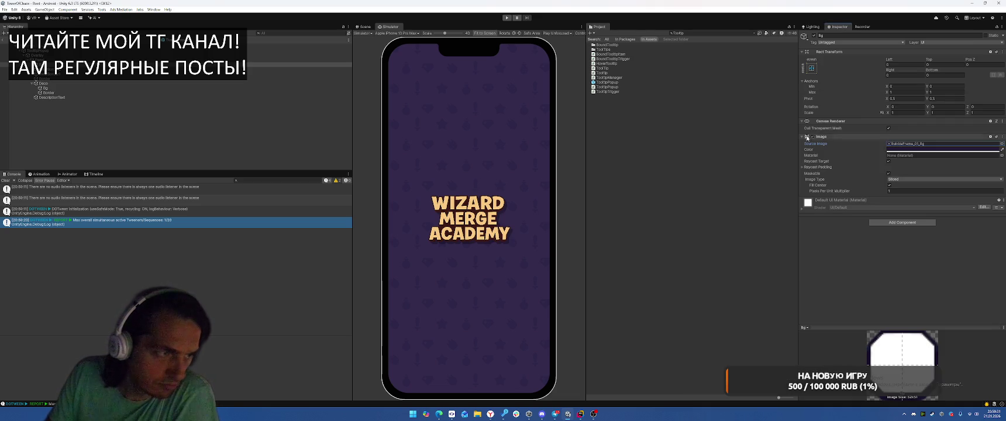
{"action": "left_click", "coordinate": [363, 27]}
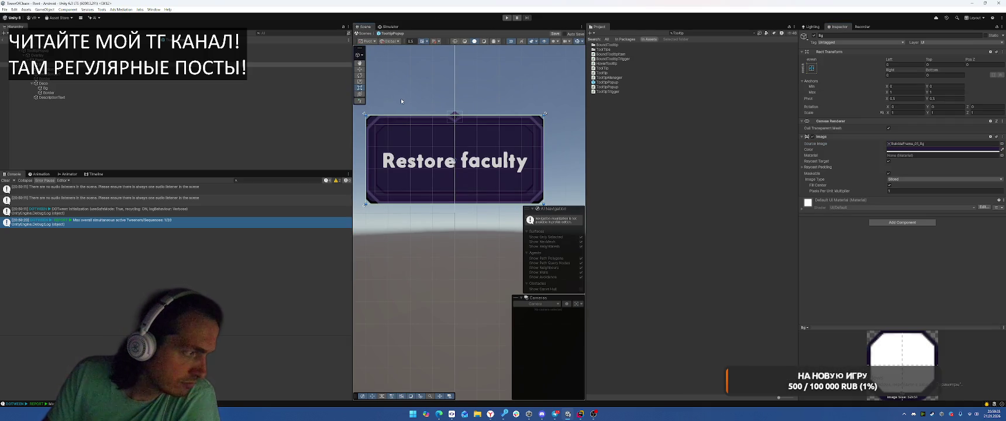
{"action": "left_click", "coordinate": [92, 70]}
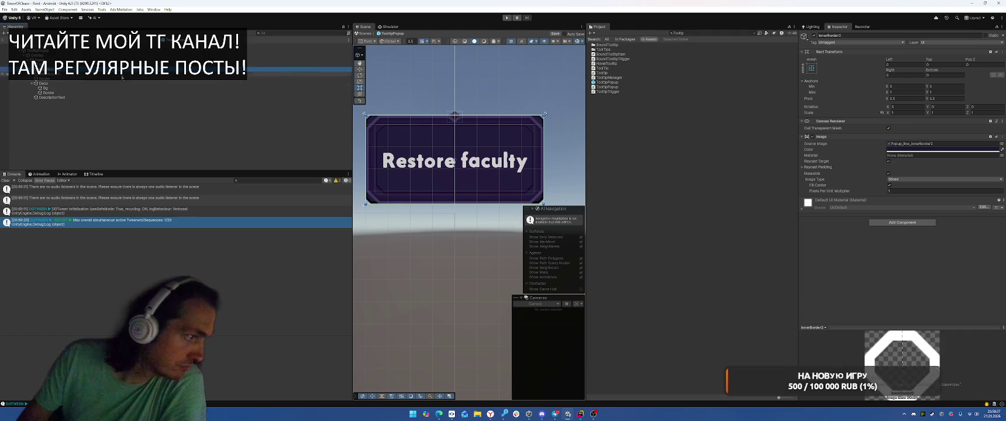
- Hide InnerBorder2 and inset the Border by 10 on left, right, top and bottom
{"action": "key", "text": "alt+shift+a"}
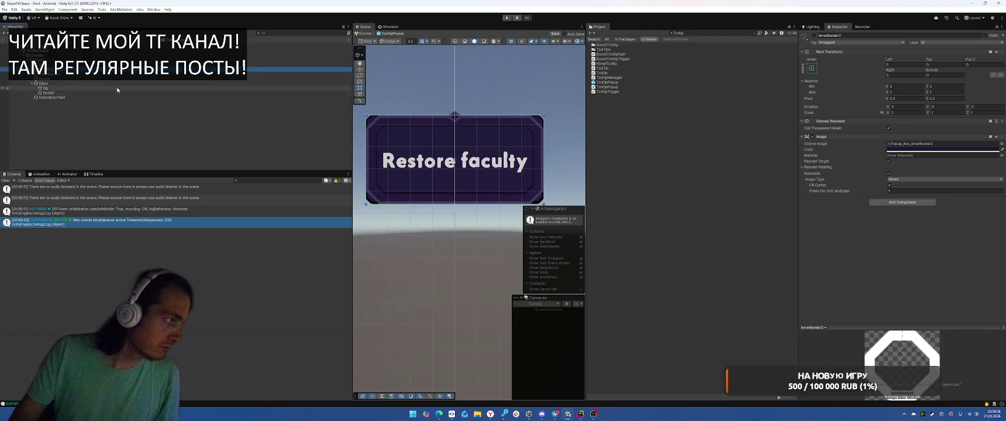
{"action": "left_click", "coordinate": [105, 74]}
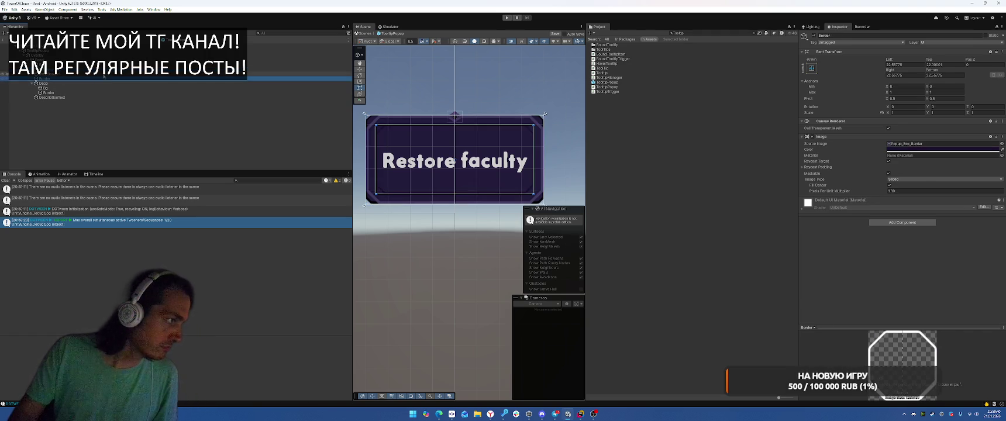
{"action": "left_click", "coordinate": [71, 81]}
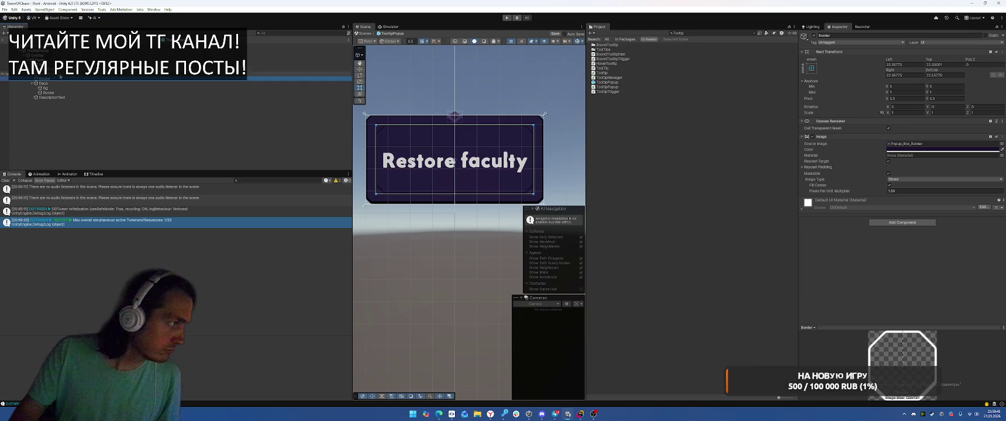
{"action": "left_click", "coordinate": [903, 190]}
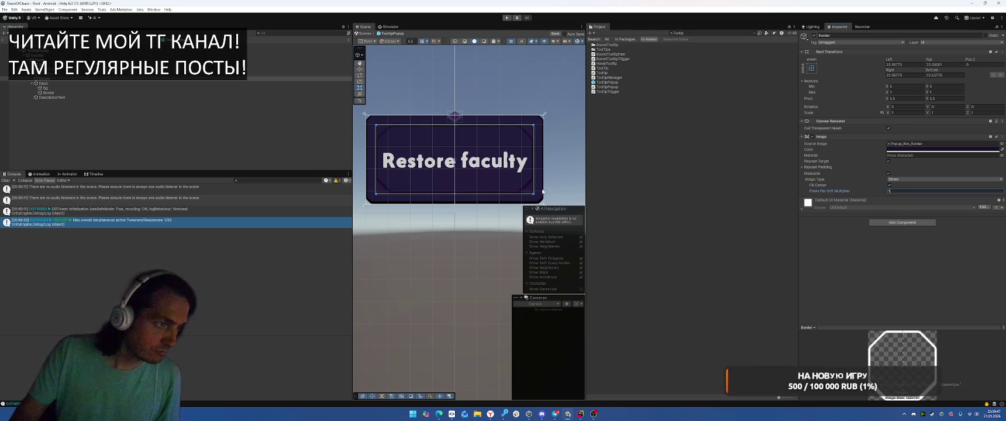
{"action": "left_click", "coordinate": [904, 65]}
{"action": "type", "text": "10"}
{"action": "left_click", "coordinate": [901, 75]}
{"action": "type", "text": "10"}
{"action": "left_click", "coordinate": [939, 74]}
{"action": "type", "text": "10"}
{"action": "left_click", "coordinate": [939, 64]}
{"action": "type", "text": "10"}
- Raise the Border's Pixels Per Unit Multiplier from 1 to about 2.4
{"action": "left_click", "coordinate": [481, 101]}
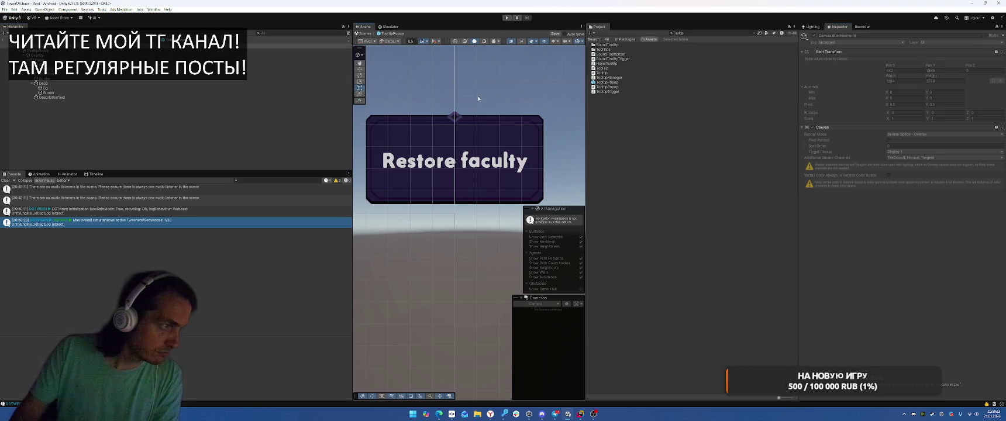
{"action": "left_click", "coordinate": [83, 79]}
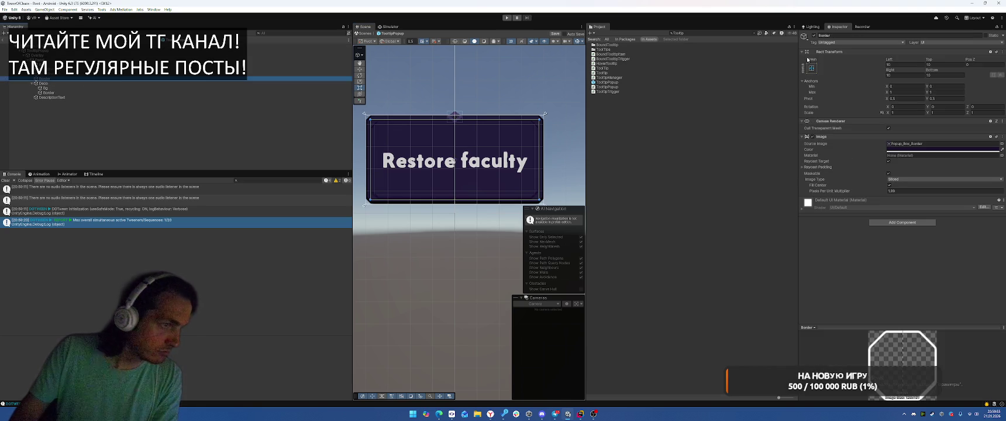
{"action": "left_click", "coordinate": [936, 191]}
{"action": "type", "text": "1"}
{"action": "scroll", "coordinate": [561, 159], "scroll_direction": "up", "scroll_amount": 5}
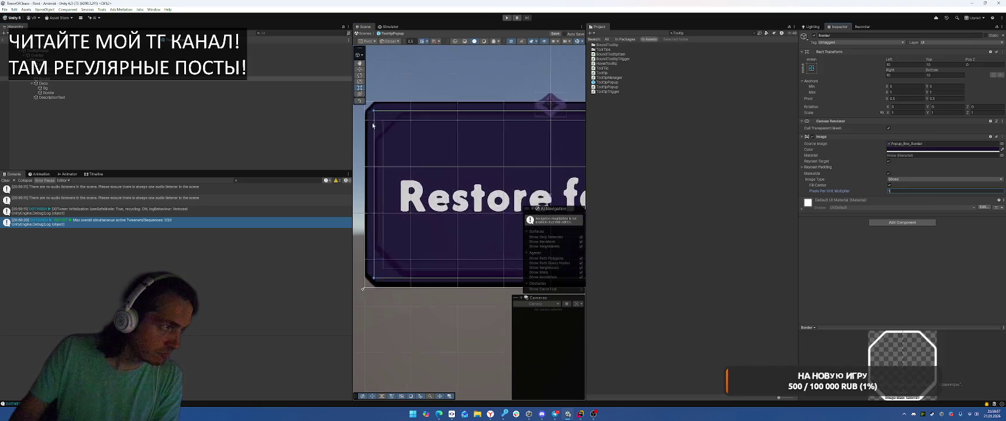
{"action": "left_click_drag", "start_coordinate": [881, 192], "coordinate": [899, 193]}
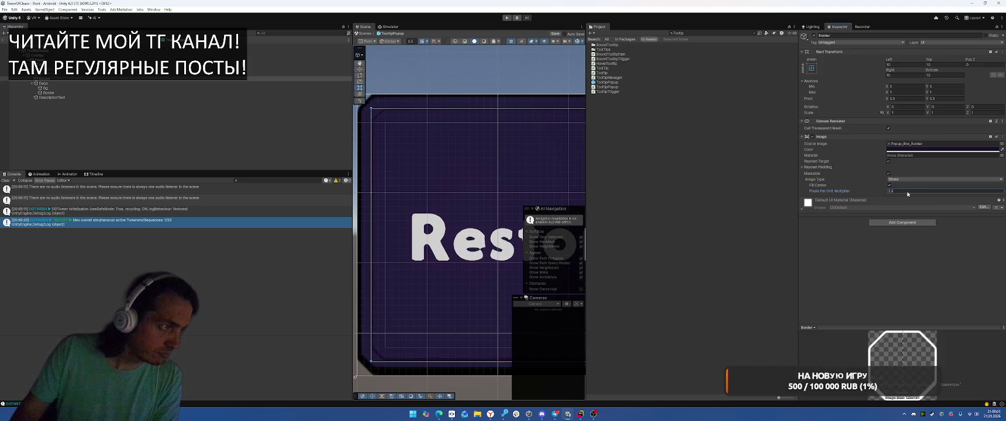
{"action": "scroll", "coordinate": [462, 156], "scroll_direction": "down", "scroll_amount": 4}
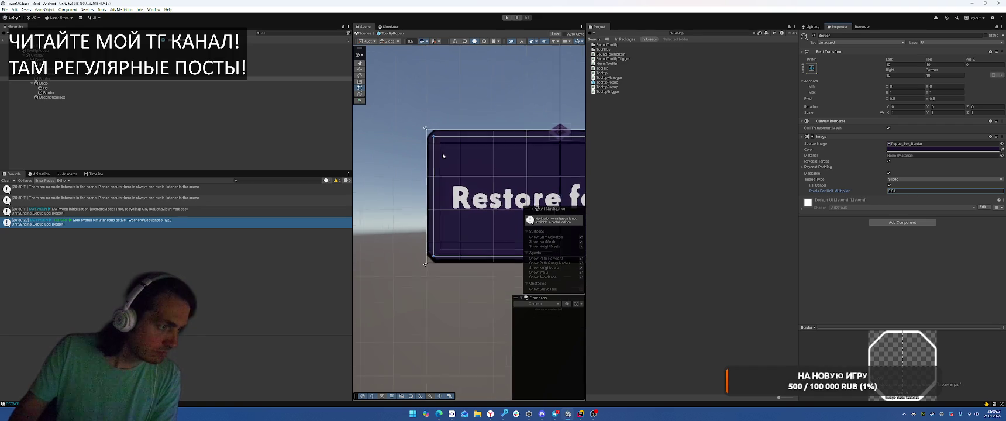
{"action": "left_click", "coordinate": [59, 92]}
{"action": "left_click", "coordinate": [80, 97]}
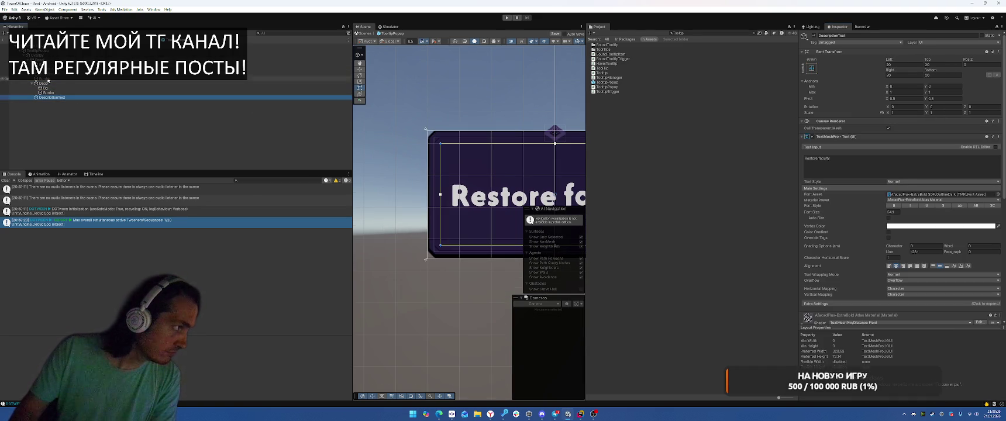
{"action": "left_click", "coordinate": [59, 70]}
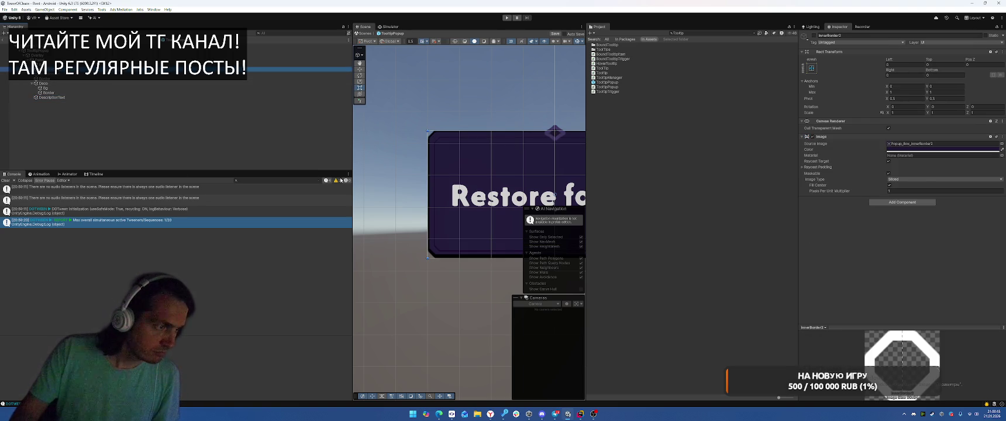
{"action": "scroll", "coordinate": [468, 199], "scroll_direction": "up", "scroll_amount": 3}
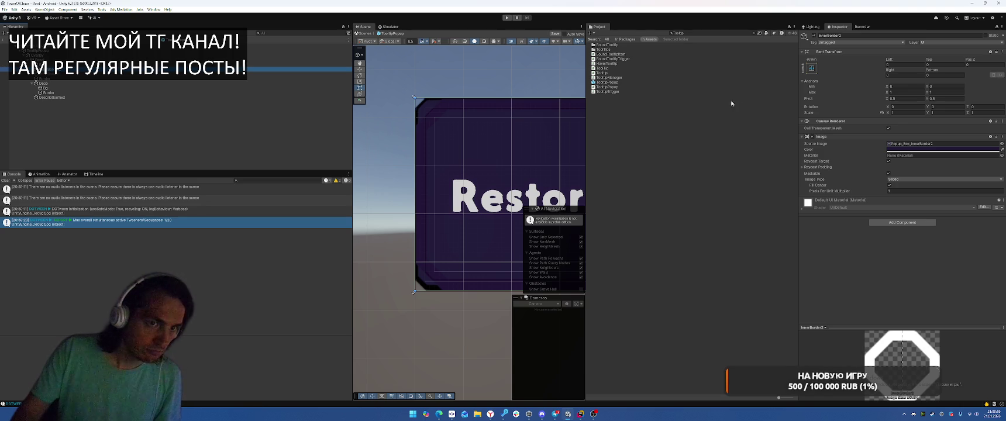
{"action": "left_click", "coordinate": [59, 60]}
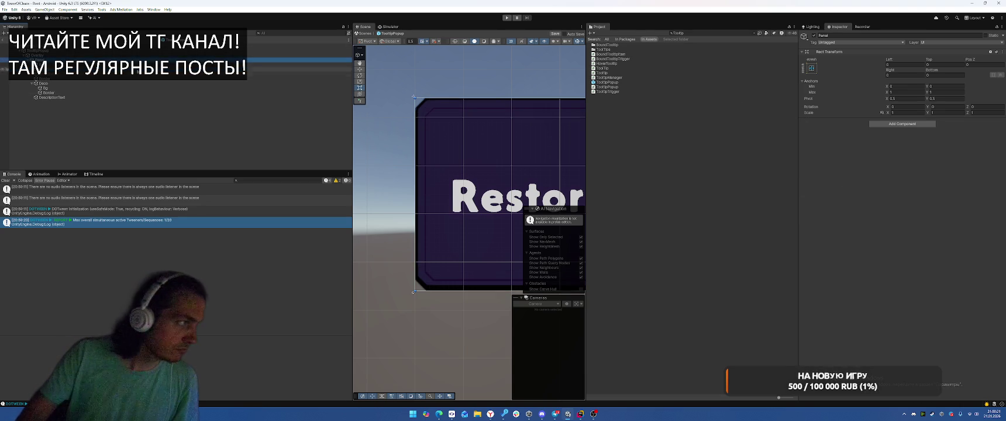
- Assign the BubbleFrame_01_BgShadow sprite to InnerBorder2's Source Image
{"action": "key", "text": "Down"}
{"action": "left_click", "coordinate": [925, 144]}
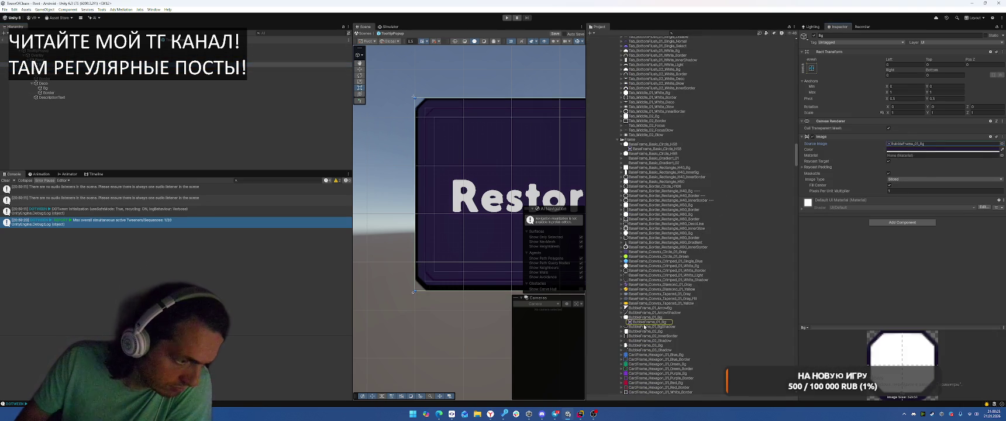
{"action": "left_click", "coordinate": [53, 69]}
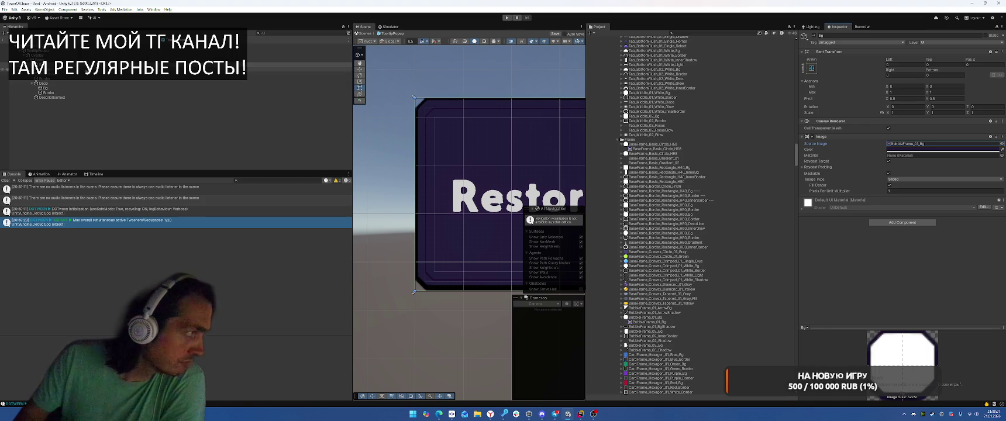
{"action": "mouse_move", "coordinate": [651, 327]}
{"action": "left_mouse_down"}
{"action": "mouse_move", "coordinate": [819, 234]}
{"action": "mouse_move", "coordinate": [936, 144]}
{"action": "left_mouse_up"}
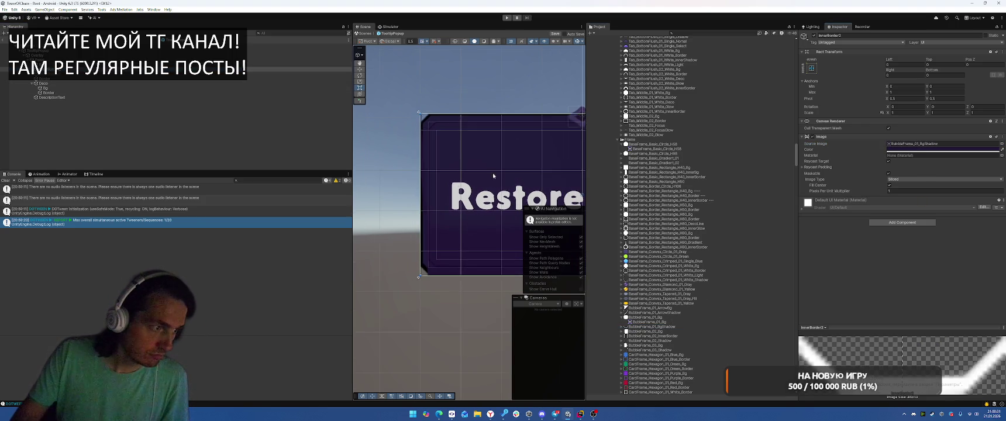
{"action": "key", "text": "f"}
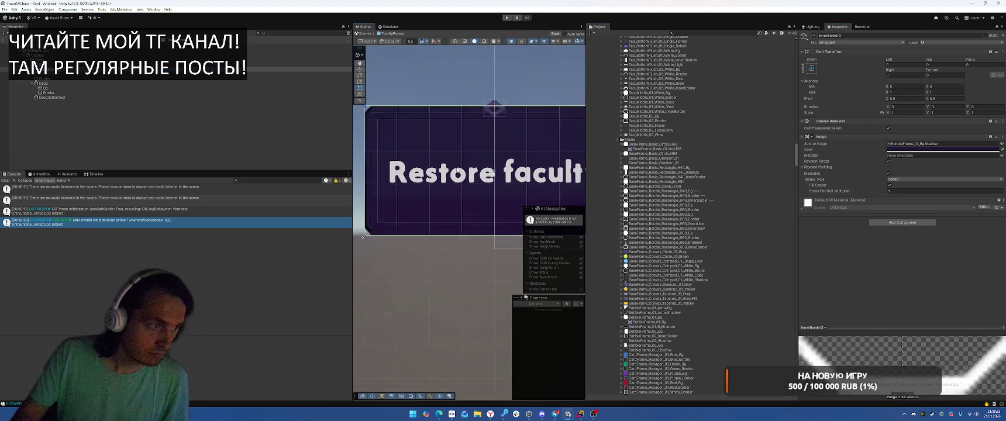
- Set InnerBorder2's Pivot Y to 0 and stretch its bottom edge downward
{"action": "left_click", "coordinate": [950, 99]}
{"action": "type", "text": "0"}
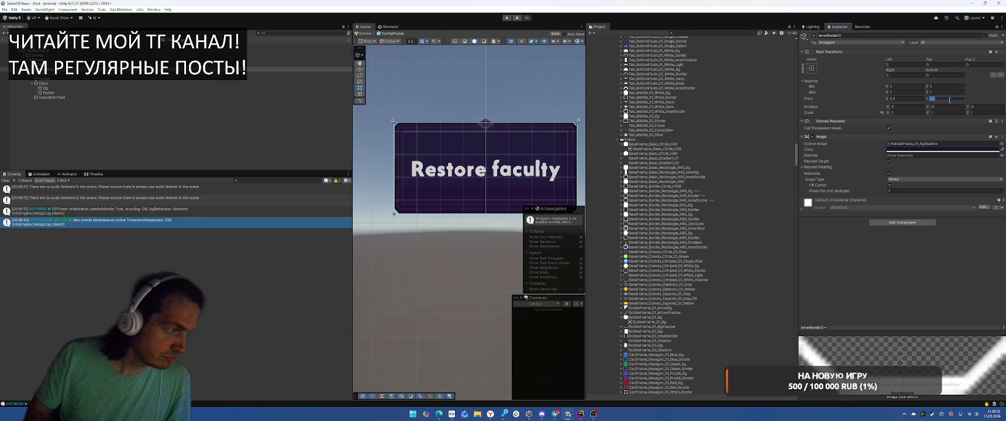
{"action": "scroll", "coordinate": [449, 183], "scroll_direction": "up", "scroll_amount": 5}
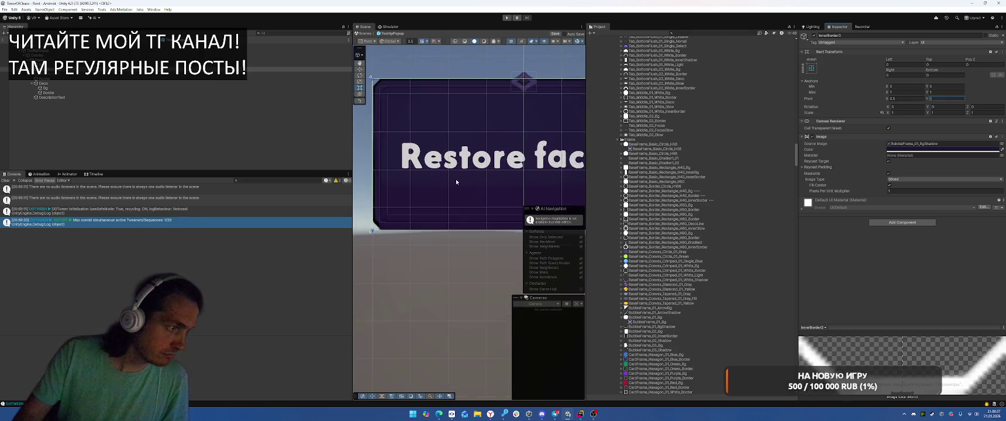
{"action": "scroll", "coordinate": [449, 183], "scroll_direction": "up", "scroll_amount": 5}
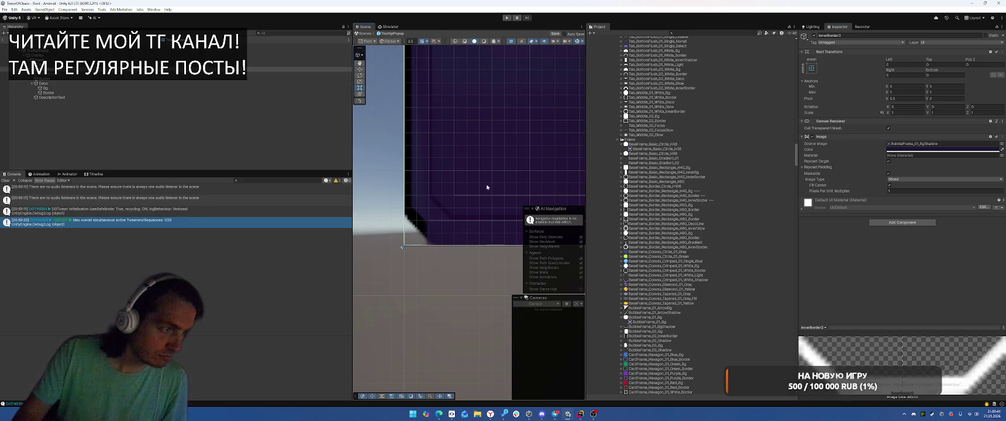
{"action": "scroll", "coordinate": [485, 188], "scroll_direction": "up", "scroll_amount": 2}
{"action": "mouse_move", "coordinate": [437, 251]}
{"action": "left_mouse_down"}
{"action": "mouse_move", "coordinate": [439, 235]}
{"action": "mouse_move", "coordinate": [450, 354]}
{"action": "left_mouse_up"}
- Undo the edge stretch and set InnerBorder2's Anchors Max Y to 0
{"action": "scroll", "coordinate": [454, 254], "scroll_direction": "down", "scroll_amount": 2}
{"action": "key", "text": "ctrl+z"}
{"action": "left_click", "coordinate": [907, 179]}
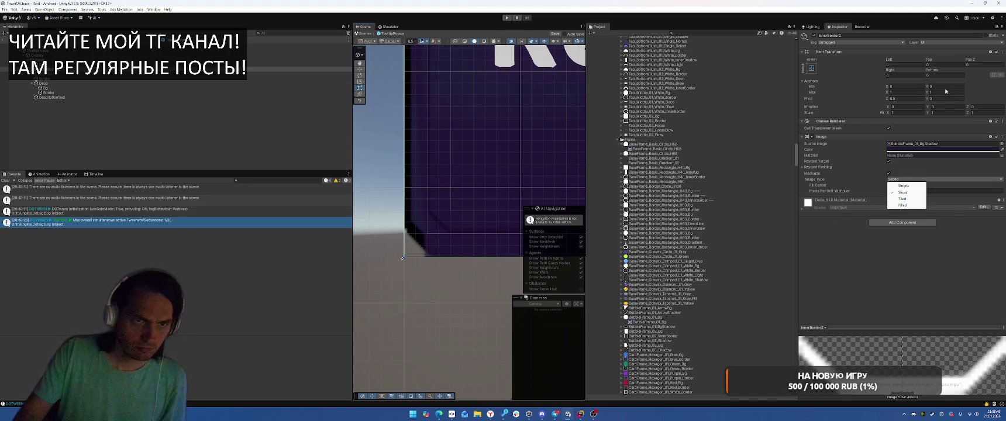
{"action": "left_click", "coordinate": [943, 96]}
{"action": "double_click", "coordinate": [945, 91]}
{"action": "type", "text": "0"}
- Set InnerBorder2's Height to 13 and compare it against InnerBorder1
{"action": "left_click", "coordinate": [945, 75]}
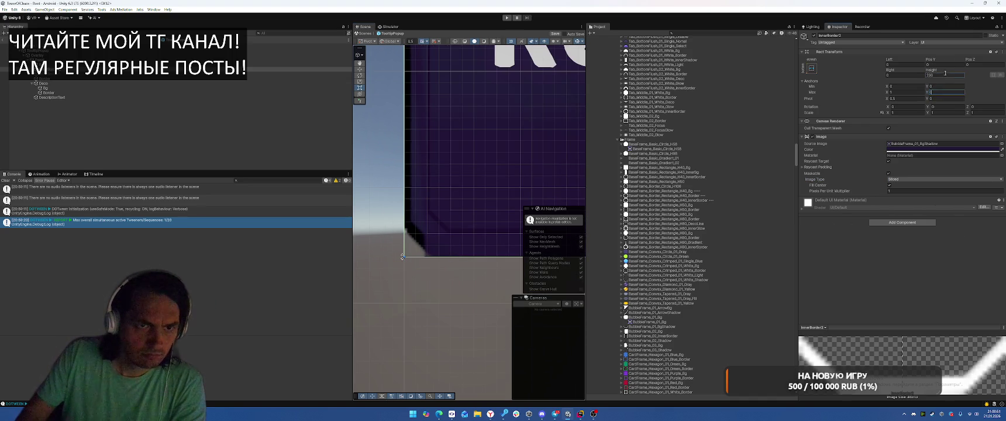
{"action": "type", "text": "0"}
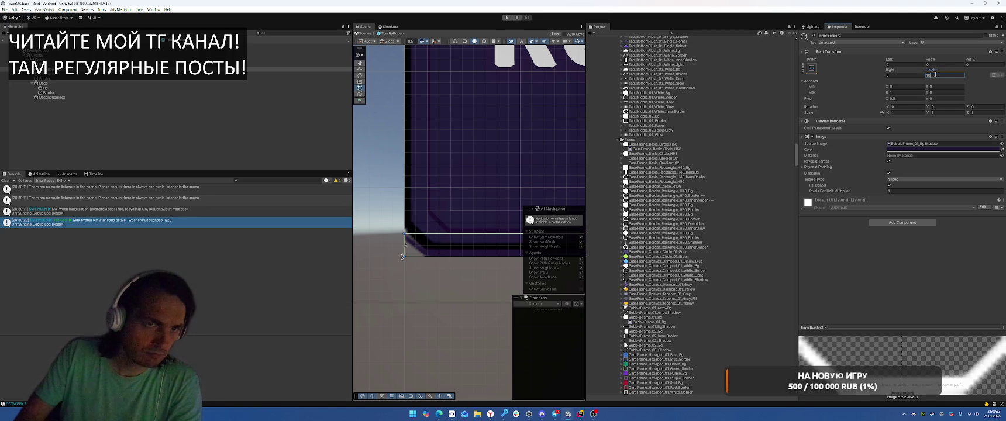
{"action": "key", "text": "BackSpace"}
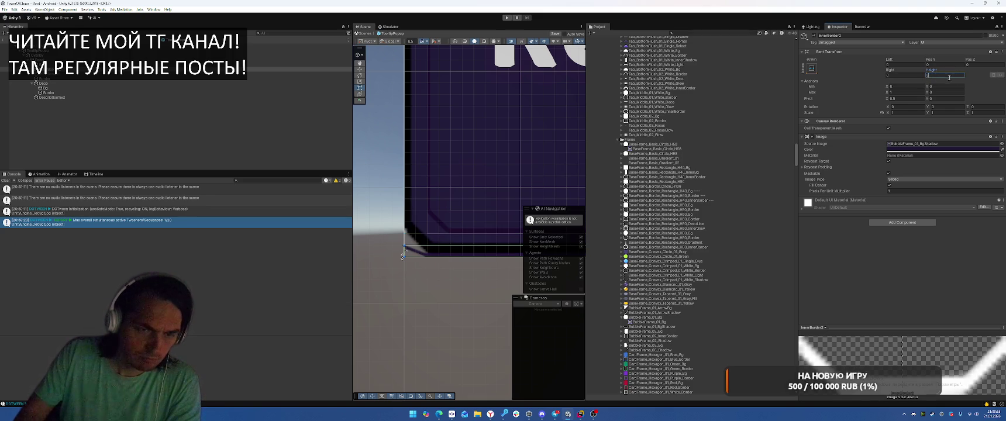
{"action": "type", "text": "3"}
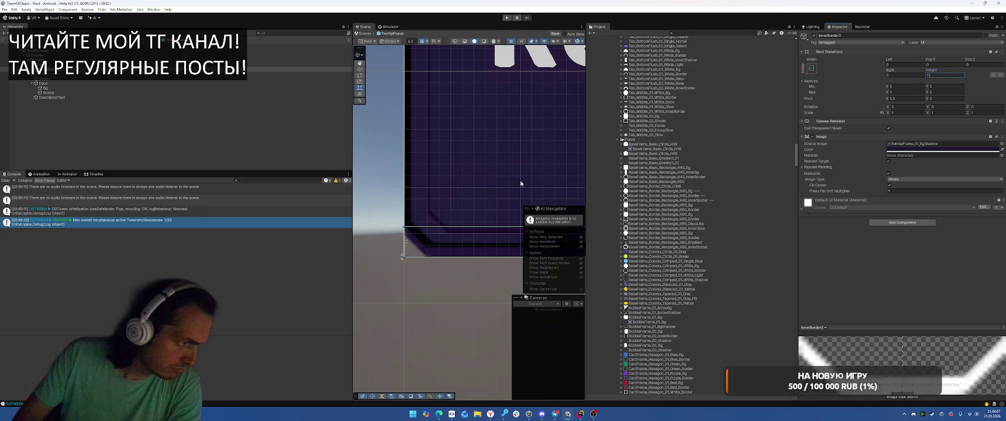
{"action": "scroll", "coordinate": [497, 197], "scroll_direction": "down", "scroll_amount": 3}
{"action": "scroll", "coordinate": [496, 195], "scroll_direction": "down", "scroll_amount": 5}
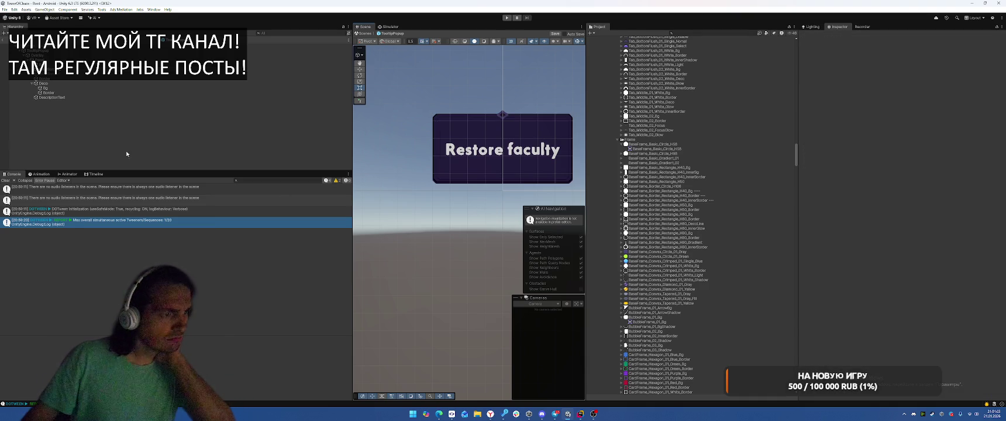
{"action": "left_click", "coordinate": [61, 73]}
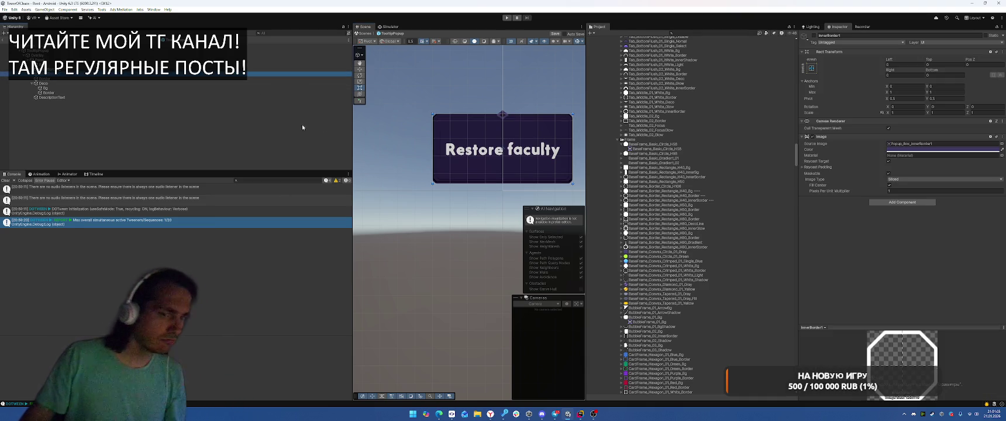
{"action": "left_click", "coordinate": [59, 60]}
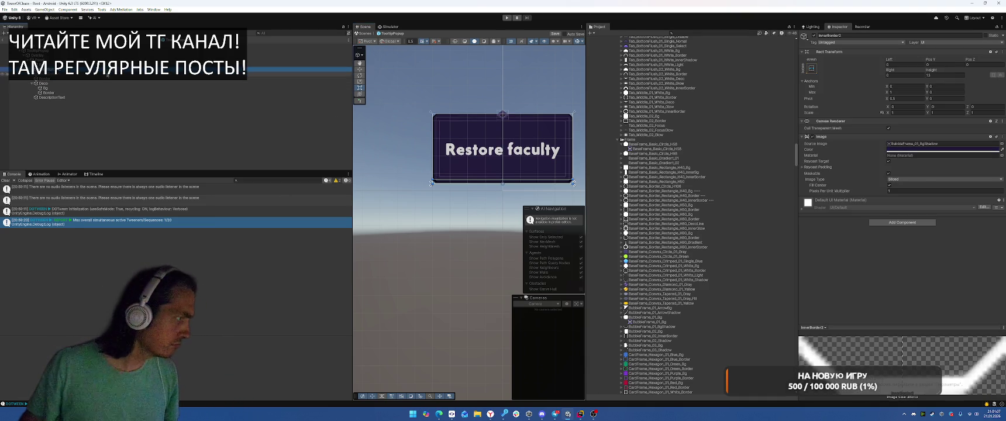
{"action": "right_click", "coordinate": [75, 60]}
- Add a UI Image under Panel using the BubbleFrame_01_ArrowBg sprite
{"action": "mouse_move", "coordinate": [122, 220]}
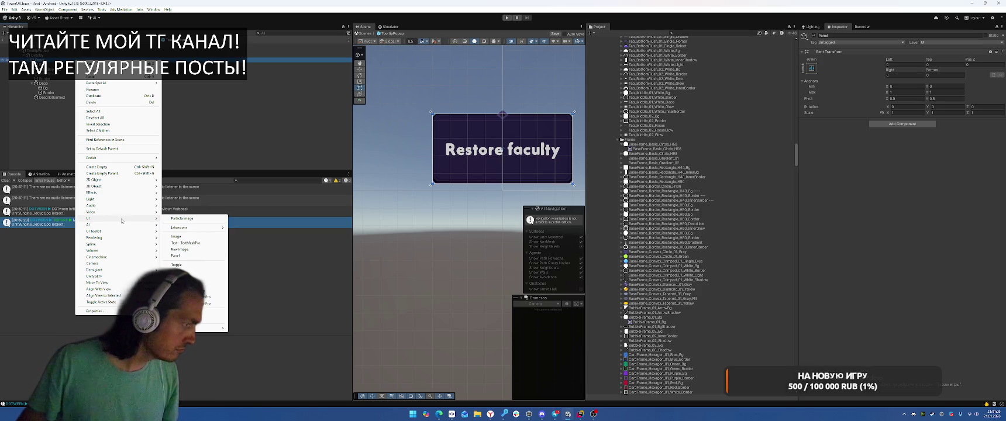
{"action": "left_click", "coordinate": [192, 237]}
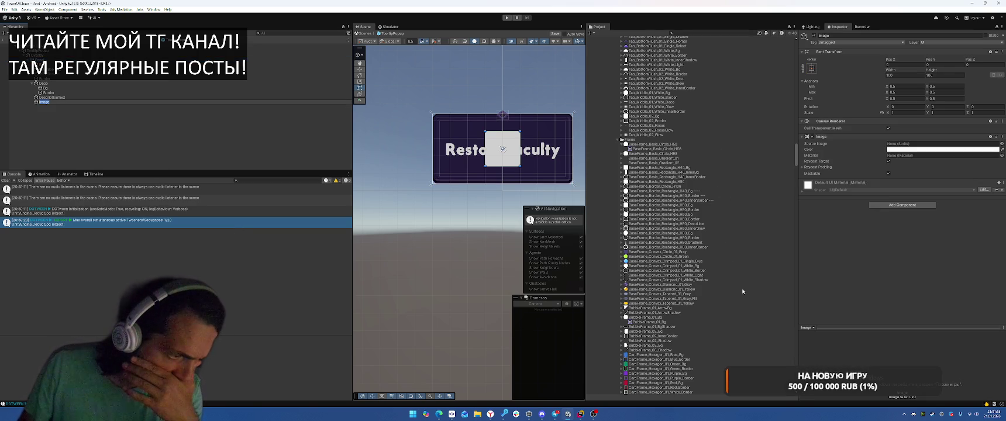
{"action": "left_click_drag", "start_coordinate": [663, 309], "coordinate": [907, 144]}
{"action": "scroll", "coordinate": [503, 176], "scroll_direction": "up", "scroll_amount": 1}
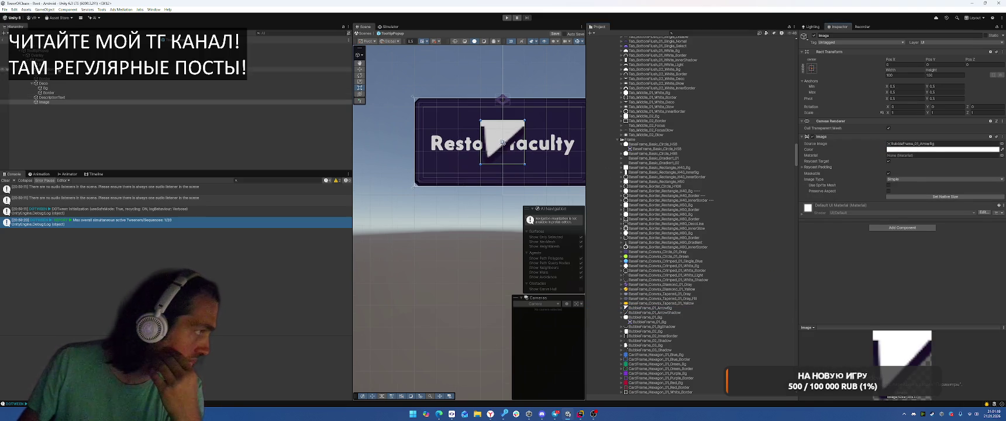
- Tint the arrow Image dark purple to match the Bg colour
{"action": "left_click", "coordinate": [281, 65]}
{"action": "left_click", "coordinate": [920, 149]}
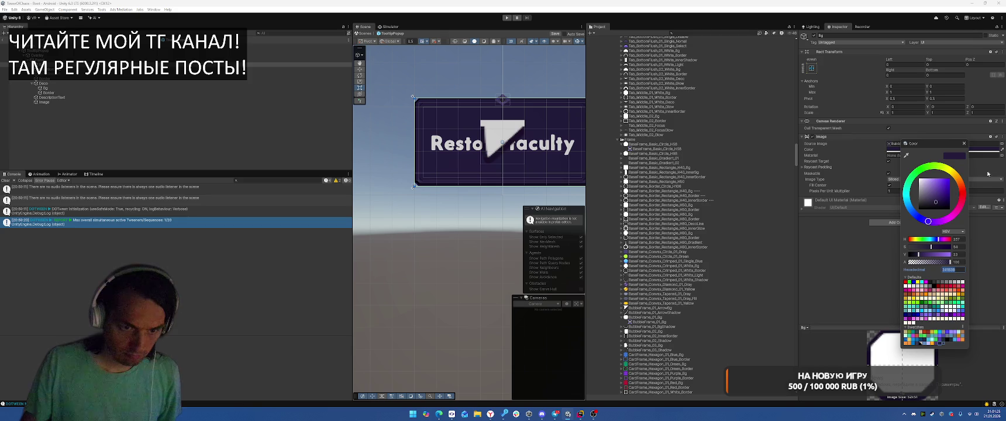
{"action": "left_click", "coordinate": [964, 143]}
{"action": "left_click", "coordinate": [63, 101]}
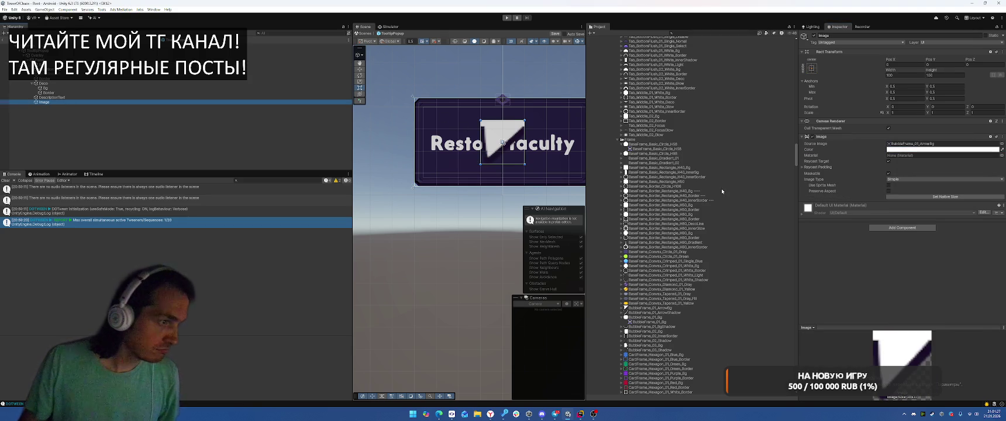
{"action": "left_click", "coordinate": [991, 150]}
{"action": "left_click", "coordinate": [979, 345]}
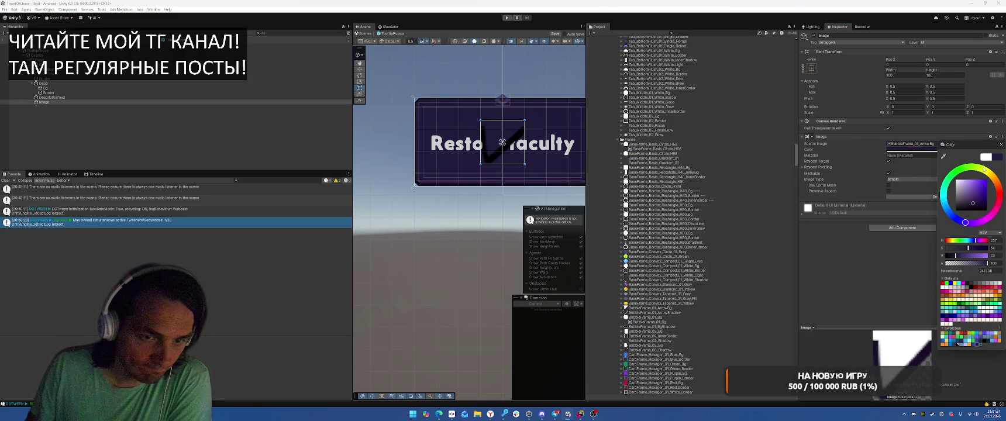
- Anchor the arrow's Y to 0 and size it 31 wide by 32 high
{"action": "left_click", "coordinate": [1001, 146]}
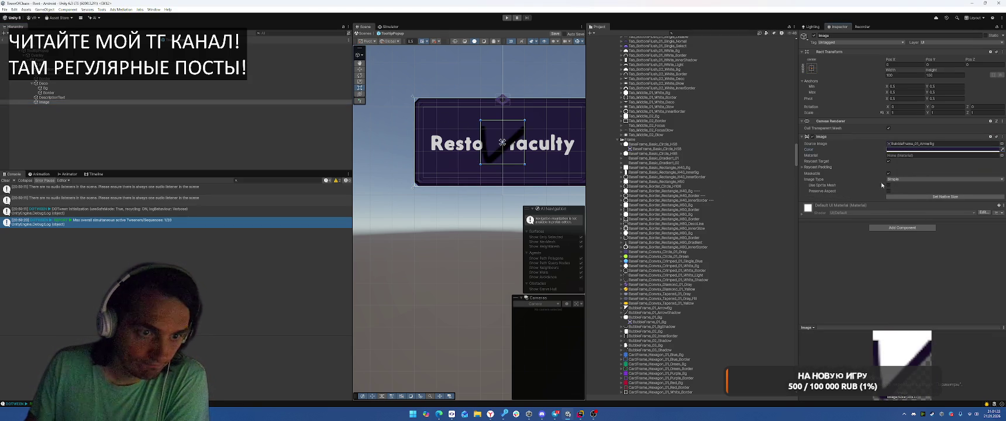
{"action": "type", "text": "0"}
{"action": "key", "text": "Tab"}
{"action": "type", "text": "00"}
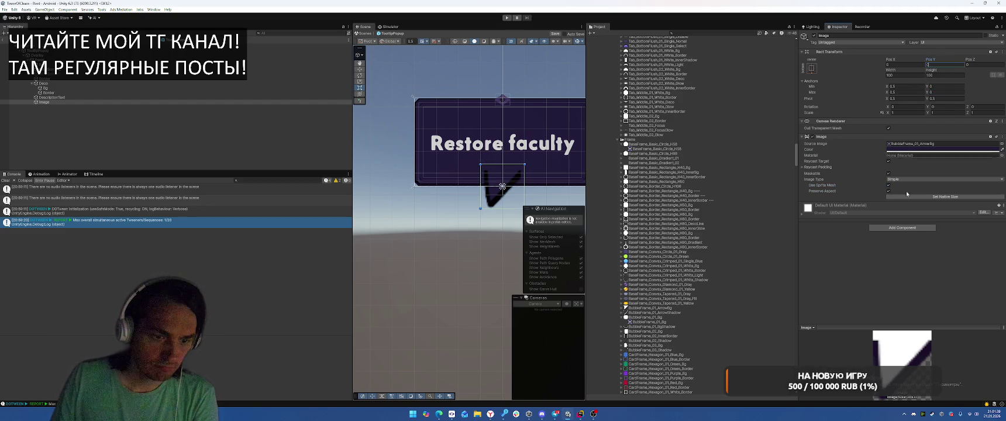
{"action": "left_click", "coordinate": [904, 75]}
{"action": "type", "text": "31"}
{"action": "left_click", "coordinate": [945, 75]}
{"action": "type", "text": "32"}
- Nudge the arrow down and right beneath the bubble and widen it slightly
{"action": "scroll", "coordinate": [485, 182], "scroll_direction": "up", "scroll_amount": 3}
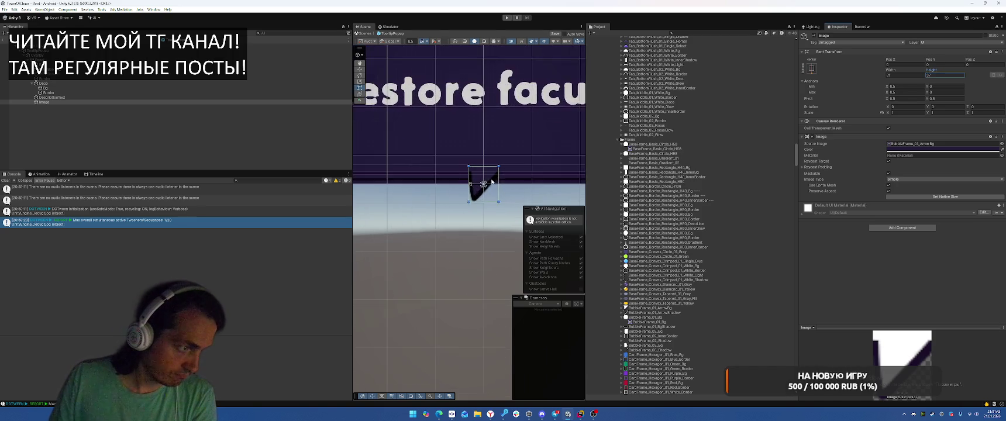
{"action": "left_click_drag", "start_coordinate": [484, 194], "coordinate": [498, 204]}
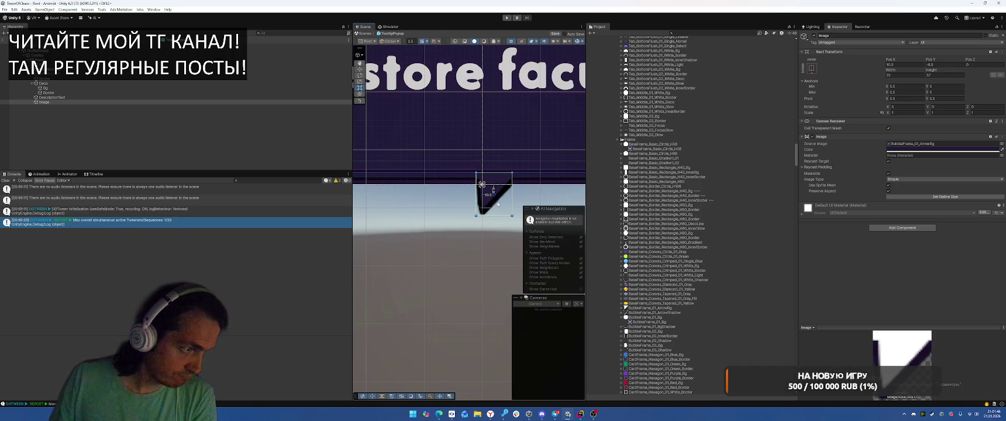
{"action": "left_click", "coordinate": [542, 191]}
{"action": "scroll", "coordinate": [542, 192], "scroll_direction": "down", "scroll_amount": 3}
{"action": "left_click", "coordinate": [513, 195]}
{"action": "scroll", "coordinate": [509, 190], "scroll_direction": "up", "scroll_amount": 5}
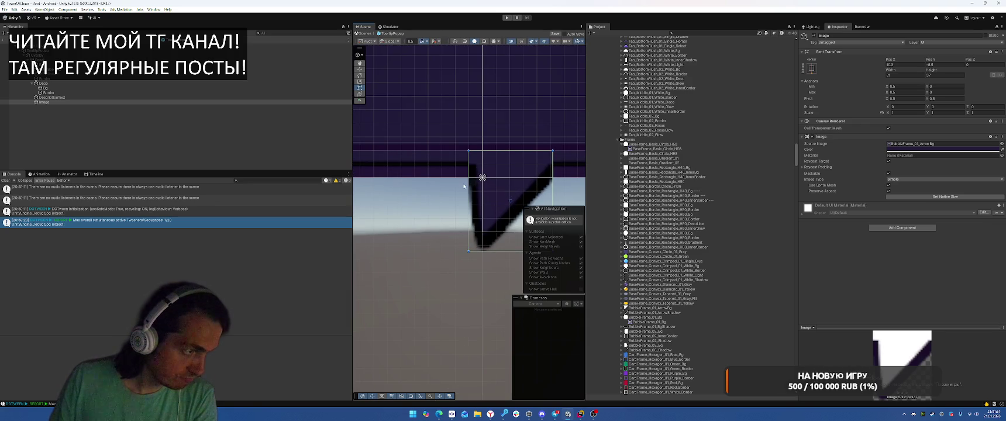
{"action": "mouse_move", "coordinate": [469, 185]}
{"action": "left_mouse_down"}
{"action": "mouse_move", "coordinate": [457, 184]}
{"action": "mouse_move", "coordinate": [502, 192]}
{"action": "left_mouse_up"}
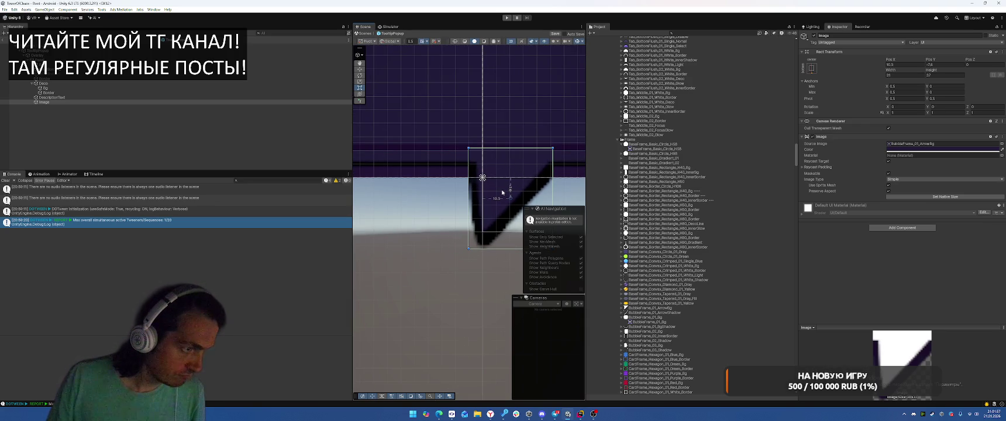
{"action": "left_click", "coordinate": [560, 191]}
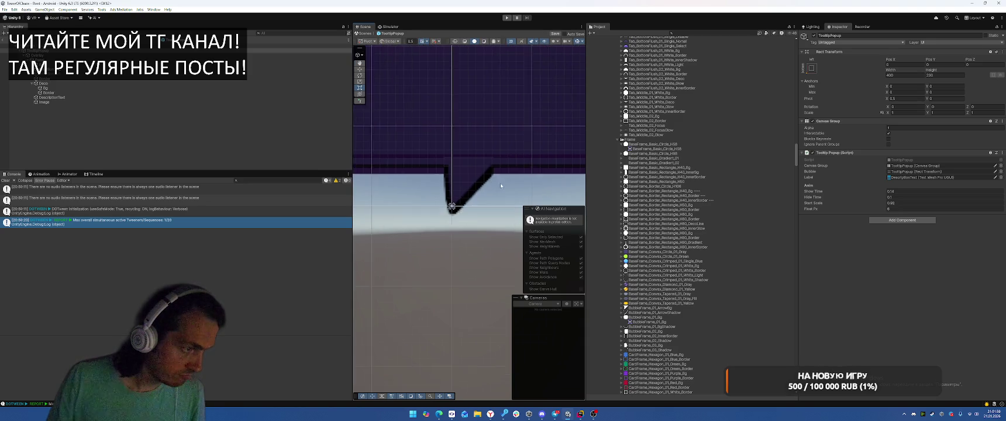
{"action": "left_click", "coordinate": [483, 224]}
- Shorten the arrow to about 31 high, frame the tooltip, and start Play
{"action": "left_click_drag", "start_coordinate": [480, 259], "coordinate": [480, 253]}
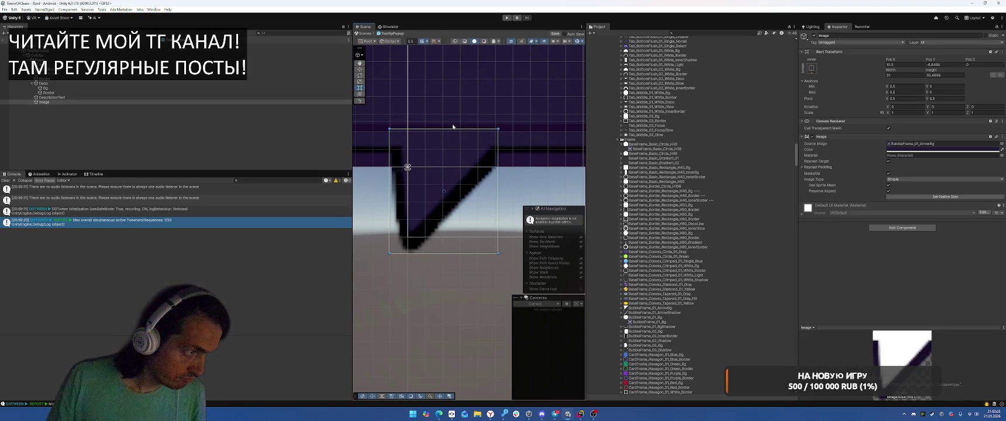
{"action": "left_click_drag", "start_coordinate": [456, 128], "coordinate": [456, 133]}
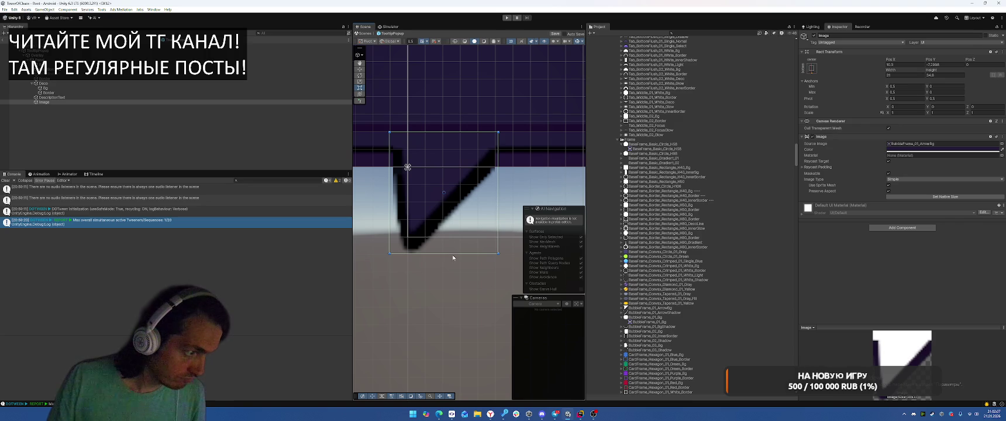
{"action": "left_click_drag", "start_coordinate": [453, 253], "coordinate": [454, 240]}
{"action": "left_click", "coordinate": [521, 173]}
{"action": "scroll", "coordinate": [523, 171], "scroll_direction": "down", "scroll_amount": 5}
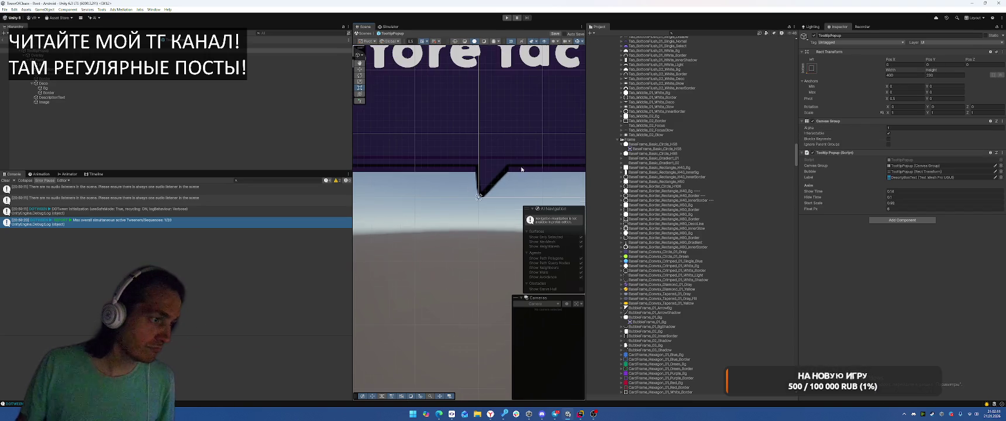
{"action": "key", "text": "f"}
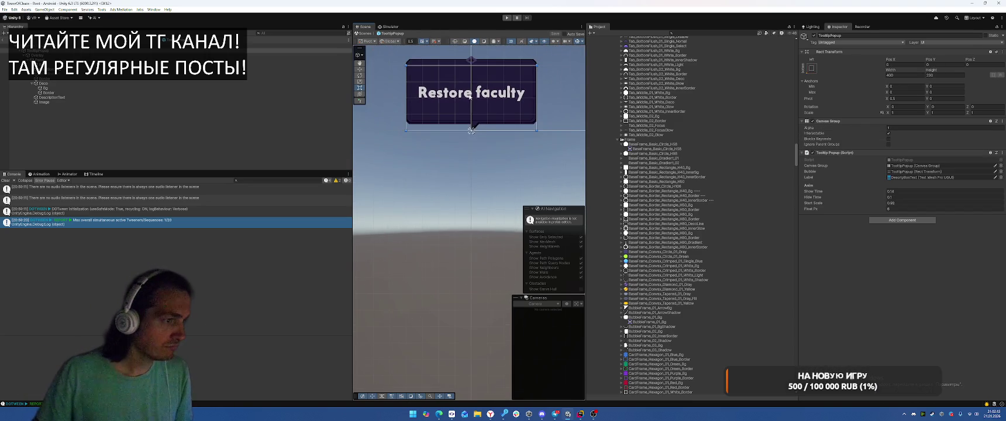
{"action": "left_click", "coordinate": [507, 17]}
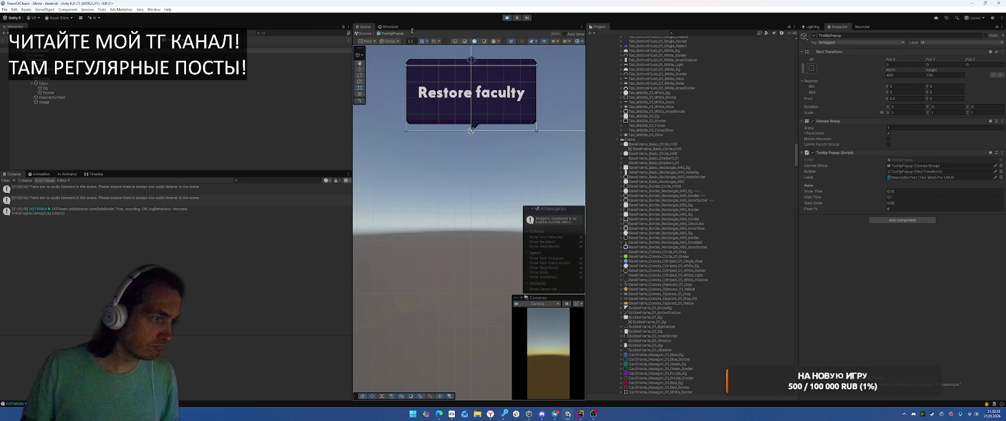
- Check the tooltip on the Solarion, Spiritwarm and Dusmorn cards in Deck, then stop Play
{"action": "left_click", "coordinate": [391, 27]}
{"action": "left_click", "coordinate": [439, 373]}
{"action": "left_click", "coordinate": [481, 234]}
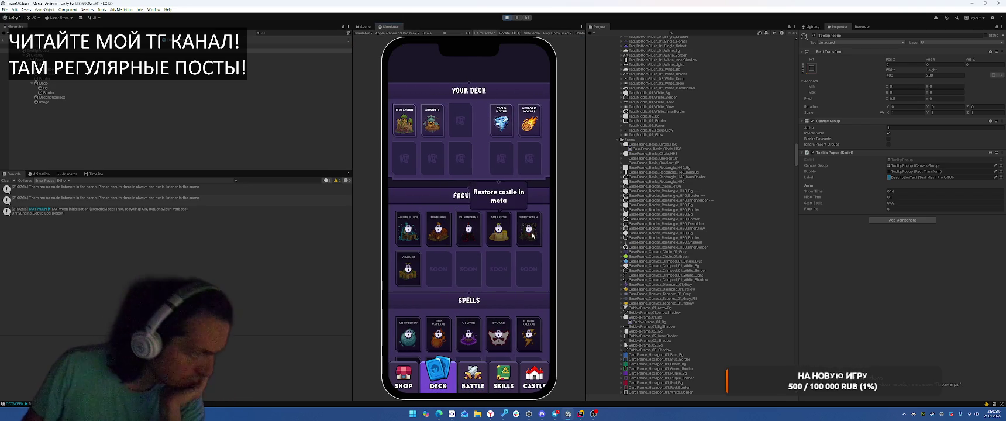
{"action": "left_click", "coordinate": [529, 233]}
{"action": "left_click", "coordinate": [430, 237]}
{"action": "left_click", "coordinate": [469, 233]}
{"action": "left_click", "coordinate": [499, 233]}
{"action": "left_click", "coordinate": [538, 233]}
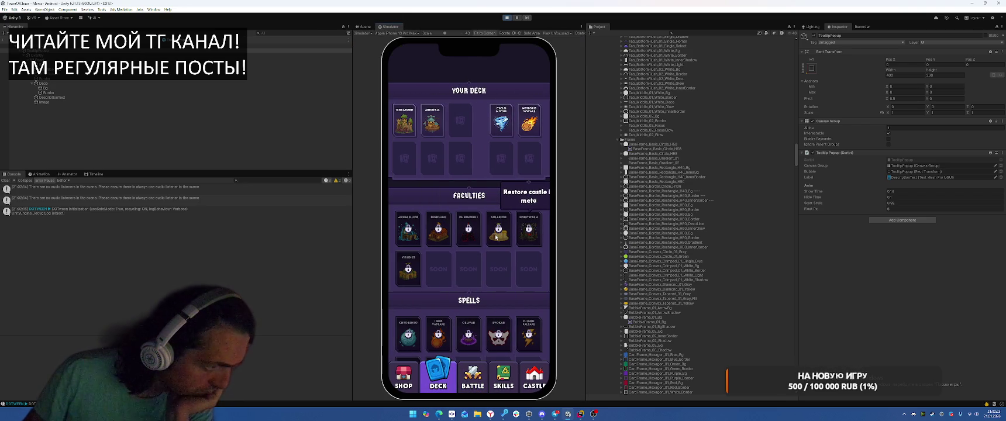
{"action": "left_click", "coordinate": [501, 239]}
{"action": "left_click", "coordinate": [494, 239]}
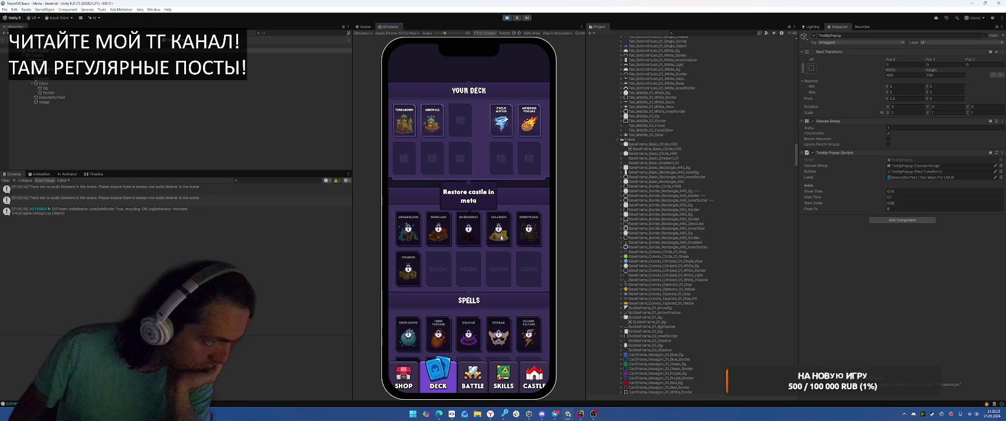
{"action": "left_click", "coordinate": [501, 238]}
{"action": "key", "text": "ctrl+p"}
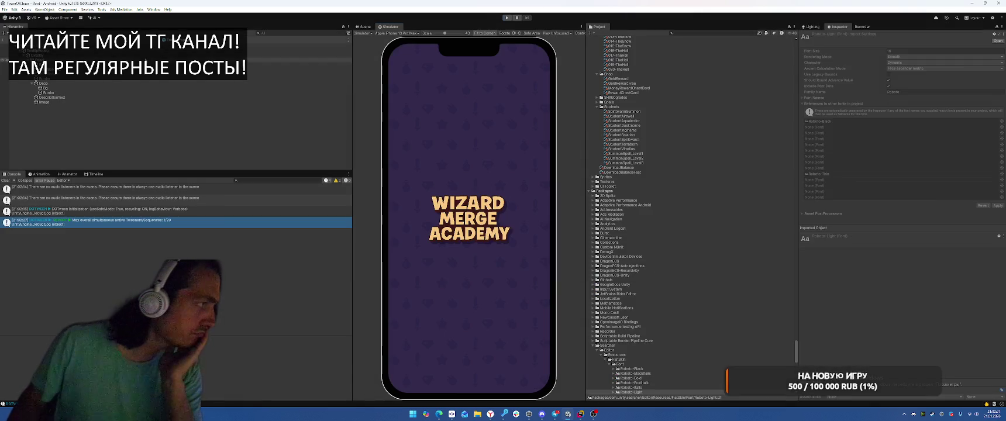
{"action": "left_click", "coordinate": [147, 74]}
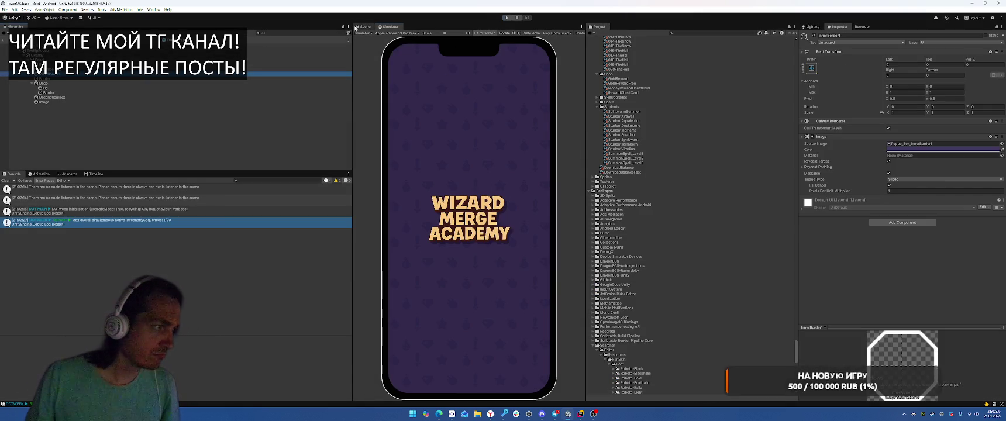
{"action": "left_click", "coordinate": [360, 26]}
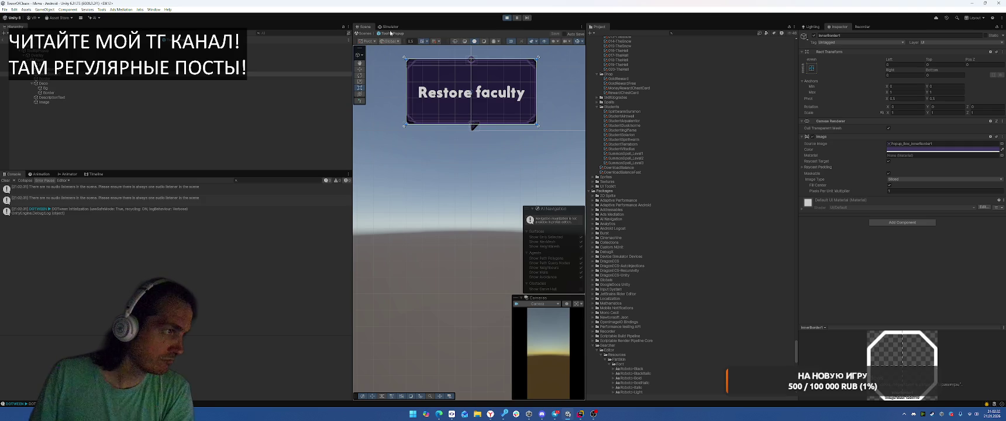
{"action": "left_click", "coordinate": [388, 27]}
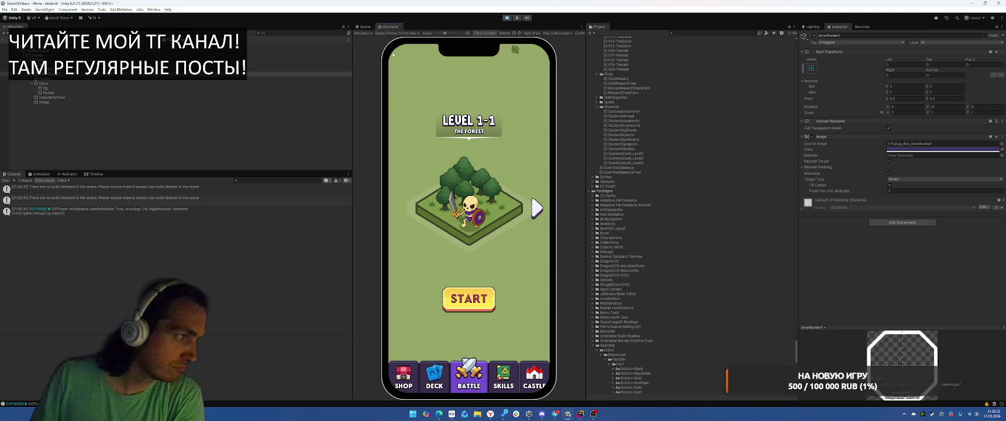
{"action": "left_click", "coordinate": [438, 374]}
{"action": "left_click", "coordinate": [493, 234]}
{"action": "left_click", "coordinate": [447, 236]}
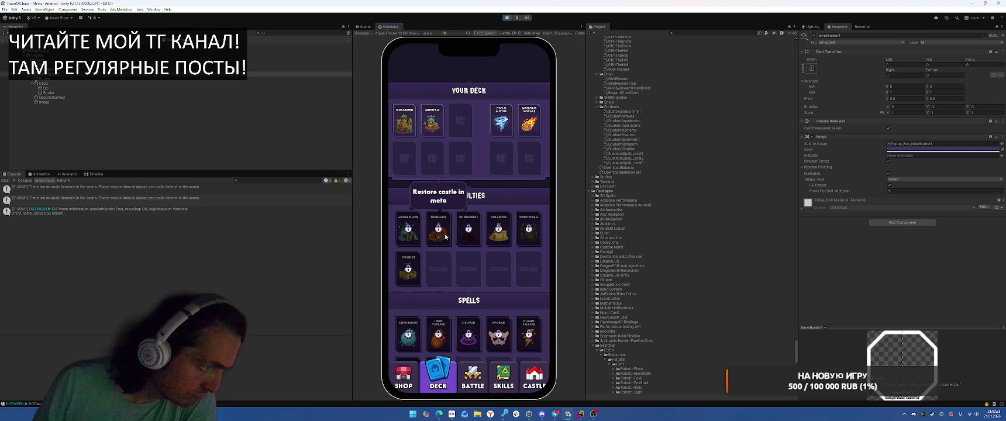
{"action": "left_click", "coordinate": [528, 233]}
{"action": "left_click", "coordinate": [465, 231]}
{"action": "left_click", "coordinate": [438, 229]}
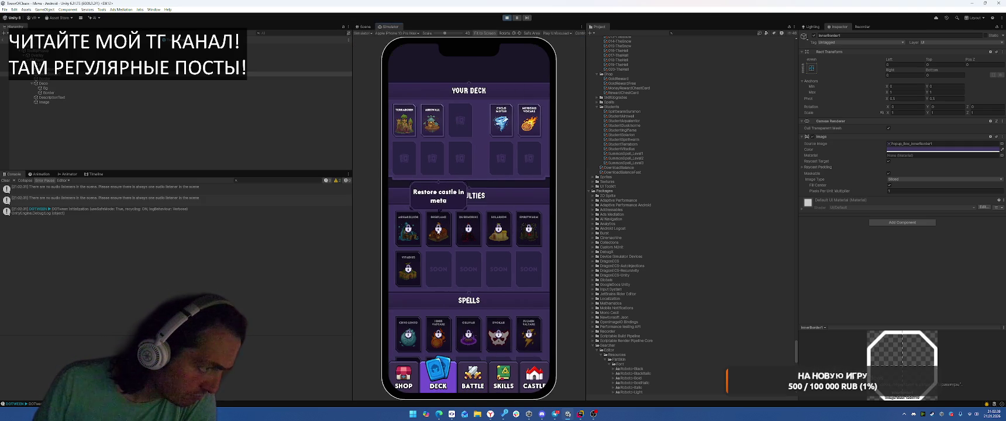
{"action": "key", "text": "ctrl+p"}
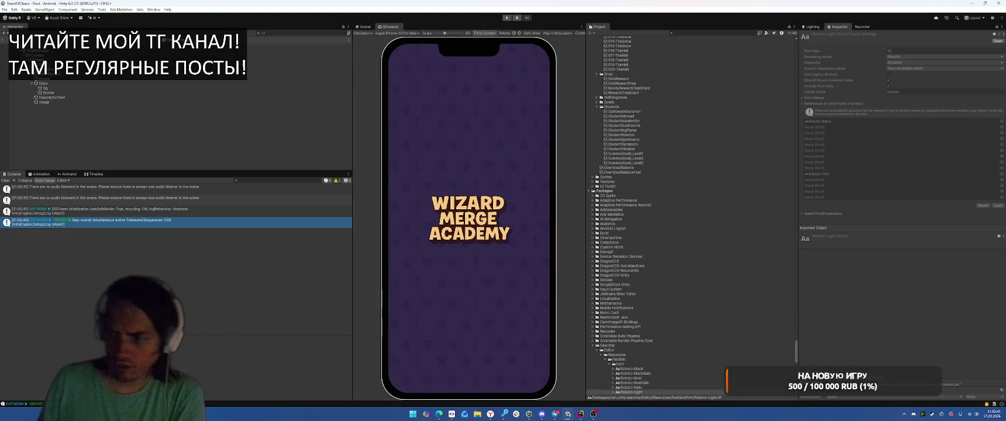
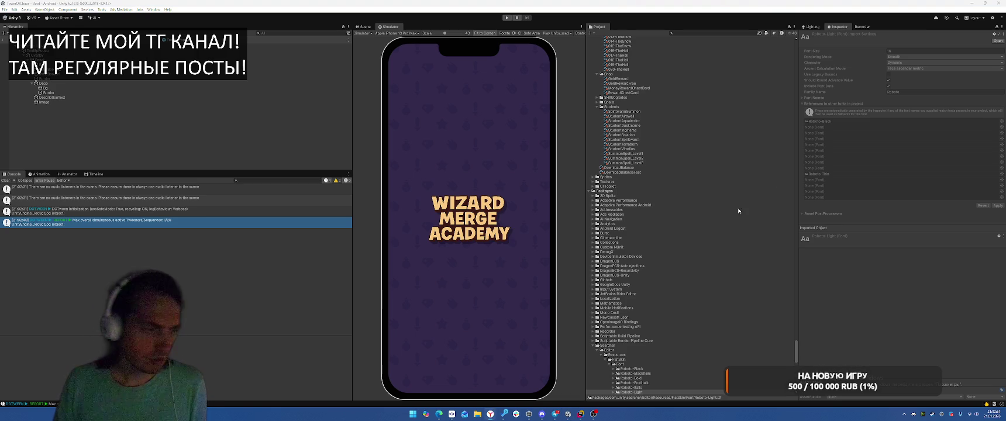
- In Rider, find and open the TooltipPopup script via Search Everywhere
{"action": "left_click", "coordinate": [580, 414]}
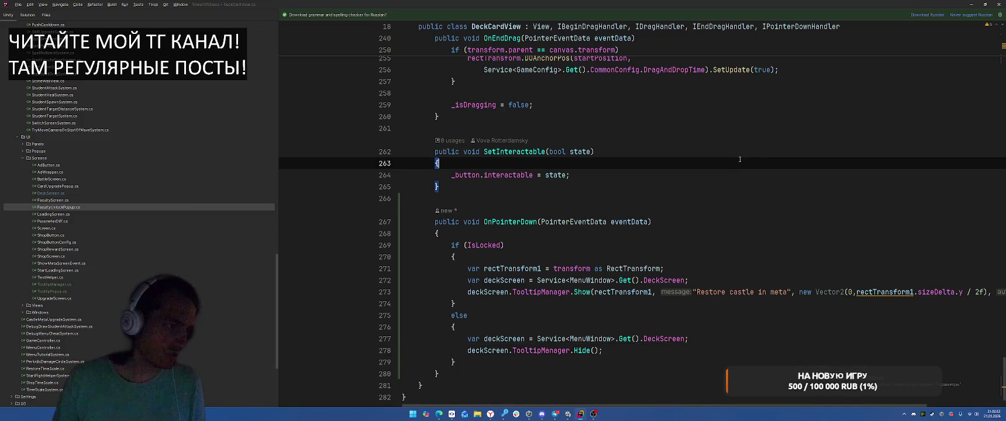
{"action": "scroll", "coordinate": [763, 187], "scroll_direction": "up", "scroll_amount": 4}
{"action": "key", "text": "shift"}
{"action": "key", "text": "shift"}
{"action": "type", "text": "Tool"}
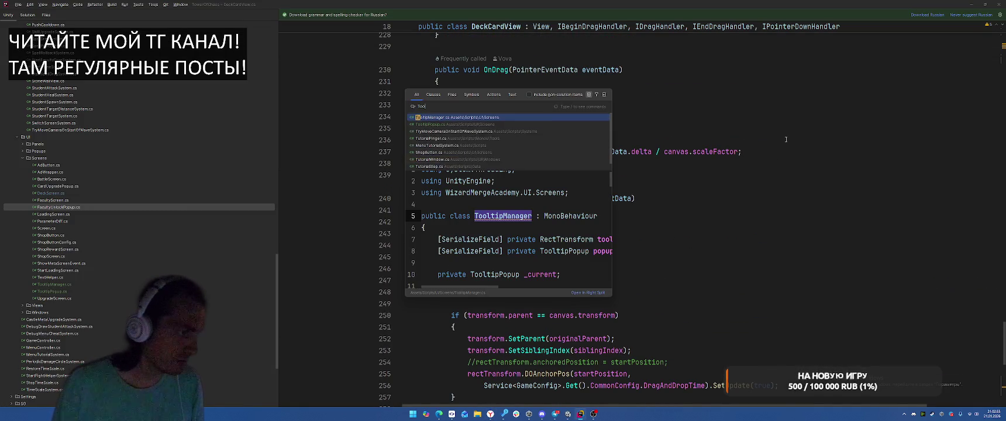
{"action": "key", "text": "Down"}
{"action": "key", "text": "Return"}
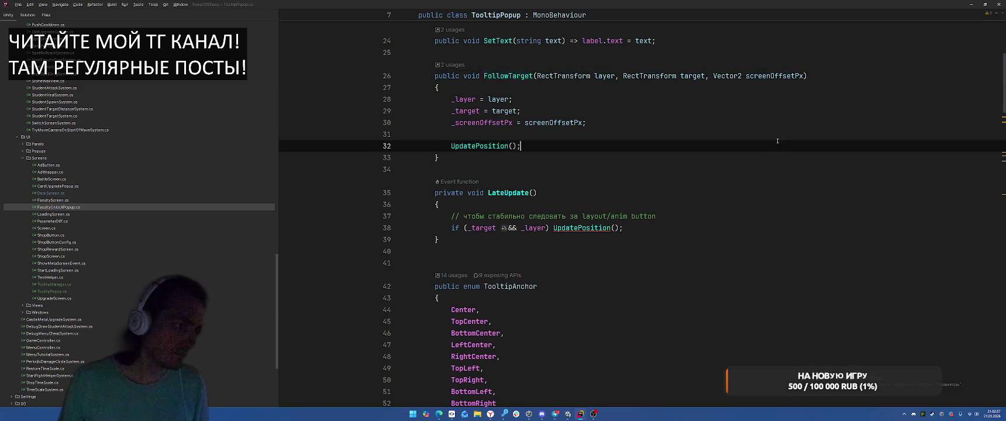
{"action": "key", "text": "ctrl+a"}
{"action": "left_click", "coordinate": [766, 174]}
{"action": "scroll", "coordinate": [768, 158], "scroll_direction": "down", "scroll_amount": 15}
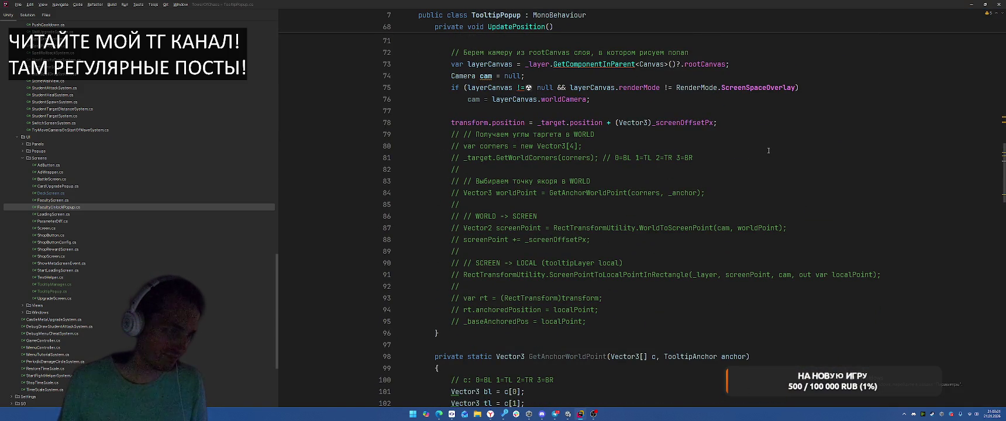
- Replace the whole TooltipPopup file with the new code and import LayoutRebuilder
{"action": "left_click", "coordinate": [795, 131]}
{"action": "key", "text": "ctrl+slash"}
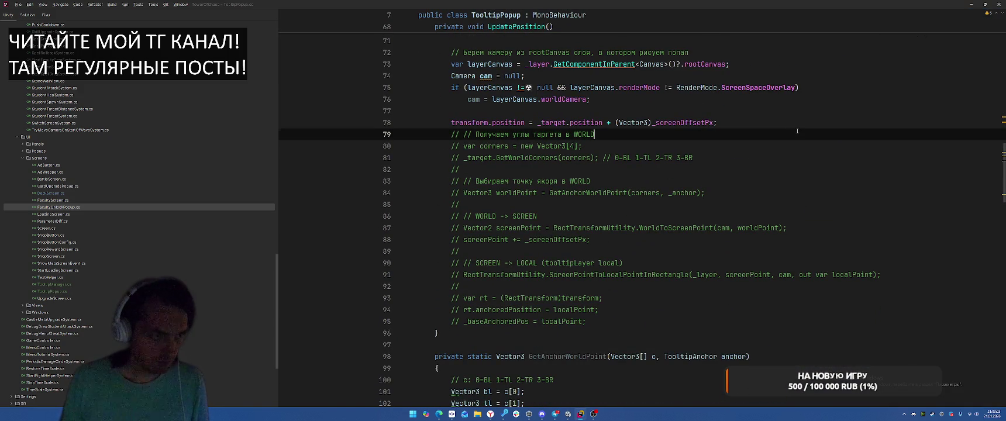
{"action": "key", "text": "ctrl+v"}
{"action": "key", "text": "ctrl+a"}
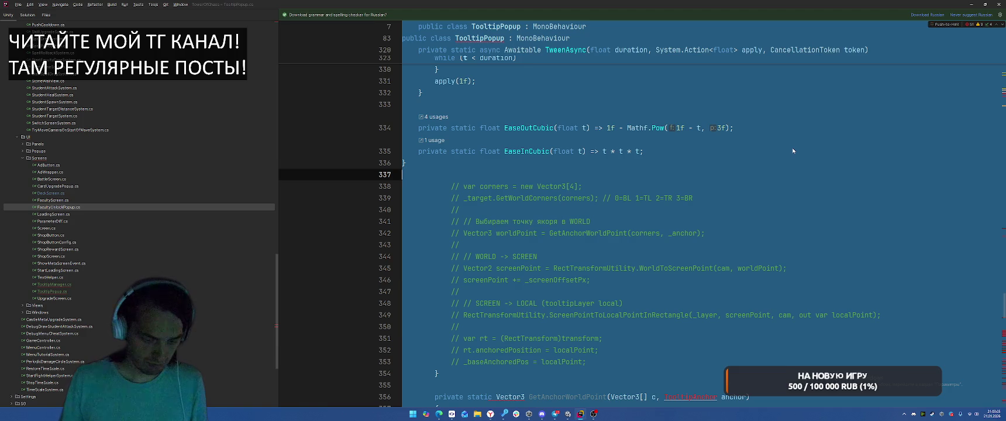
{"action": "key", "text": "ctrl+v"}
{"action": "scroll", "coordinate": [795, 146], "scroll_direction": "up", "scroll_amount": 20}
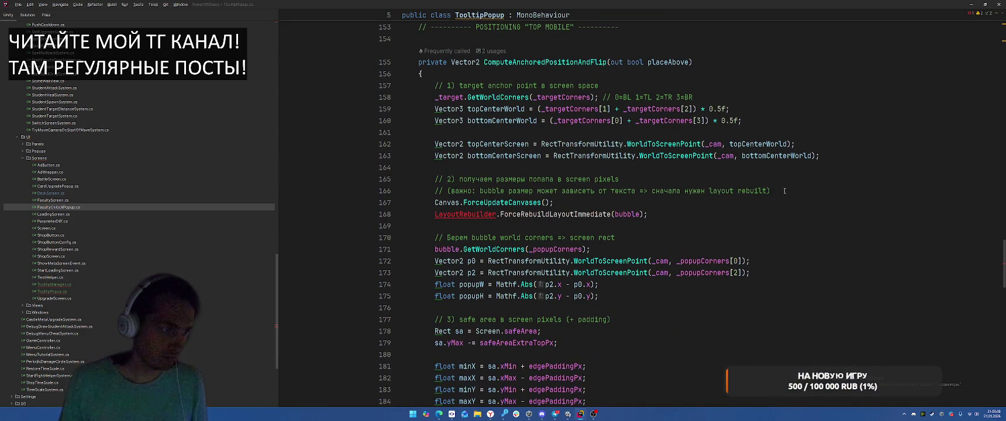
{"action": "left_click", "coordinate": [481, 214]}
{"action": "key", "text": "alt+Return"}
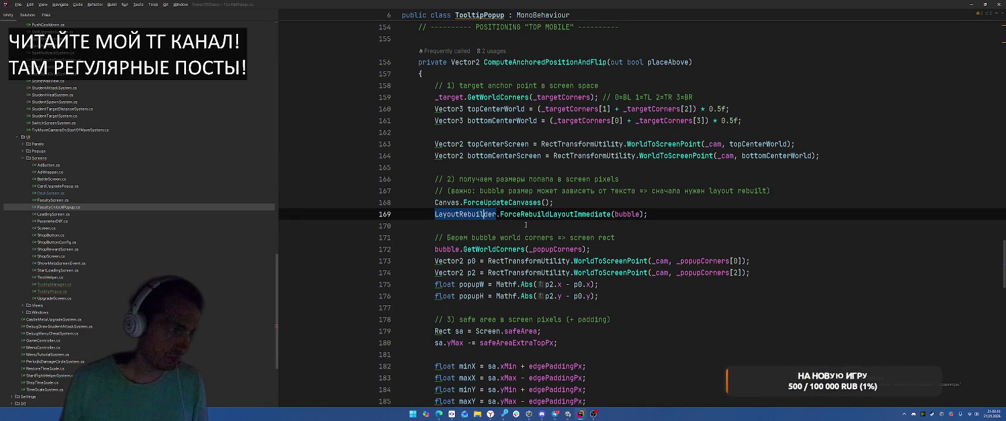
- Replace TooltipManager.cs with the shorter code whose Show auto-hides after 1.6 seconds
{"action": "key", "text": "ctrl+Tab"}
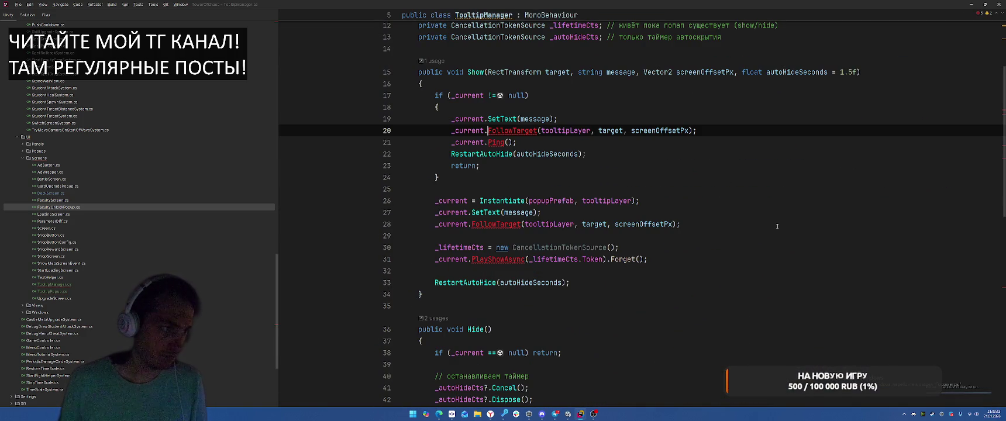
{"action": "key", "text": "alt+Return"}
{"action": "key", "text": "Escape"}
{"action": "key", "text": "alt+Tab"}
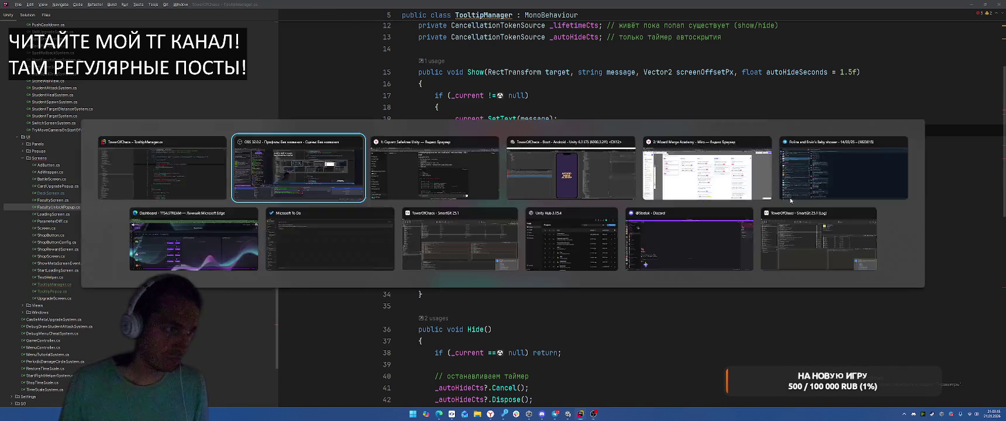
{"action": "key", "text": "alt+Tab"}
{"action": "key", "text": "Escape"}
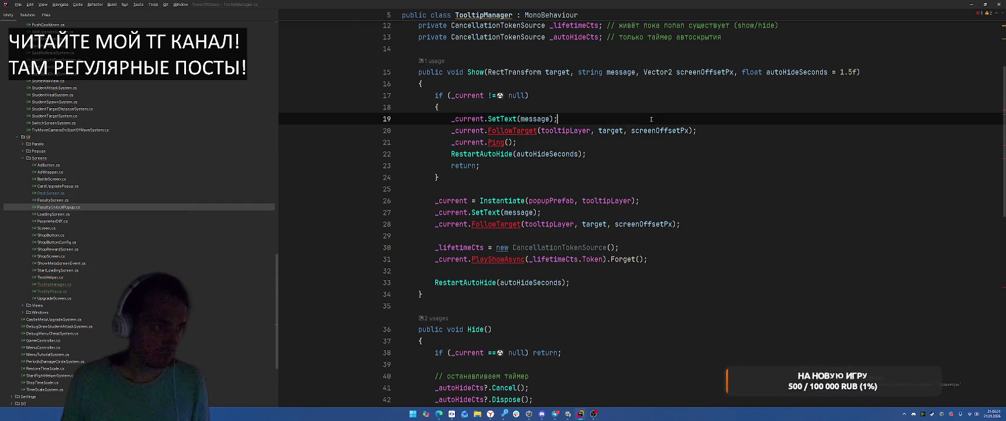
{"action": "key", "text": "ctrl+a"}
{"action": "key", "text": "ctrl+v"}
{"action": "scroll", "coordinate": [722, 216], "scroll_direction": "up", "scroll_amount": 8}
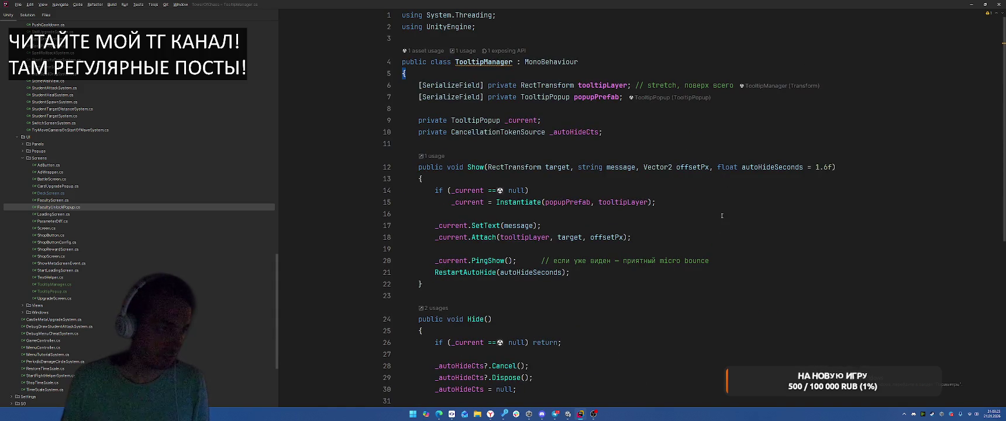
- Review lines 16–17 of TooltipManager's Show method, then return to Unity
{"action": "left_click", "coordinate": [757, 229]}
{"action": "left_click", "coordinate": [776, 216]}
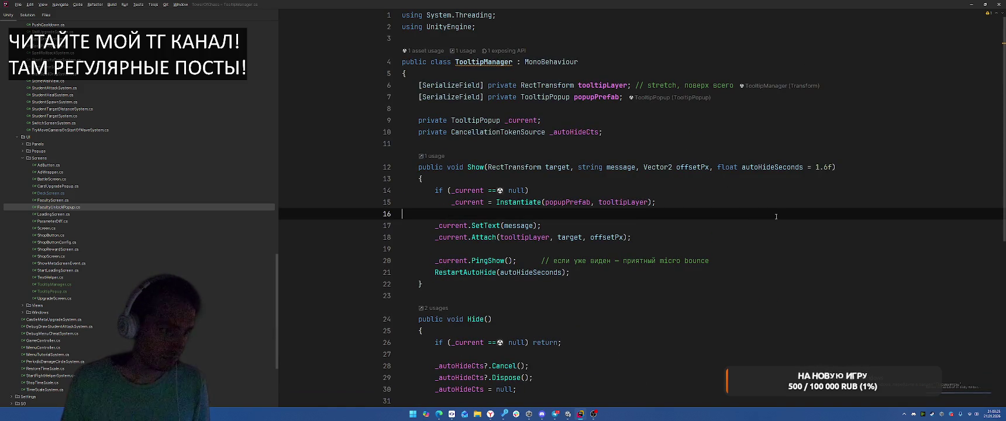
{"action": "key", "text": "alt+Tab"}
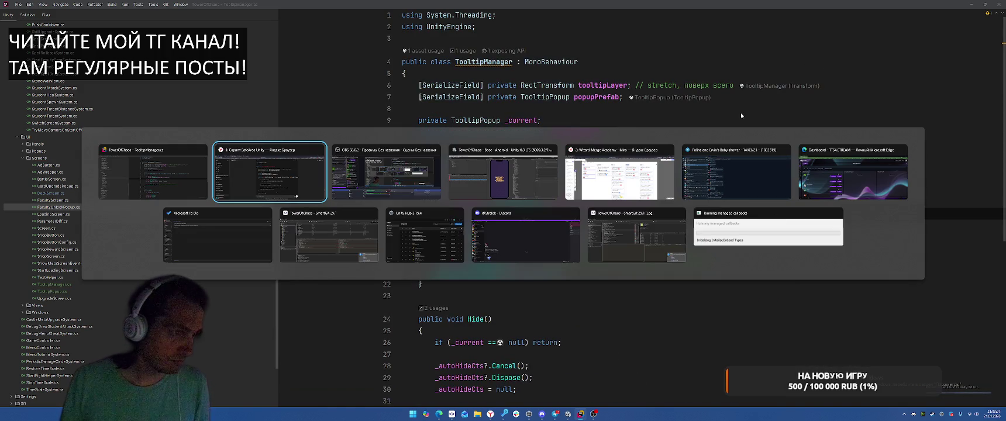
{"action": "key", "text": "Escape"}
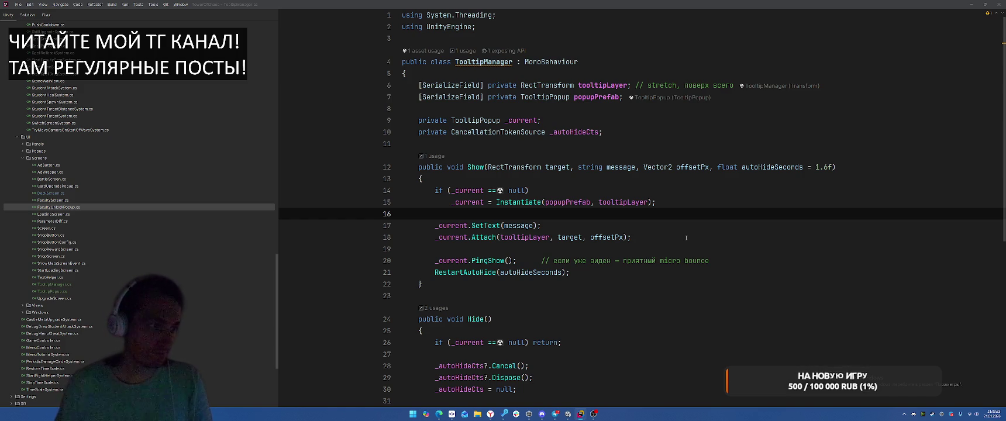
{"action": "key", "text": "alt+Tab"}
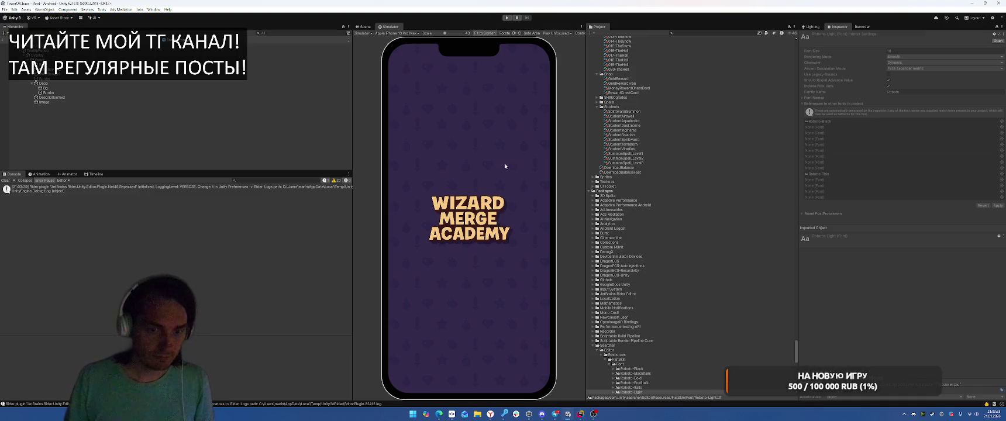
- Run the game in the Simulator, open the Deck tab, tap a card, then stop play mode
{"action": "key", "text": "alt+Tab"}
{"action": "key", "text": "alt+Tab"}
{"action": "left_click", "coordinate": [708, 133]}
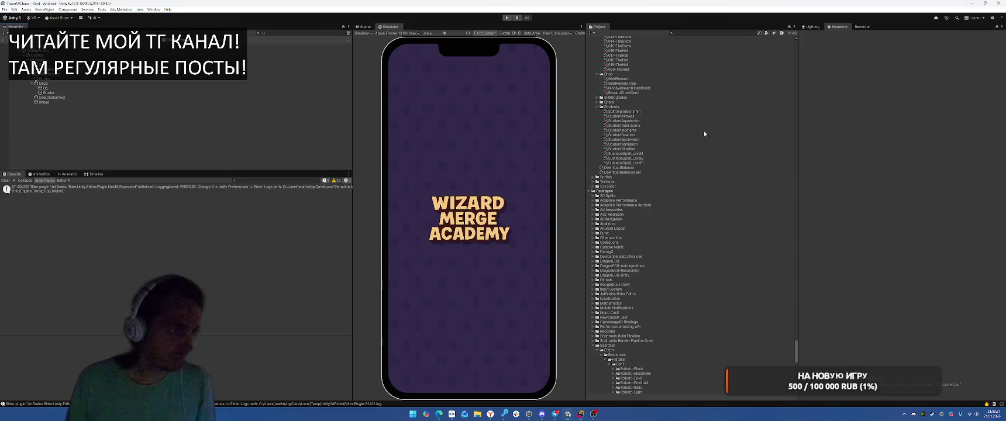
{"action": "key", "text": "alt+Tab"}
{"action": "key", "text": "alt+Tab"}
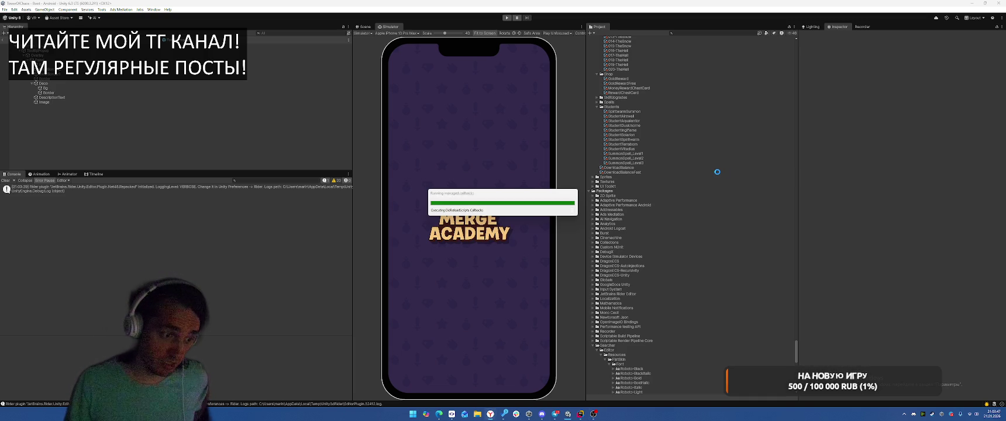
{"action": "left_click", "coordinate": [507, 19]}
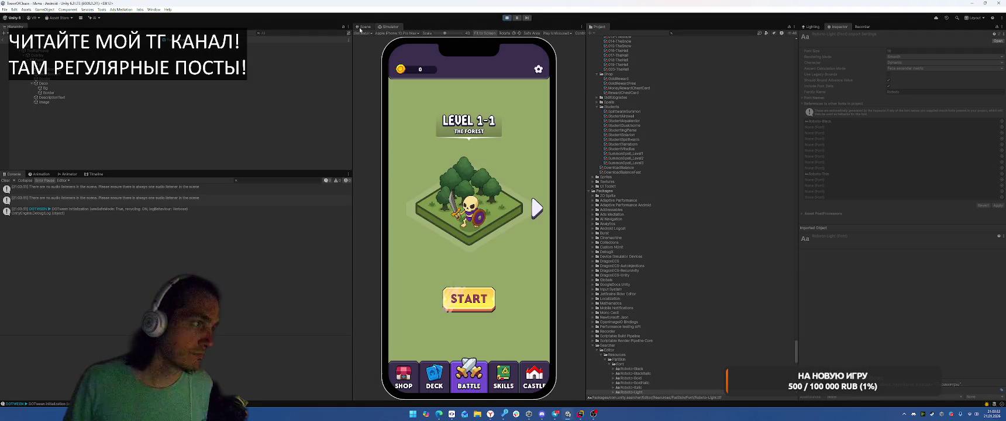
{"action": "left_click", "coordinate": [361, 28]}
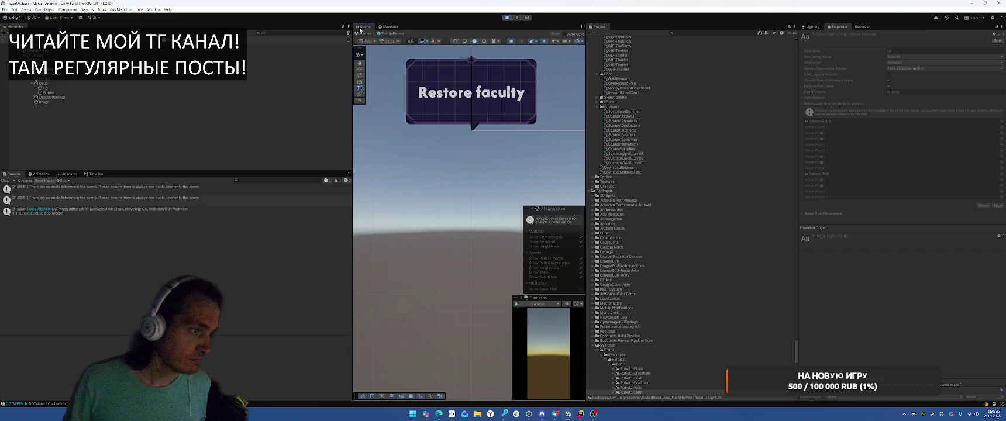
{"action": "left_click", "coordinate": [388, 26]}
{"action": "left_click", "coordinate": [439, 378]}
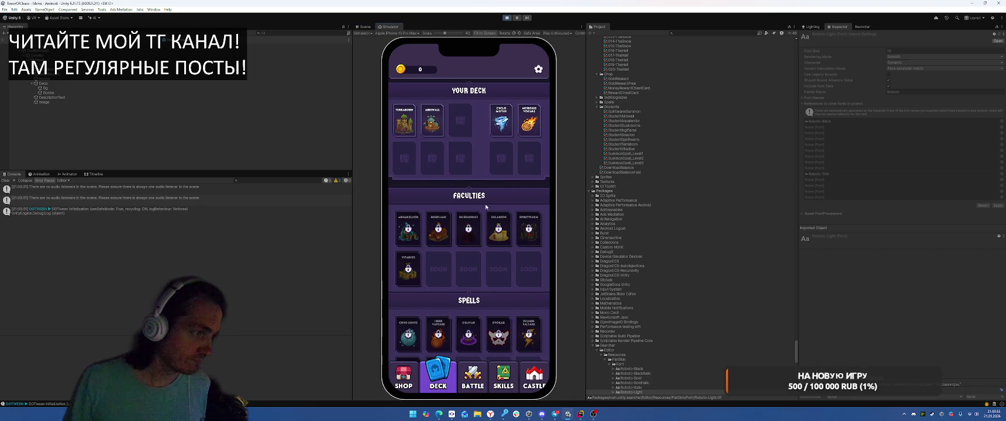
{"action": "left_click", "coordinate": [493, 215]}
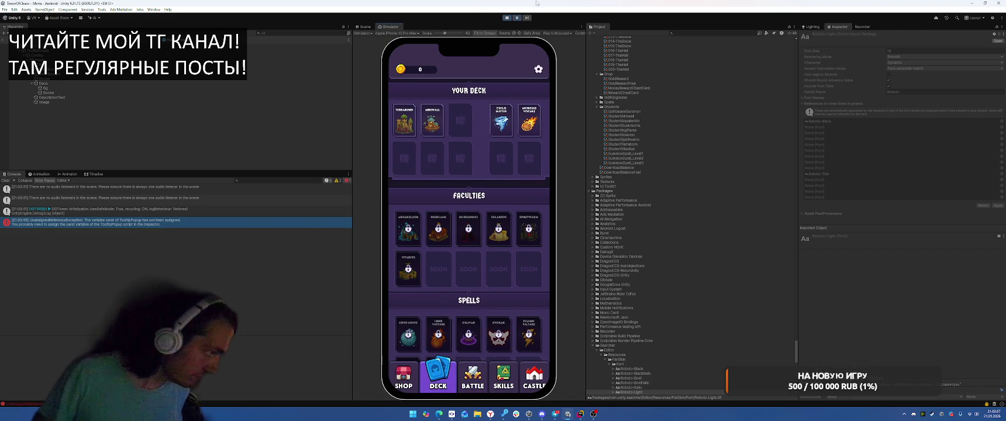
{"action": "key", "text": "ctrl+p"}
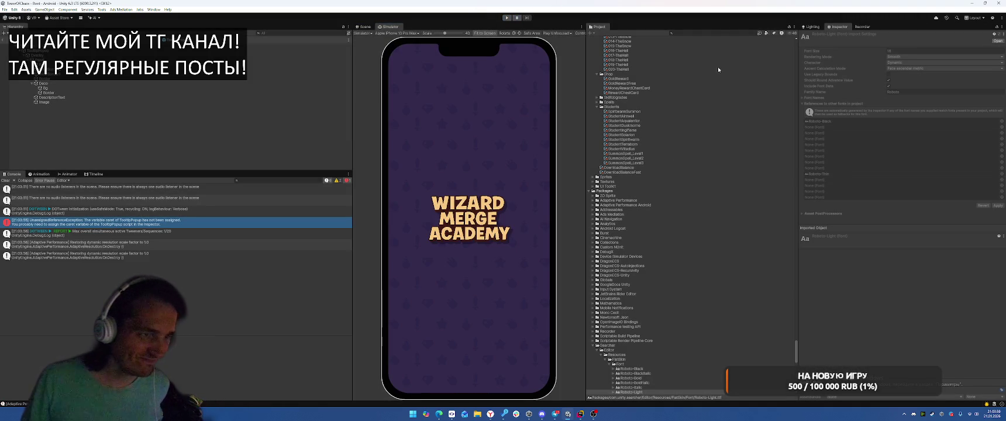
{"action": "left_click", "coordinate": [724, 33]}
- Open the NewDeckScreen prefab and check the TooltipManager's Popup Prefab reference
{"action": "type", "text": "BowDec"}
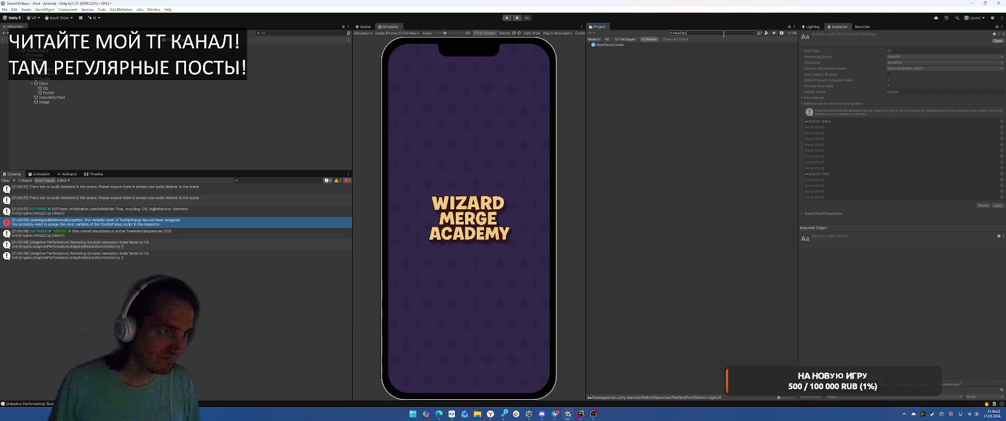
{"action": "key", "text": "Down"}
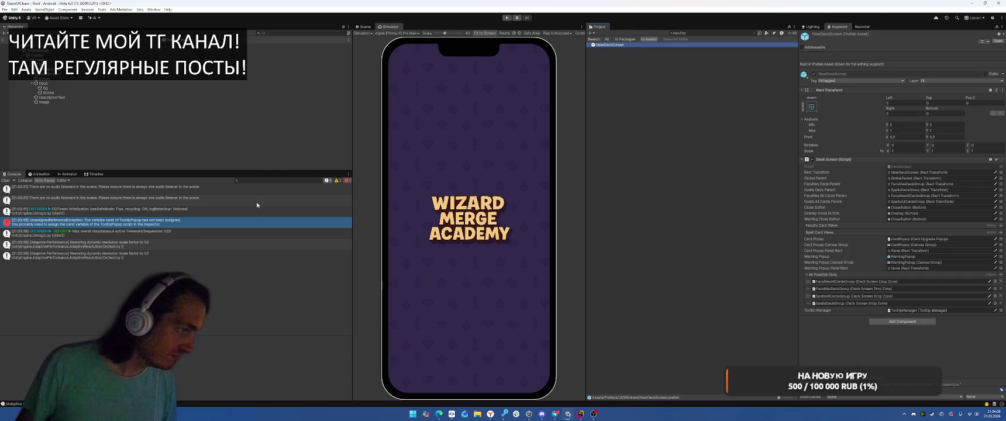
{"action": "double_click", "coordinate": [609, 45]}
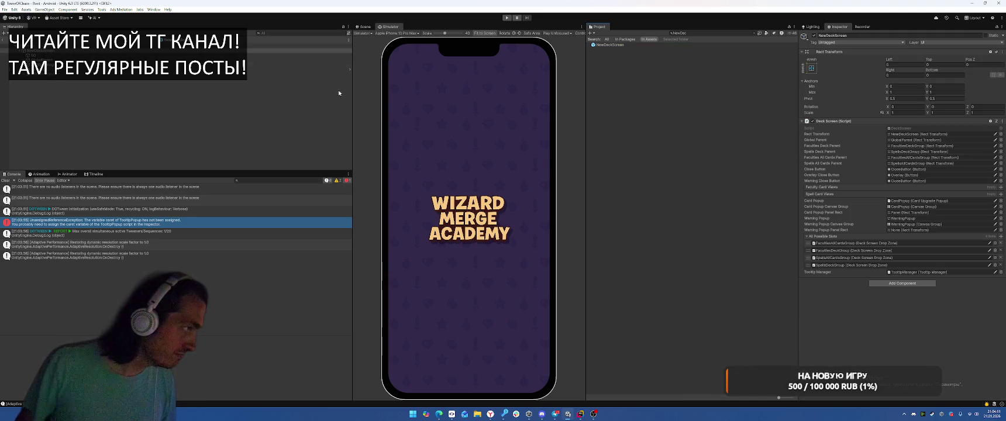
{"action": "double_click", "coordinate": [912, 272]}
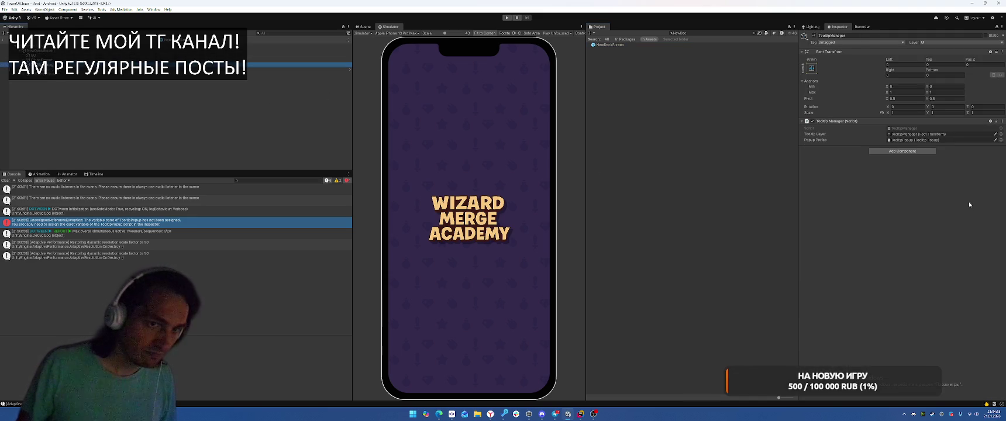
{"action": "left_click", "coordinate": [916, 139]}
{"action": "left_click", "coordinate": [949, 141]}
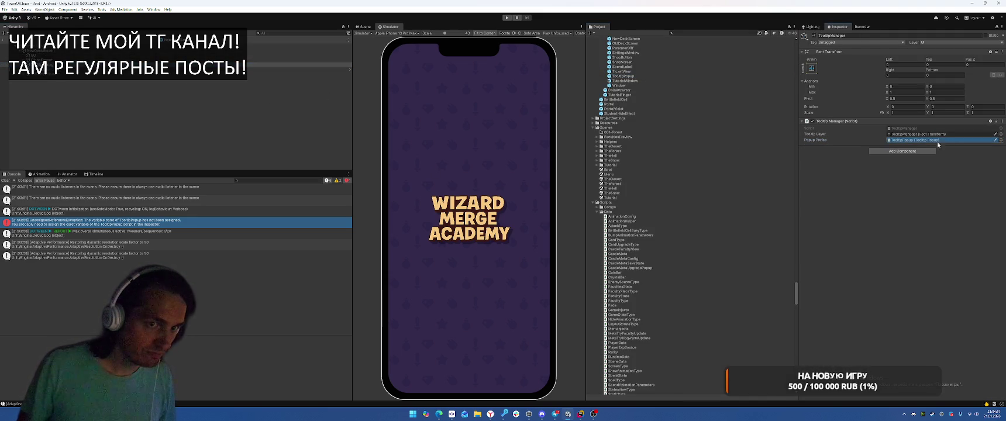
{"action": "double_click", "coordinate": [162, 222]}
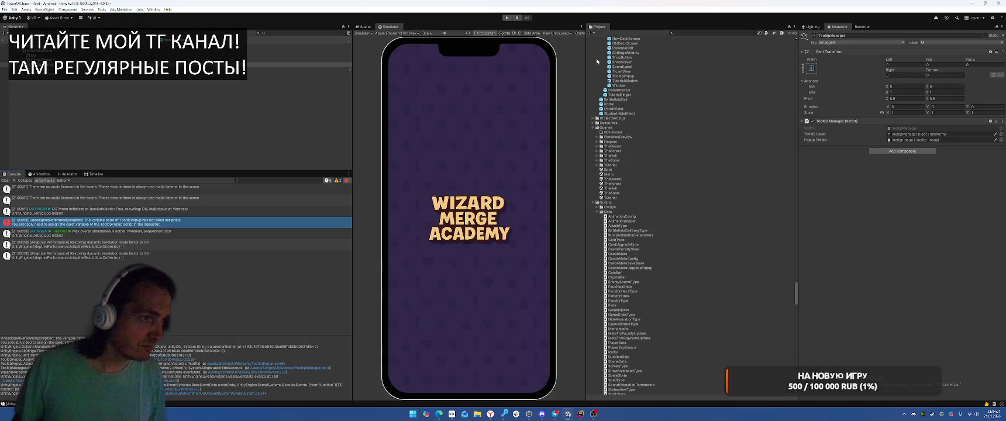
- Assign the TooltipPopup prefab's Image as its Caret, then play and open the Deck screen
{"action": "double_click", "coordinate": [628, 76]}
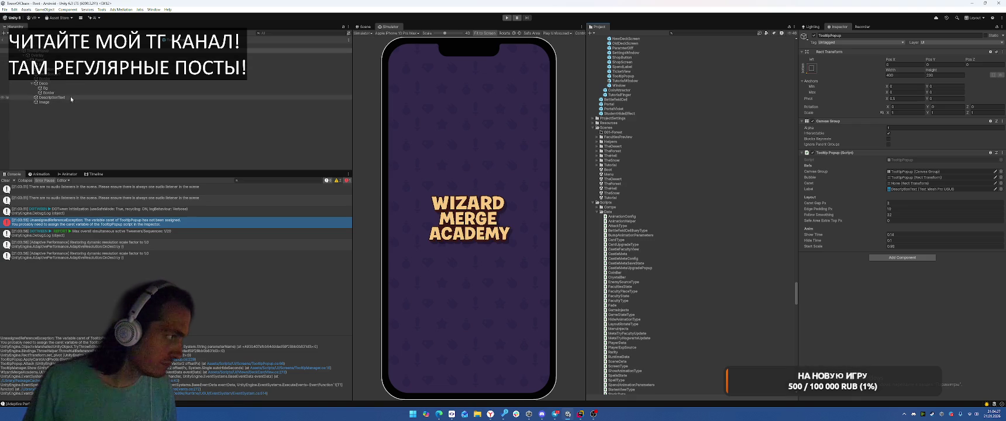
{"action": "mouse_move", "coordinate": [45, 105]}
{"action": "left_mouse_down"}
{"action": "mouse_move", "coordinate": [351, 146]}
{"action": "mouse_move", "coordinate": [913, 183]}
{"action": "left_mouse_up"}
{"action": "key", "text": "ctrl+p"}
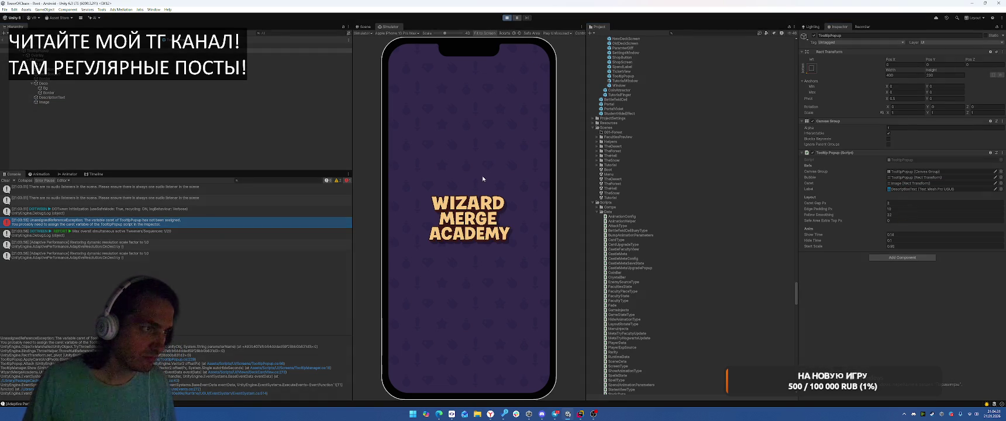
{"action": "left_click", "coordinate": [450, 368]}
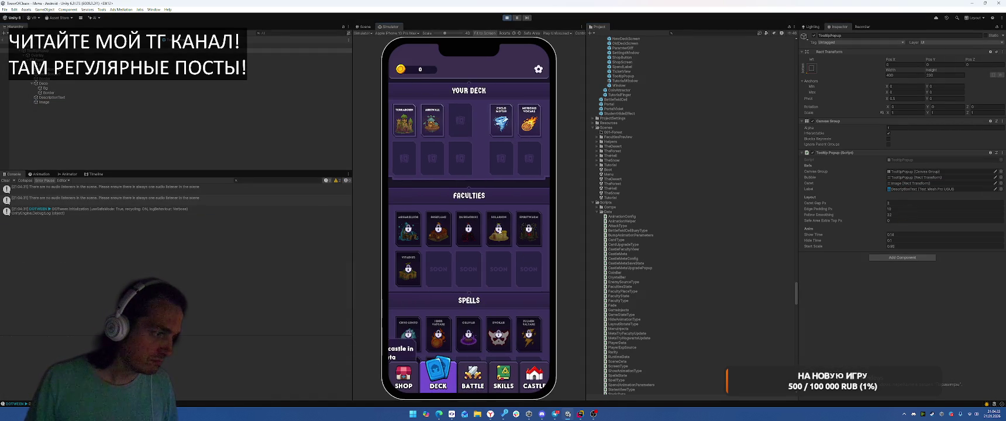
{"action": "key", "text": "alt+Tab"}
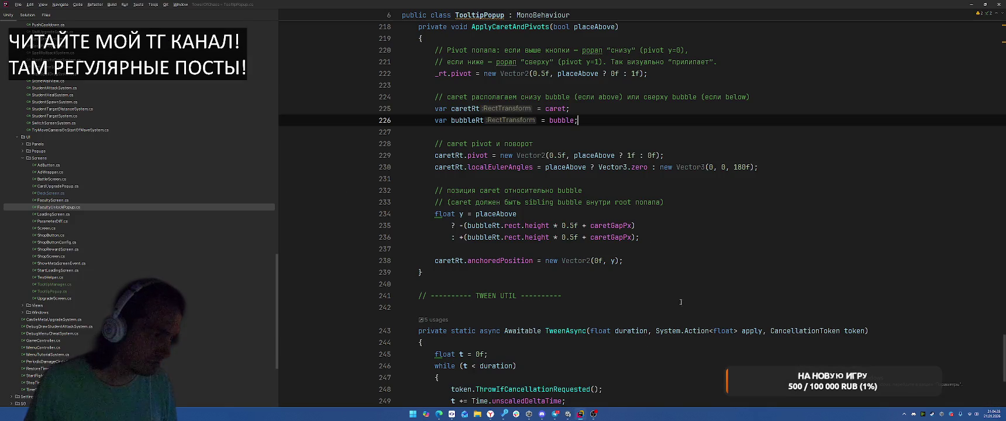
- Find ApplyCaretAndPivots's two usages and go to its call in Attach
{"action": "scroll", "coordinate": [705, 217], "scroll_direction": "up", "scroll_amount": 4}
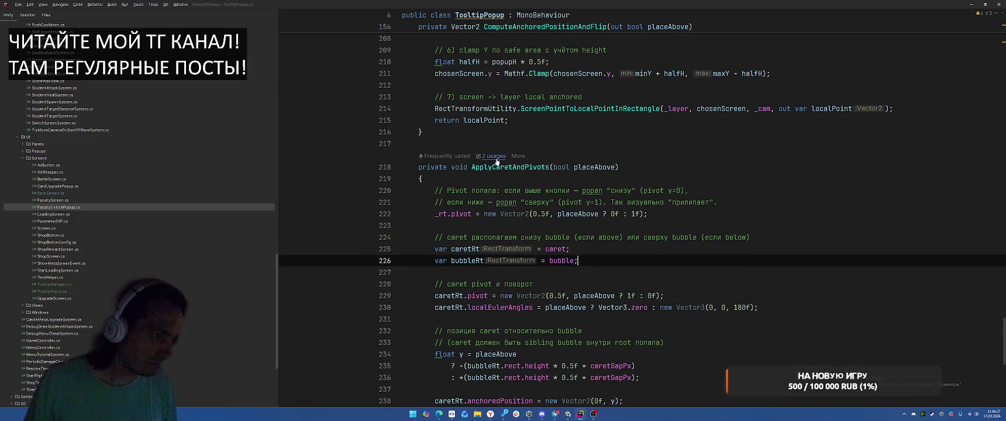
{"action": "left_click", "coordinate": [496, 160]}
{"action": "left_click", "coordinate": [616, 166]}
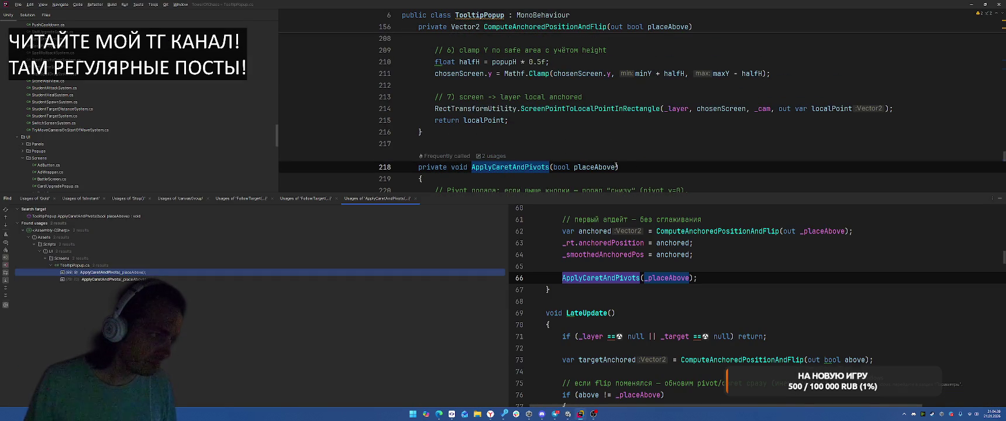
{"action": "double_click", "coordinate": [173, 272]}
{"action": "key", "text": "shift+Escape"}
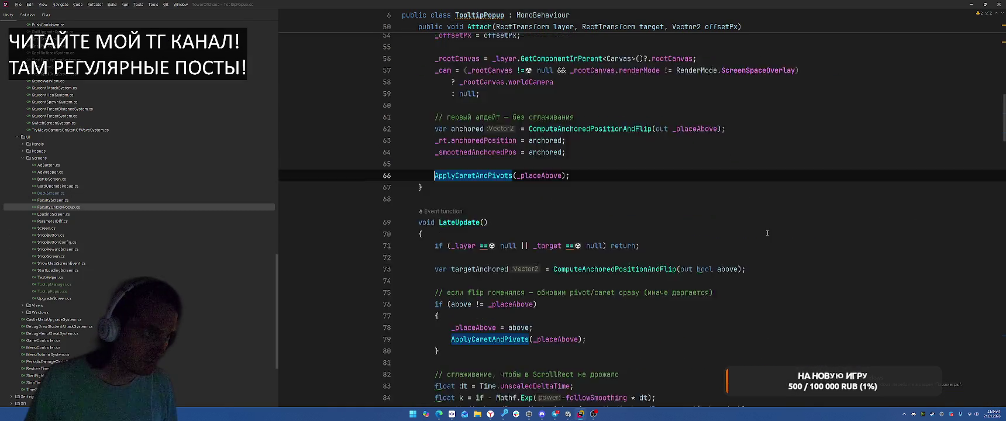
{"action": "scroll", "coordinate": [767, 233], "scroll_direction": "up", "scroll_amount": 4}
- Go to the ComputeAnchoredPositionAndFlip definition, then return to the running game
{"action": "left_click", "coordinate": [650, 278]}
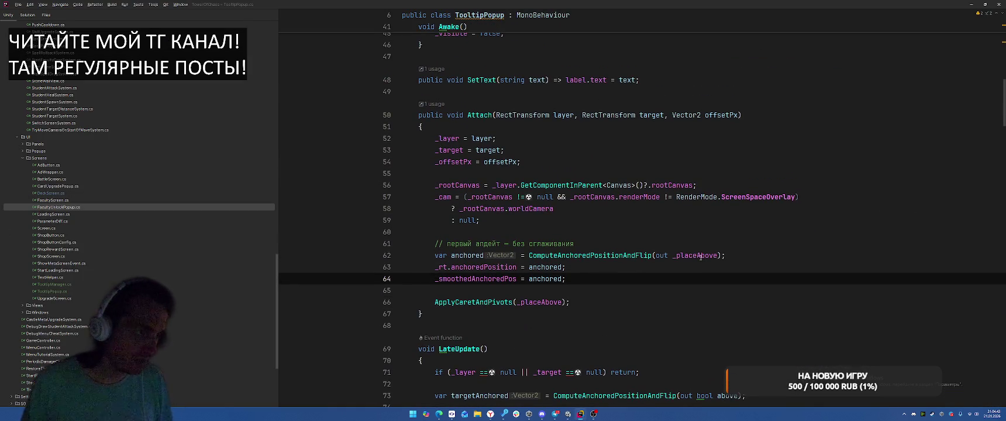
{"action": "left_click", "coordinate": [654, 258]}
{"action": "key", "text": "Up"}
{"action": "key", "text": "Up"}
{"action": "key", "text": "Up"}
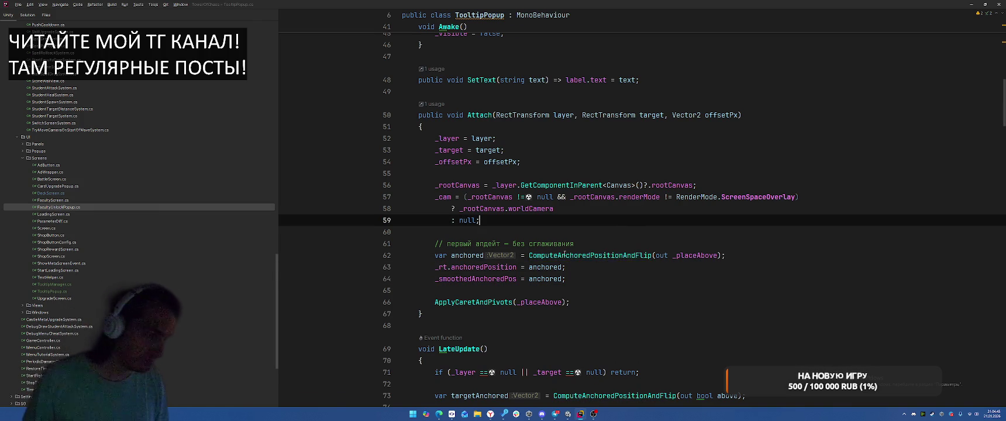
{"action": "left_click", "coordinate": [564, 255], "text": "ctrl"}
{"action": "scroll", "coordinate": [659, 245], "scroll_direction": "down", "scroll_amount": 5}
{"action": "scroll", "coordinate": [659, 245], "scroll_direction": "down", "scroll_amount": 10}
{"action": "key", "text": "alt+Tab"}
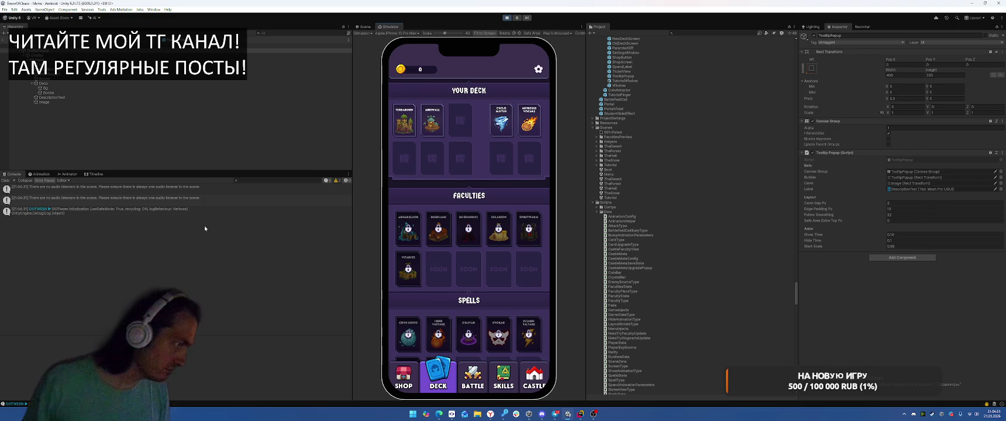
- Glance at ApplyCaretAndPivots, then tap Deck screen cards to trigger a tooltip
{"action": "key", "text": "alt+Tab"}
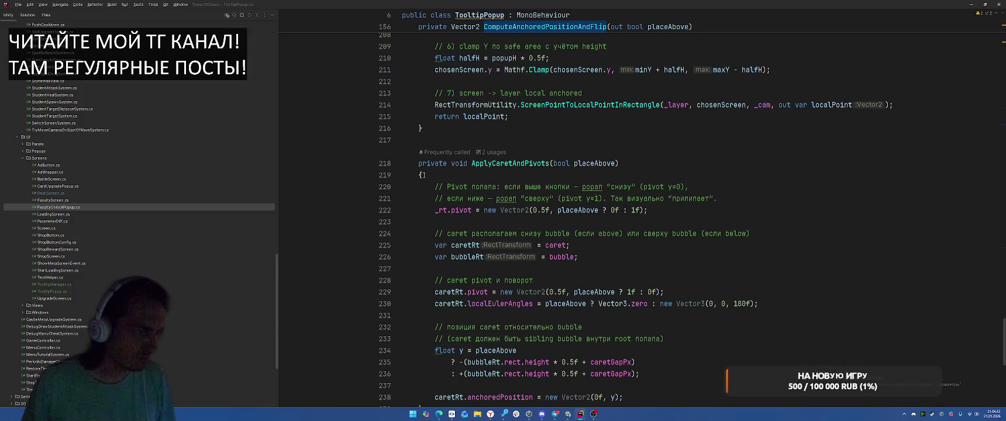
{"action": "left_click", "coordinate": [671, 157]}
{"action": "key", "text": "alt+Tab"}
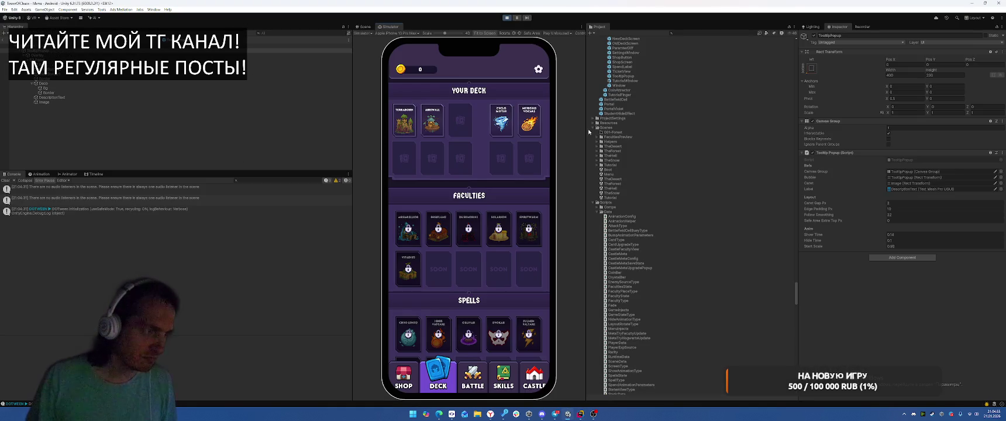
{"action": "left_click", "coordinate": [434, 111]}
{"action": "left_click", "coordinate": [434, 236]}
{"action": "left_click", "coordinate": [459, 270]}
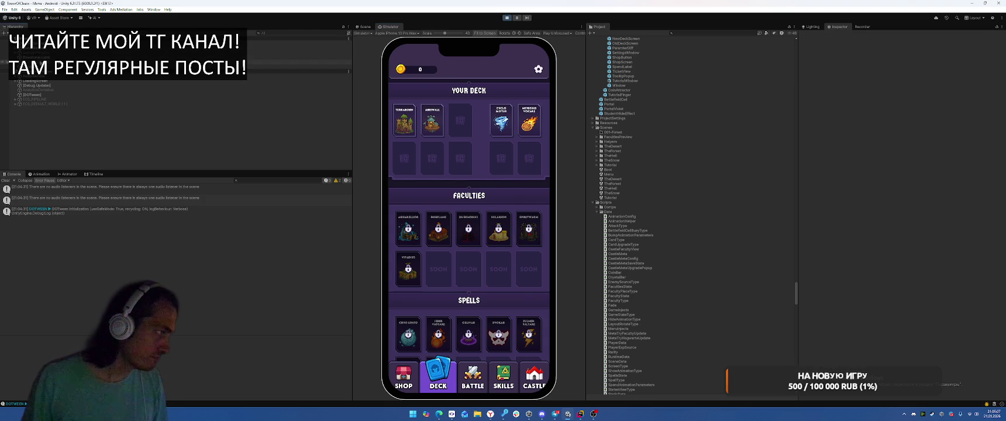
- Select the TooltipPopup(Clone) under MenuWindow > NewDeckScreen > TooltipManager in the Hierarchy
{"action": "left_click", "coordinate": [35, 48]}
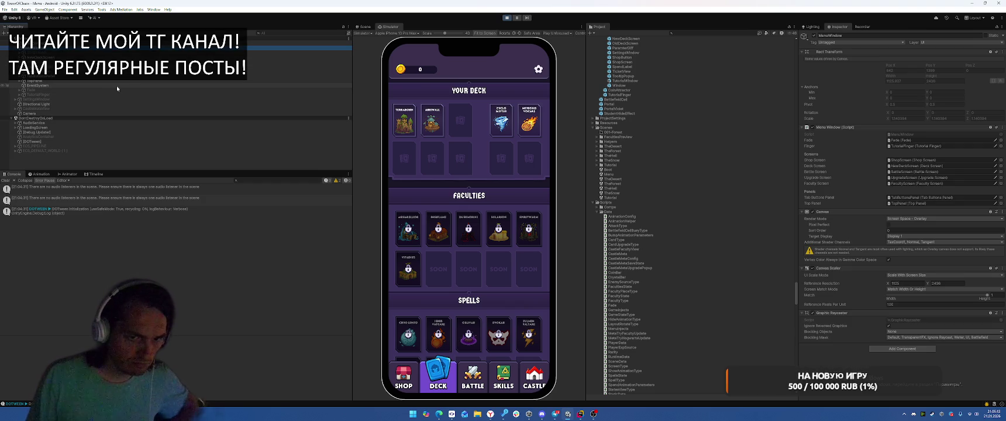
{"action": "left_click", "coordinate": [35, 56]}
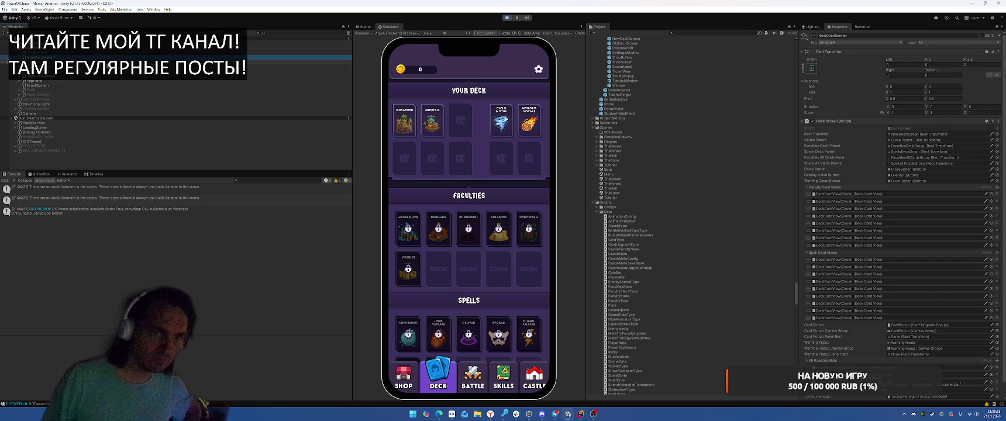
{"action": "left_click", "coordinate": [35, 71]}
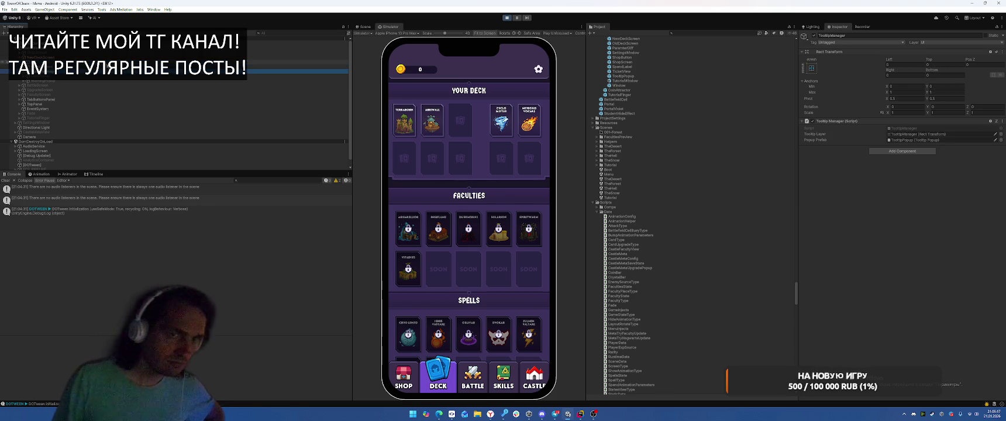
{"action": "left_click", "coordinate": [47, 75]}
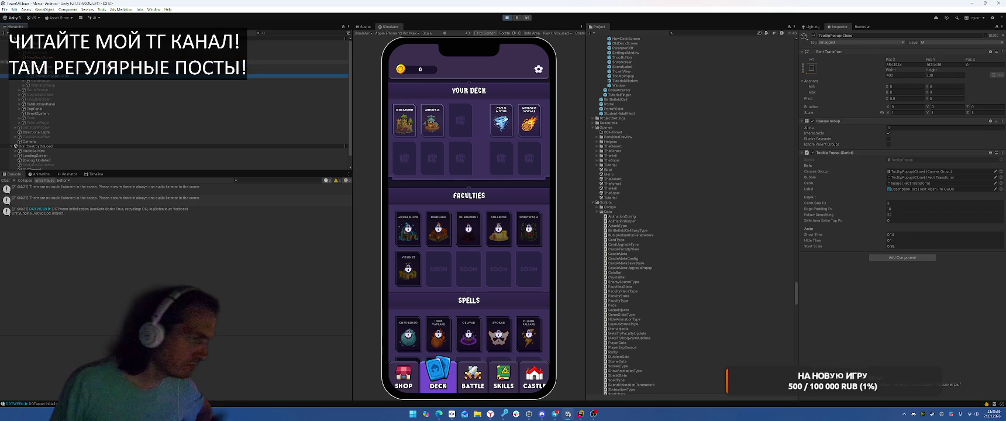
{"action": "left_click", "coordinate": [41, 71]}
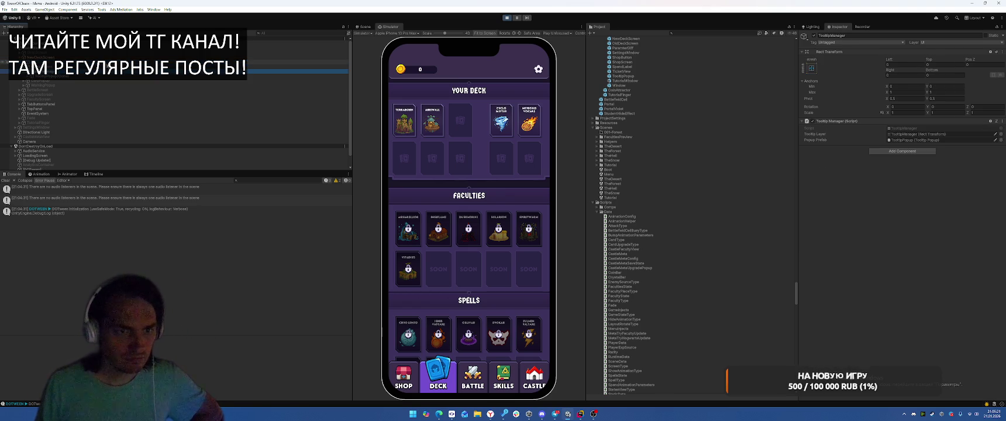
{"action": "left_click", "coordinate": [47, 76]}
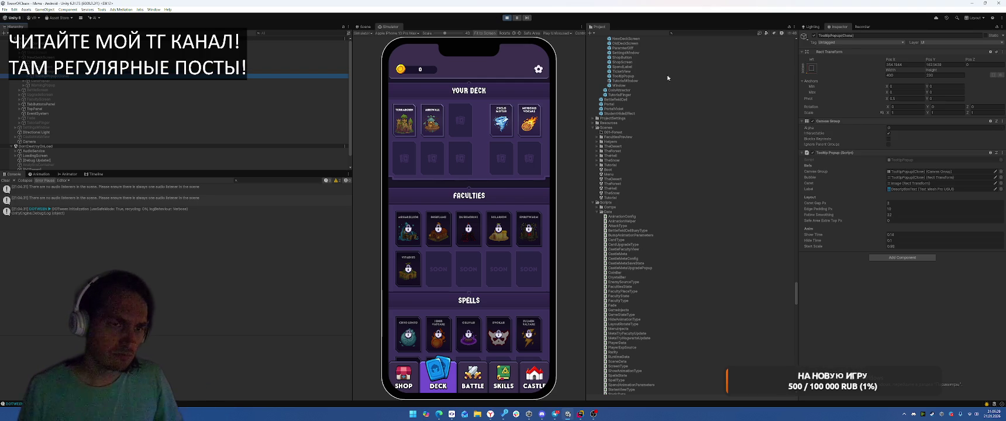
- Show the 'Restore castle in meta' tooltip on different cards while editing the clone's Pivot X
{"action": "left_click", "coordinate": [482, 227]}
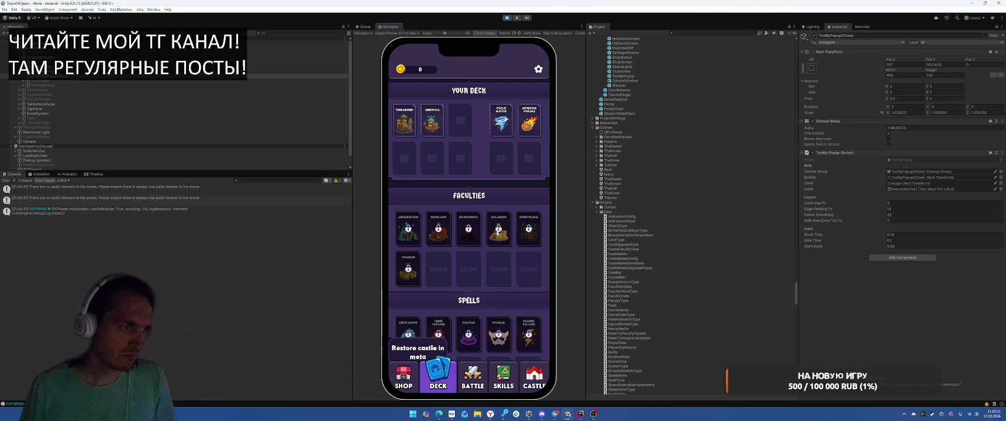
{"action": "double_click", "coordinate": [906, 99]}
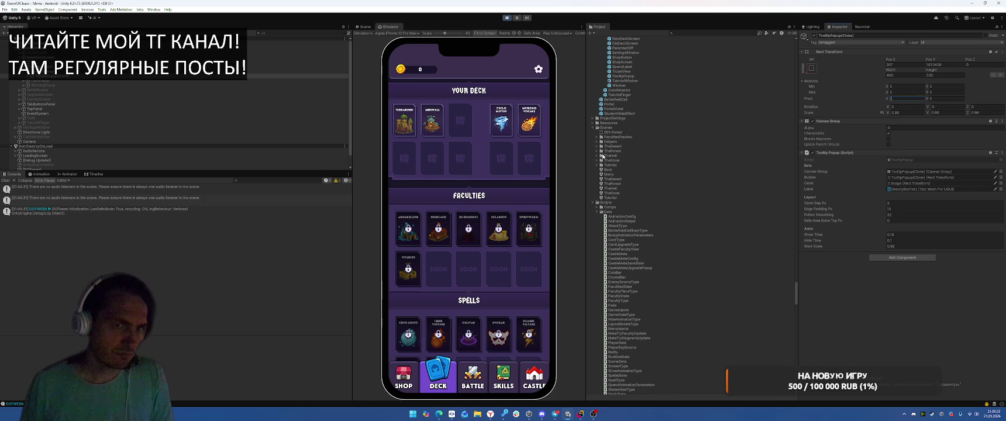
{"action": "left_click", "coordinate": [434, 234]}
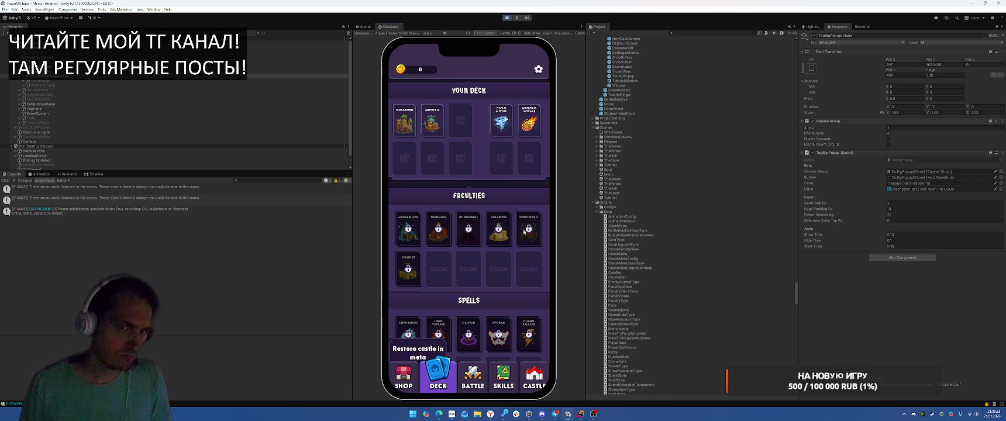
{"action": "left_click", "coordinate": [421, 232]}
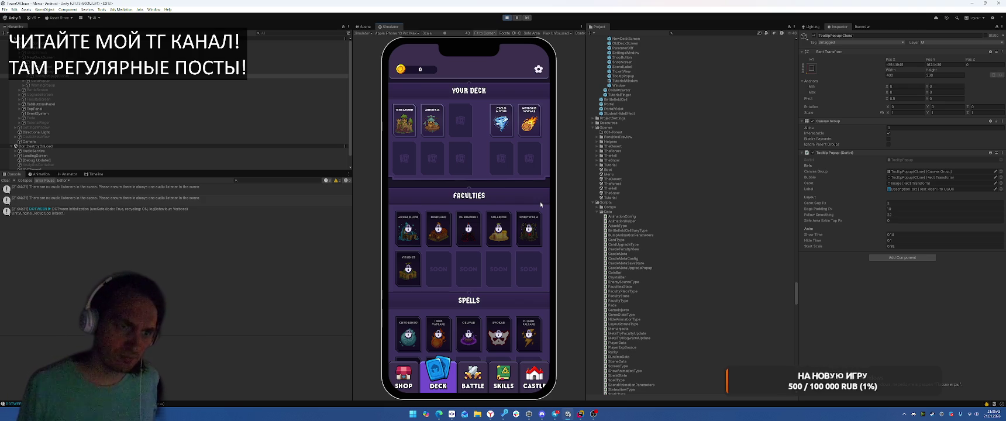
{"action": "left_click", "coordinate": [581, 413]}
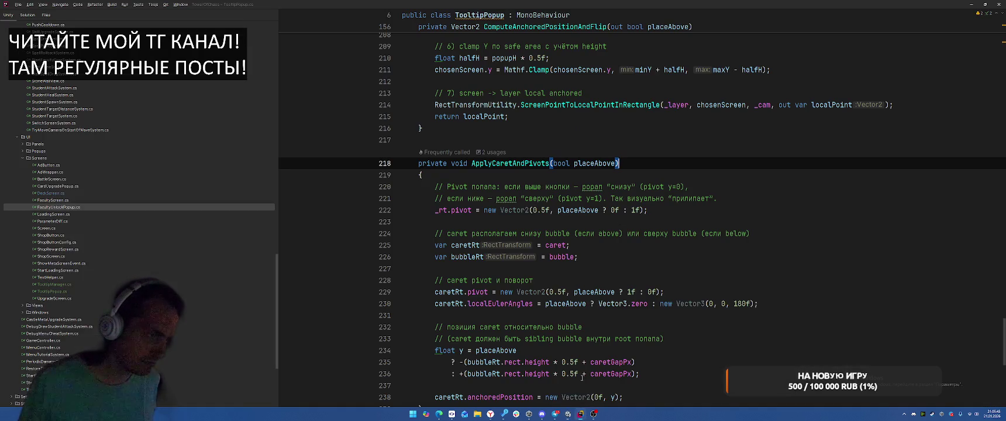
{"action": "scroll", "coordinate": [687, 164], "scroll_direction": "up", "scroll_amount": 14}
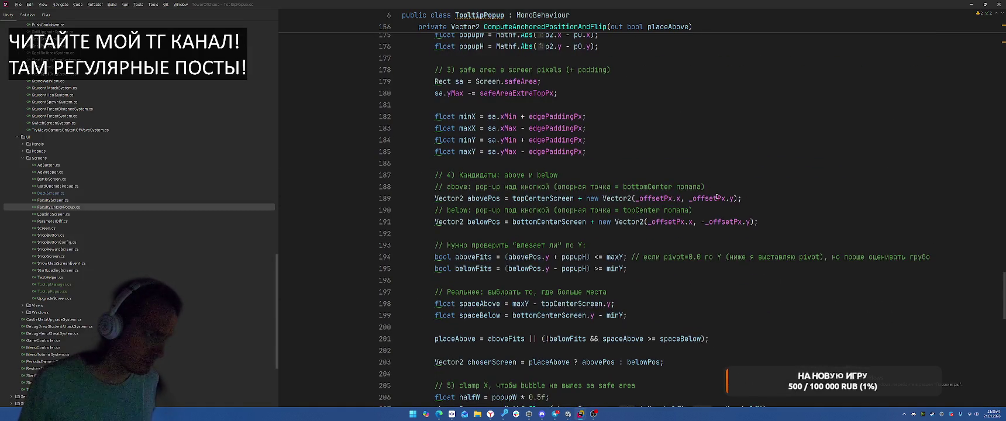
{"action": "scroll", "coordinate": [695, 193], "scroll_direction": "up", "scroll_amount": 7}
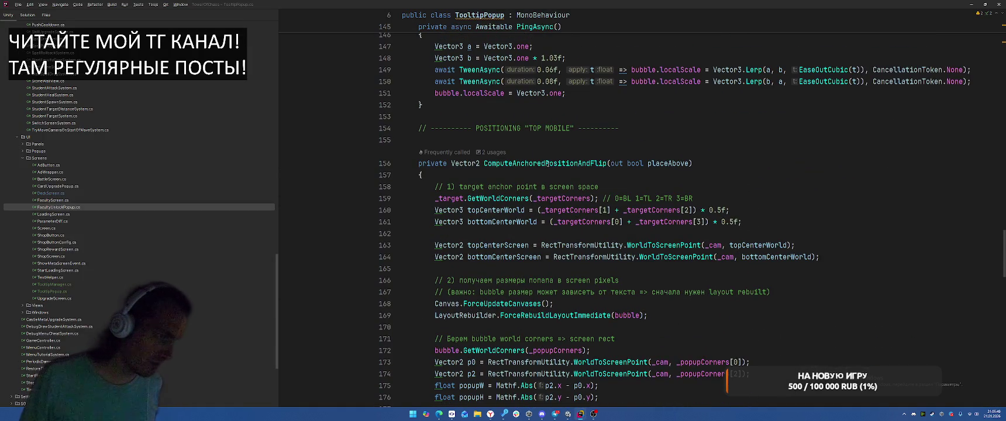
{"action": "scroll", "coordinate": [547, 163], "scroll_direction": "up", "scroll_amount": 15}
{"action": "scroll", "coordinate": [647, 172], "scroll_direction": "up", "scroll_amount": 14}
{"action": "scroll", "coordinate": [724, 151], "scroll_direction": "up", "scroll_amount": 5}
{"action": "scroll", "coordinate": [721, 141], "scroll_direction": "down", "scroll_amount": 8}
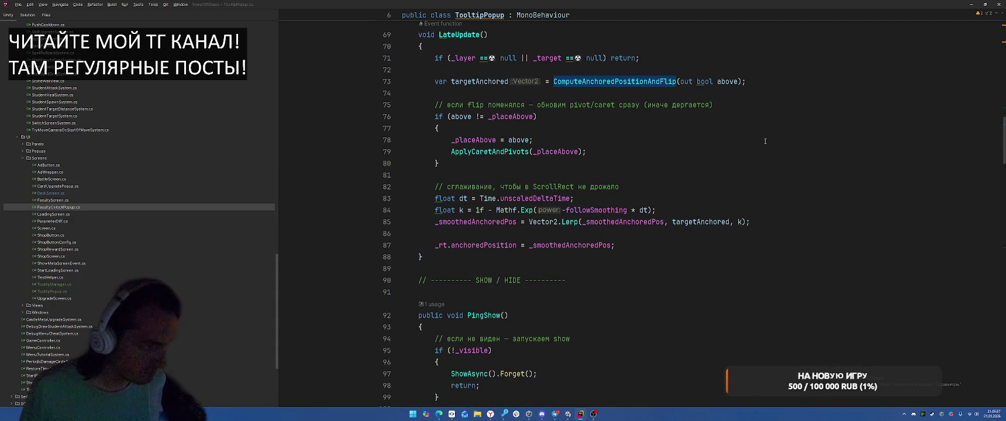
{"action": "left_click", "coordinate": [607, 81]}
{"action": "left_click", "coordinate": [607, 82], "text": "ctrl"}
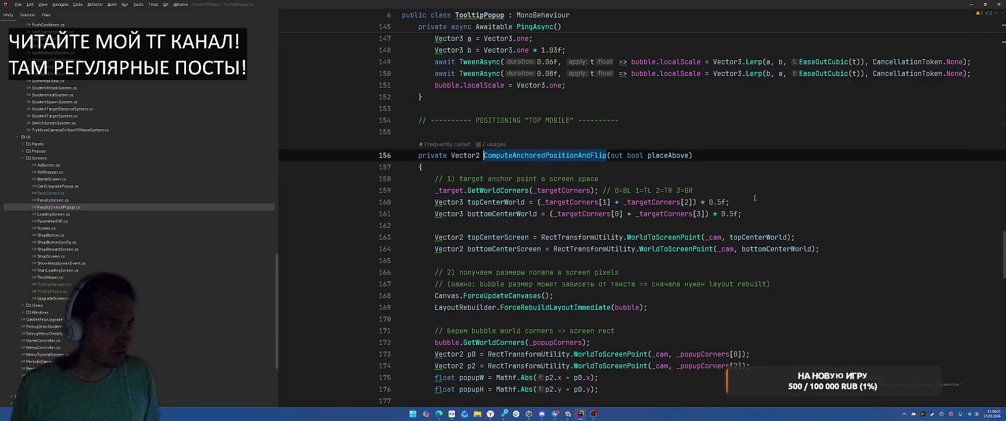
{"action": "scroll", "coordinate": [750, 185], "scroll_direction": "down", "scroll_amount": 10}
{"action": "scroll", "coordinate": [750, 185], "scroll_direction": "down", "scroll_amount": 7}
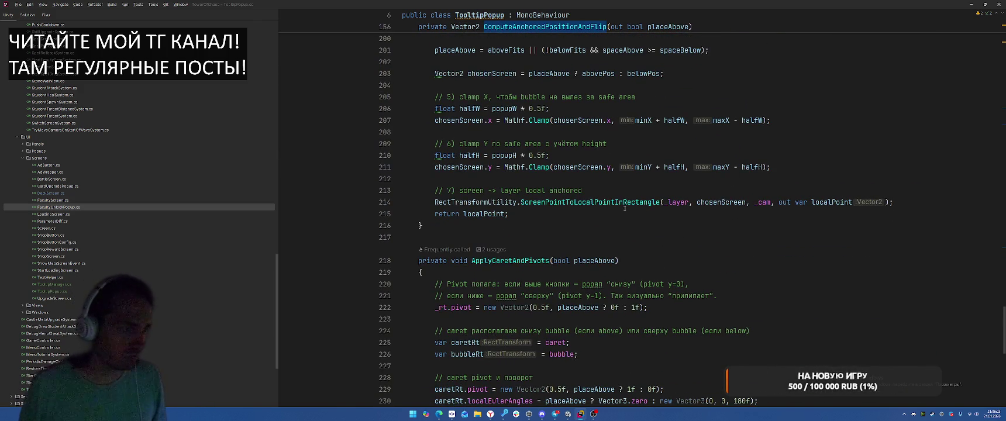
{"action": "left_click", "coordinate": [915, 204]}
- Add a new line 216 beginning 'return _target.position +' using autocomplete
{"action": "key", "text": "Return"}
{"action": "key", "text": "Return"}
{"action": "type", "text": "return "}
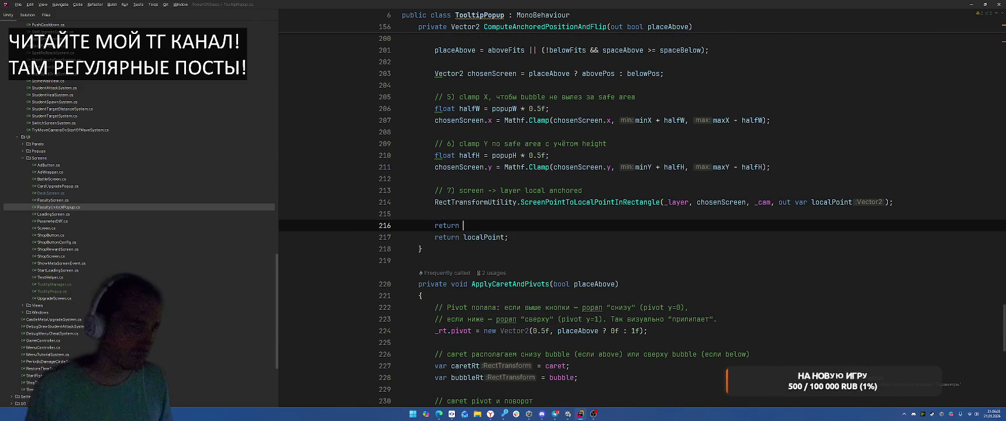
{"action": "type", "text": "_target."}
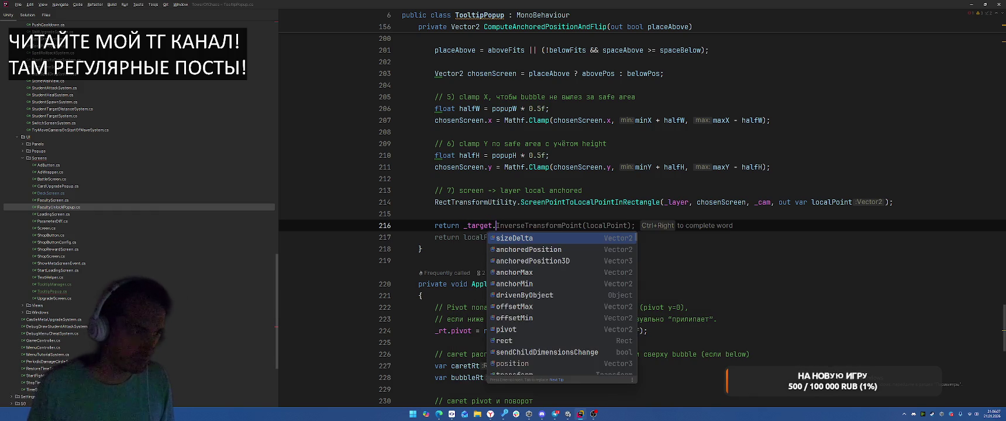
{"action": "type", "text": "pos"}
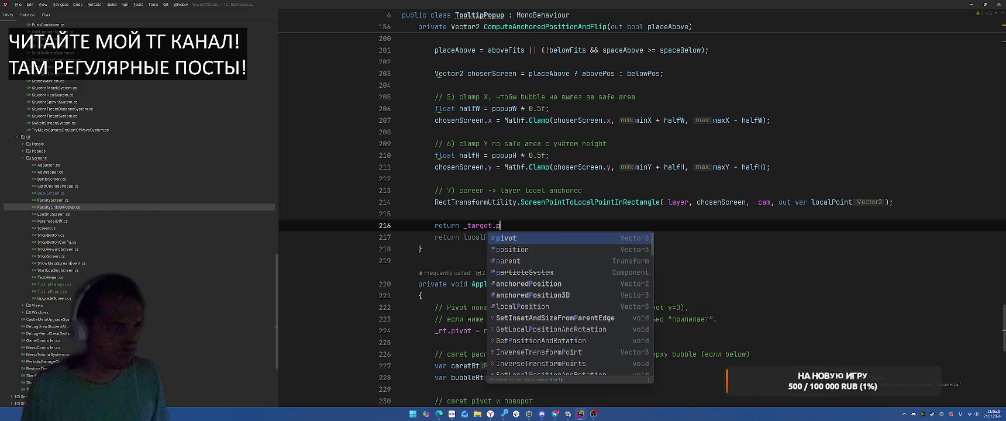
{"action": "key", "text": "Return"}
{"action": "type", "text": "+ _s;"}
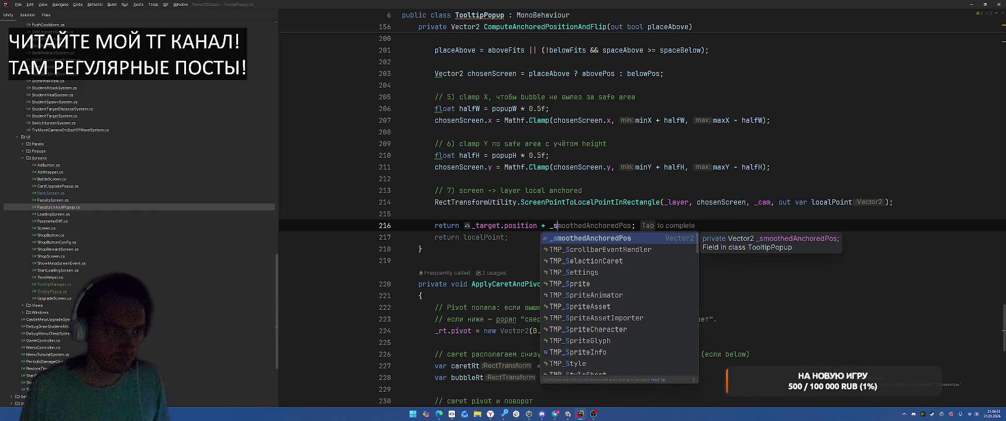
{"action": "key", "text": "Tab"}
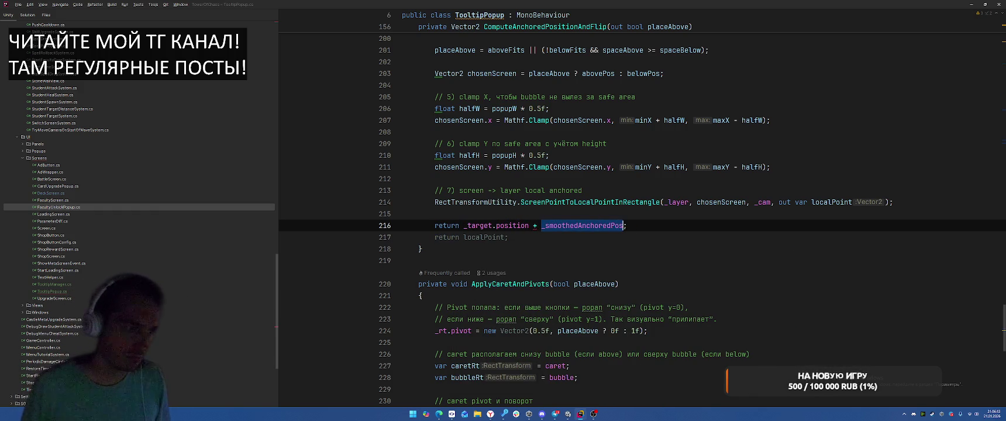
{"action": "type", "text": "_off"}
{"action": "key", "text": "Tab"}
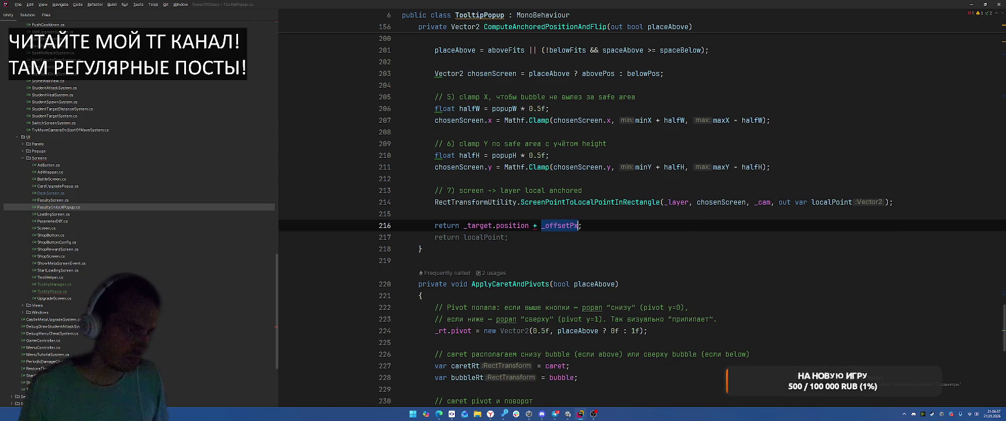
{"action": "key", "text": "BackSpace"}
{"action": "key", "text": "BackSpace"}
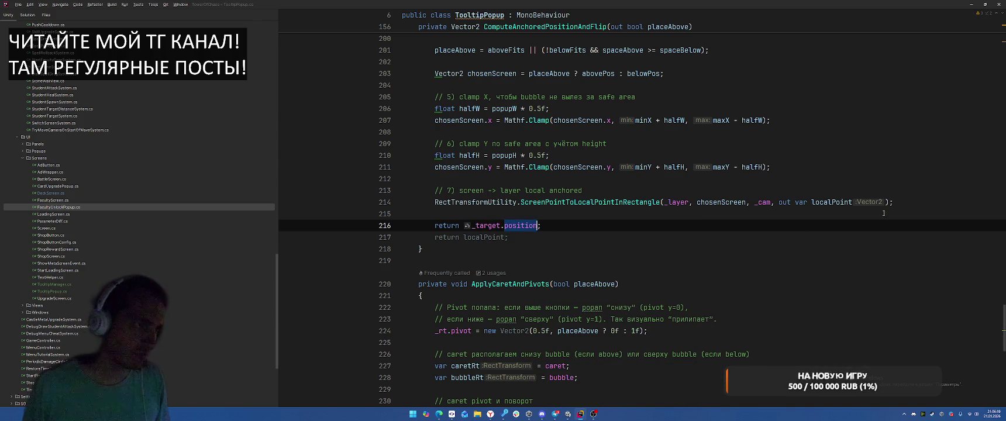
- Finish line 216 as '_target.position + (Vector3)_offsetPx' and let Unity recompile
{"action": "scroll", "coordinate": [810, 212], "scroll_direction": "up", "scroll_amount": 15}
{"action": "scroll", "coordinate": [811, 212], "scroll_direction": "up", "scroll_amount": 10}
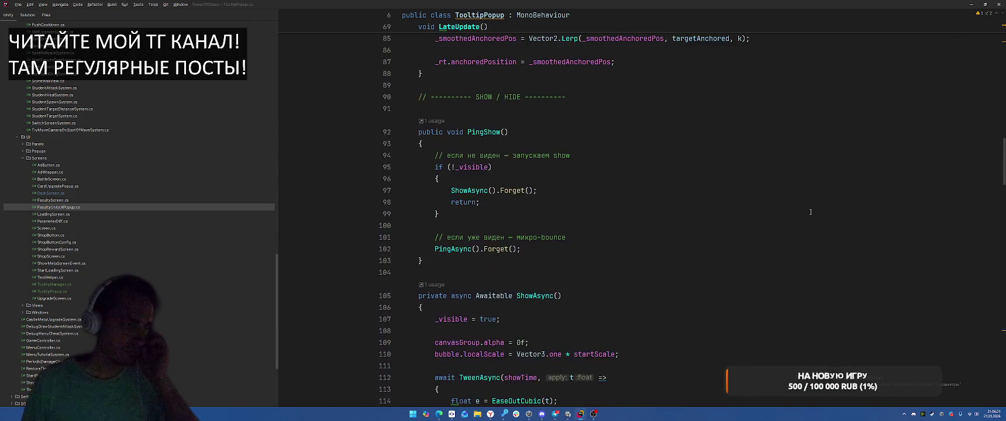
{"action": "scroll", "coordinate": [808, 210], "scroll_direction": "up", "scroll_amount": 4}
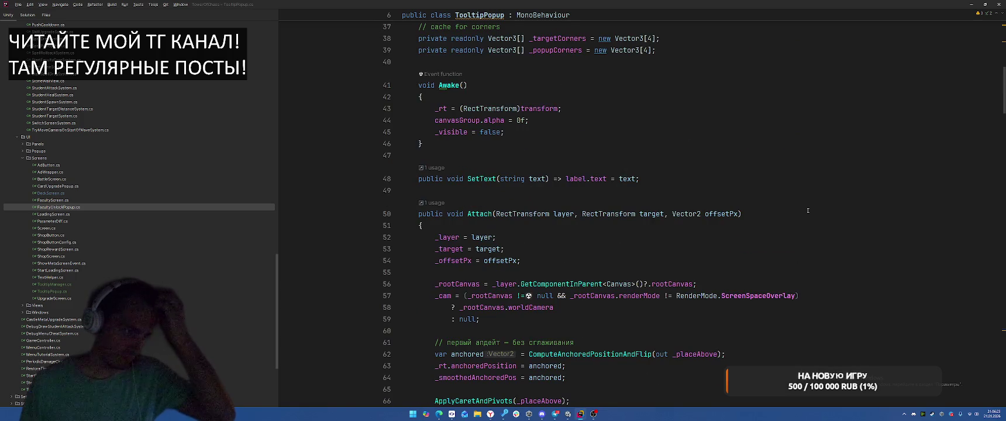
{"action": "scroll", "coordinate": [808, 210], "scroll_direction": "down", "scroll_amount": 4}
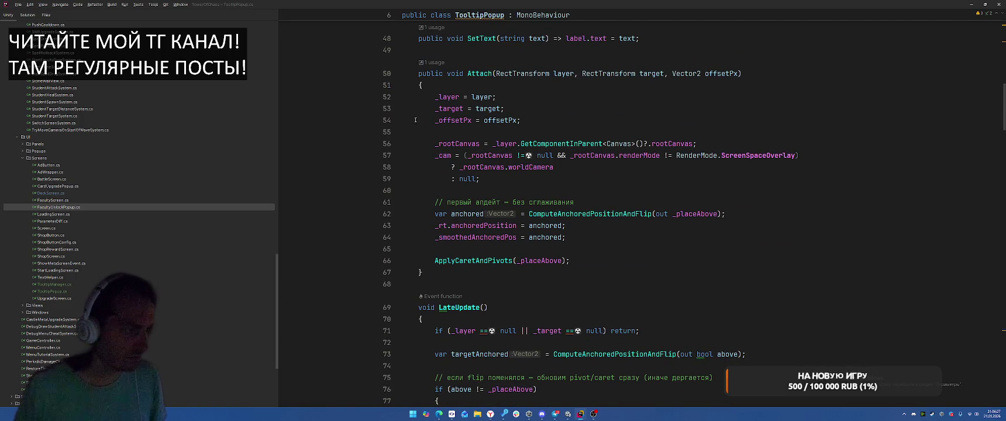
{"action": "mouse_move", "coordinate": [459, 125]}
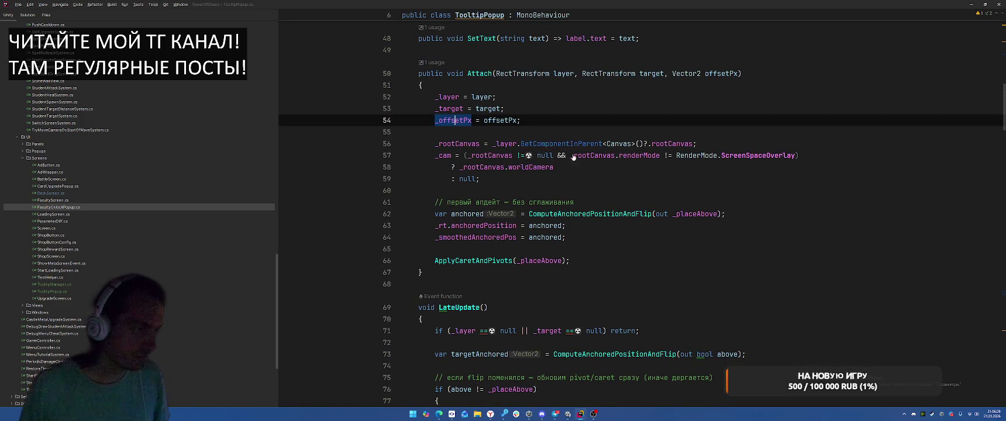
{"action": "scroll", "coordinate": [766, 231], "scroll_direction": "down", "scroll_amount": 12}
{"action": "scroll", "coordinate": [766, 232], "scroll_direction": "down", "scroll_amount": 20}
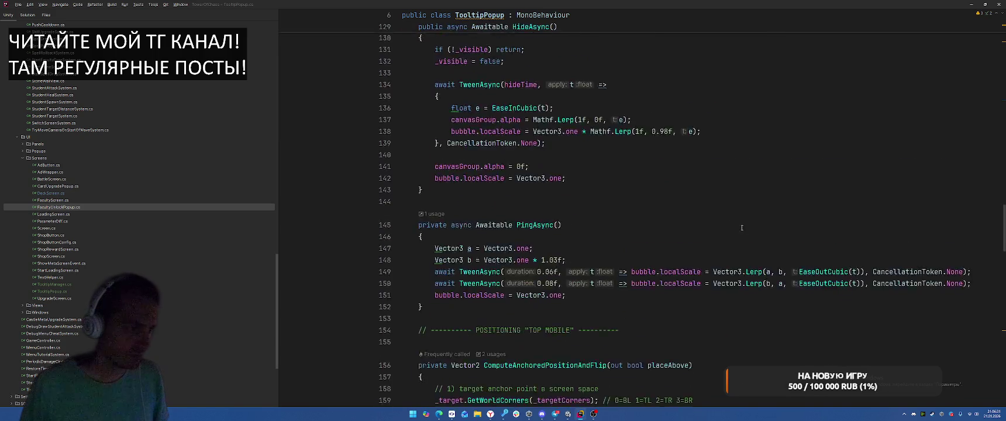
{"action": "scroll", "coordinate": [733, 223], "scroll_direction": "down", "scroll_amount": 14}
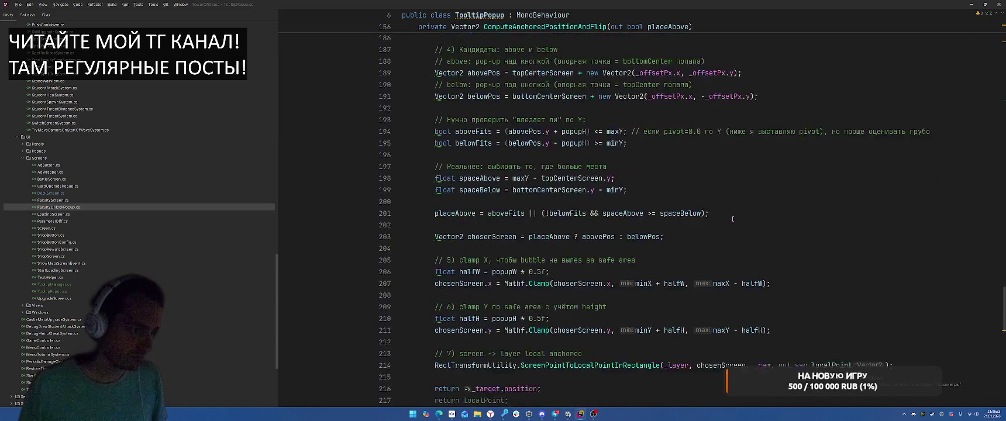
{"action": "left_click", "coordinate": [576, 235]}
{"action": "key", "text": "Left"}
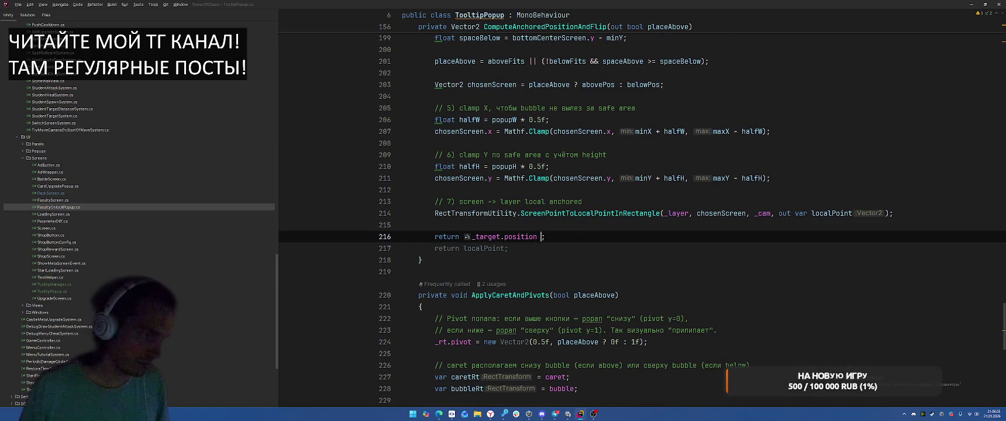
{"action": "type", "text": "+ _offsetPx"}
{"action": "key", "text": "ctrl+w"}
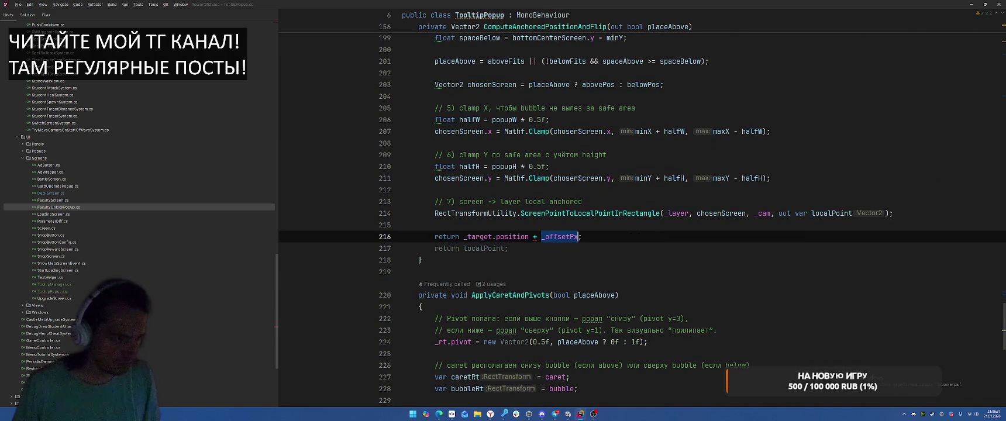
{"action": "type", "text": "(Vector3"}
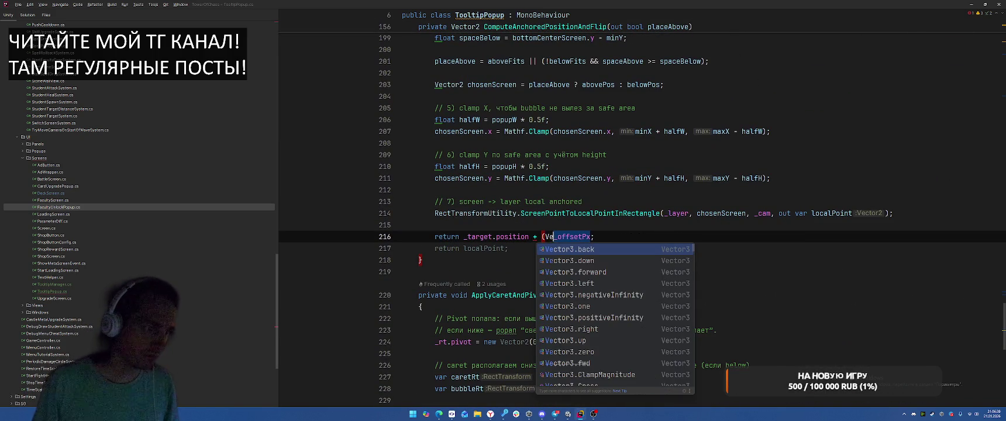
{"action": "type", "text": ")"}
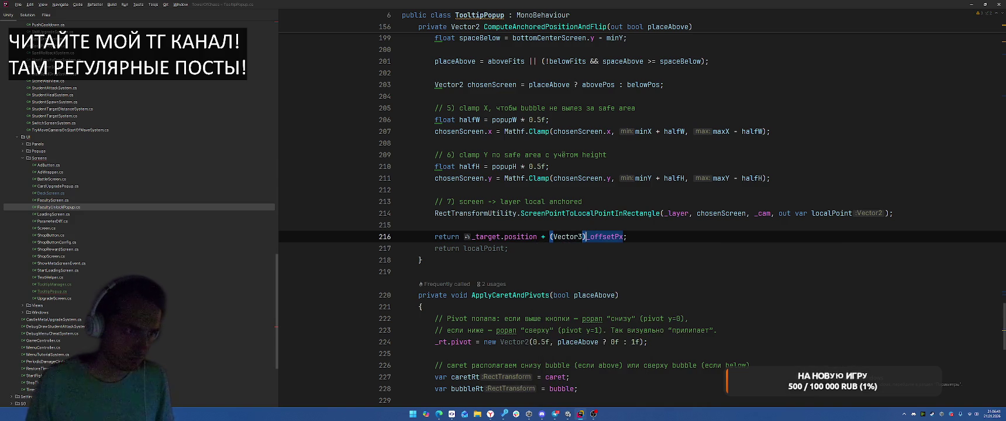
{"action": "key", "text": "alt+Tab"}
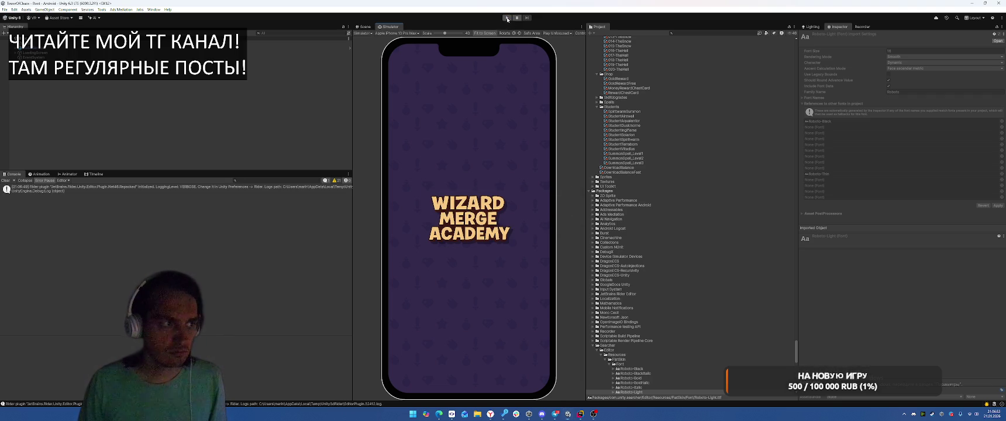
- Play the game, swipe to the Deck screen to see the tooltip on locked cards, then stop
{"action": "left_click", "coordinate": [508, 18]}
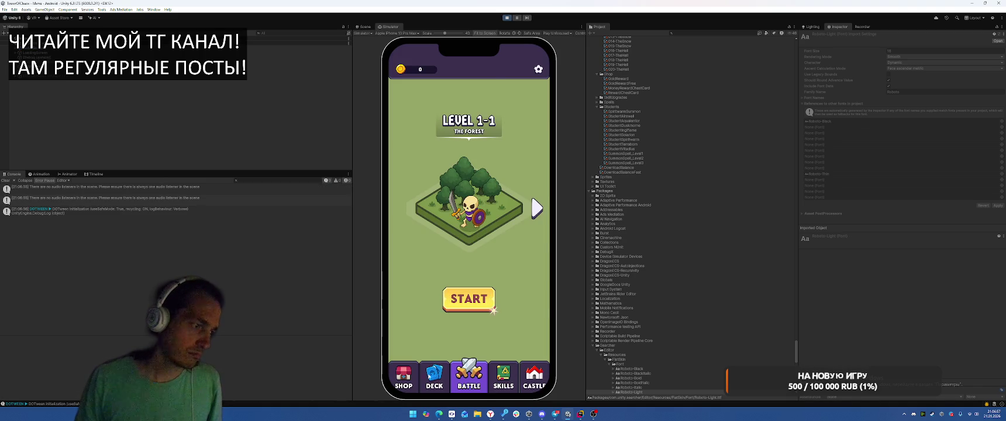
{"action": "left_click_drag", "start_coordinate": [409, 282], "coordinate": [481, 282]}
{"action": "mouse_move", "coordinate": [472, 241]}
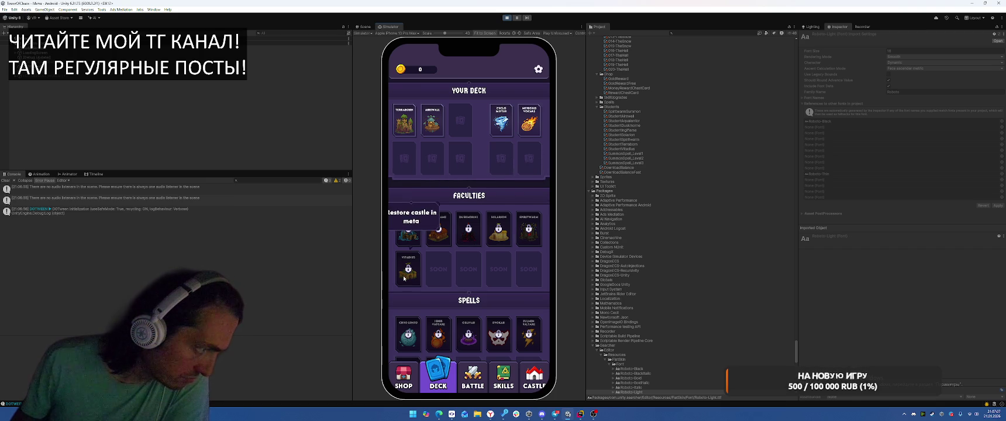
{"action": "left_click", "coordinate": [508, 17]}
- Remove the (Vector3)_offsetPx term from the return on line 216
{"action": "key", "text": "alt+Tab"}
{"action": "key", "text": "Down"}
{"action": "key", "text": "Down"}
{"action": "key", "text": "Left"}
{"action": "key", "text": "ctrl+shift+Left"}
{"action": "key", "text": "ctrl+shift+Left"}
{"action": "key", "text": "ctrl+shift+Left"}
{"action": "type", "text": "_off"}
{"action": "key", "text": "BackSpace"}
{"action": "key", "text": "BackSpace"}
{"action": "key", "text": "BackSpace"}
{"action": "key", "text": "BackSpace"}
{"action": "key", "text": "BackSpace"}
{"action": "key", "text": "BackSpace"}
- Paste the older TooltipPopup code over the whole file, keeping the target-corners line commented
{"action": "scroll", "coordinate": [788, 218], "scroll_direction": "down", "scroll_amount": 10}
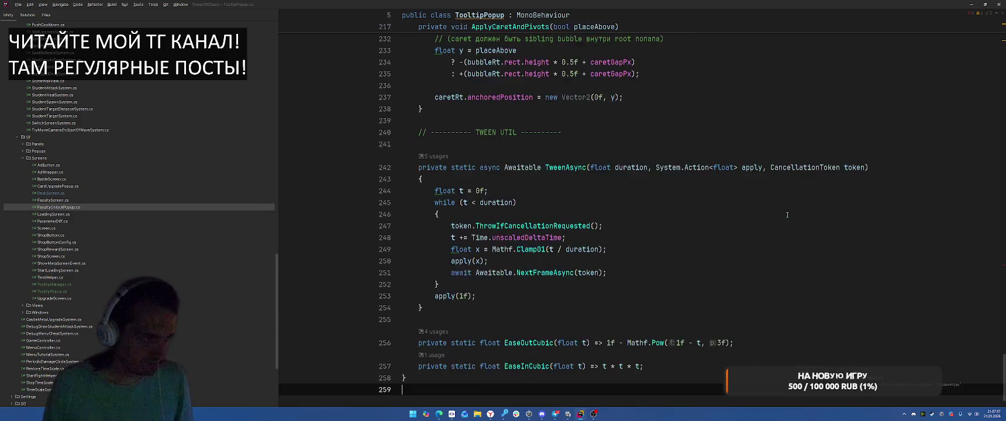
{"action": "key", "text": "ctrl+a"}
{"action": "key", "text": "ctrl+v"}
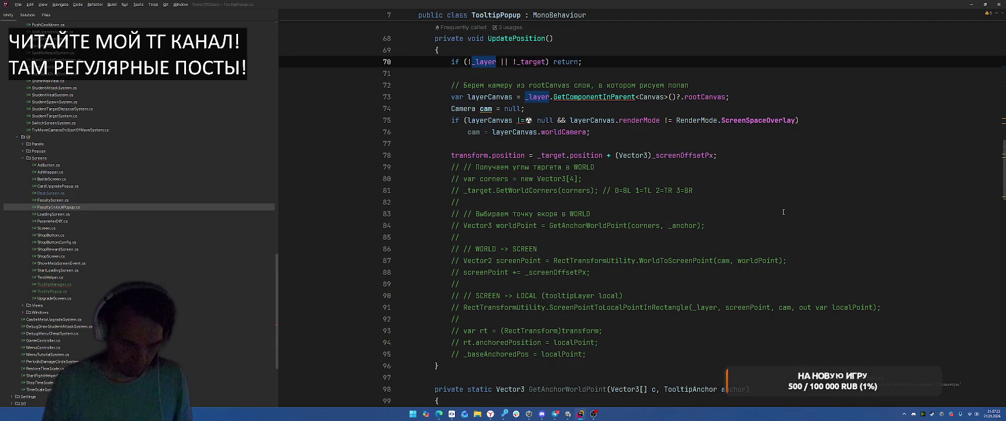
{"action": "key", "text": "ctrl+z"}
- Try playing in Unity, hit TooltipPopup-not-found compile errors, and open TooltipManager.cs
{"action": "key", "text": "alt+Tab"}
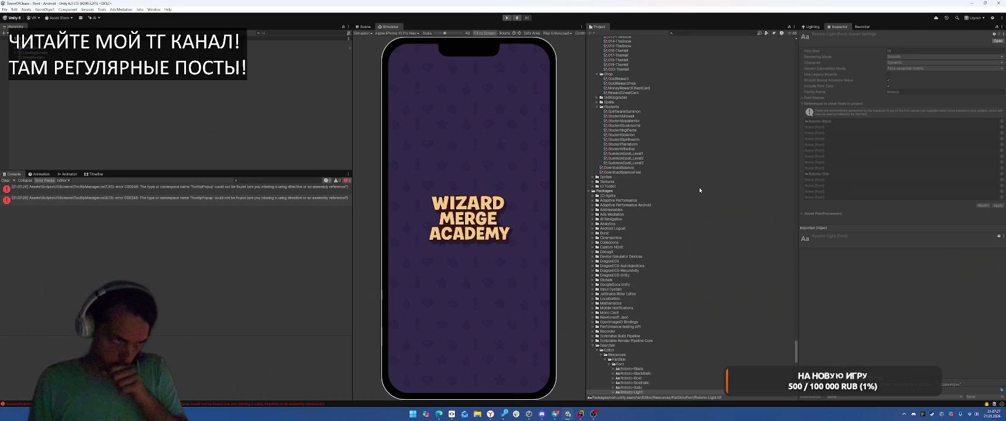
{"action": "left_click", "coordinate": [508, 19]}
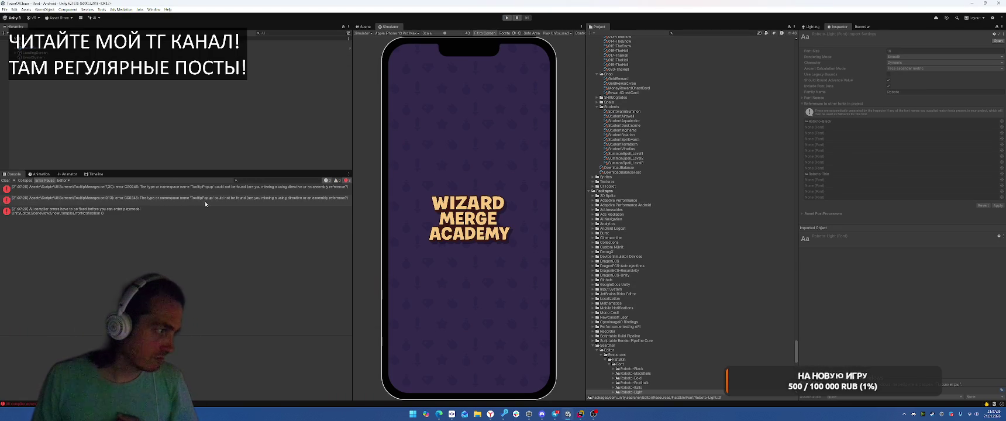
{"action": "left_click", "coordinate": [566, 417]}
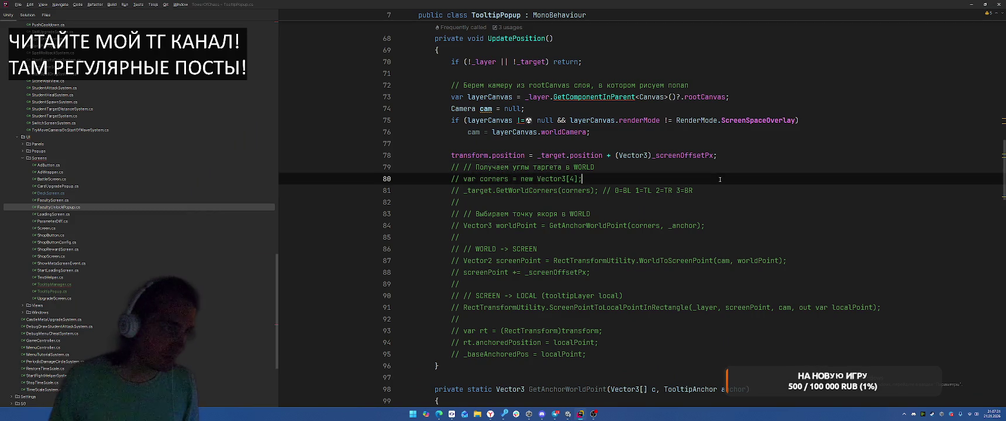
{"action": "key", "text": "ctrl+Tab"}
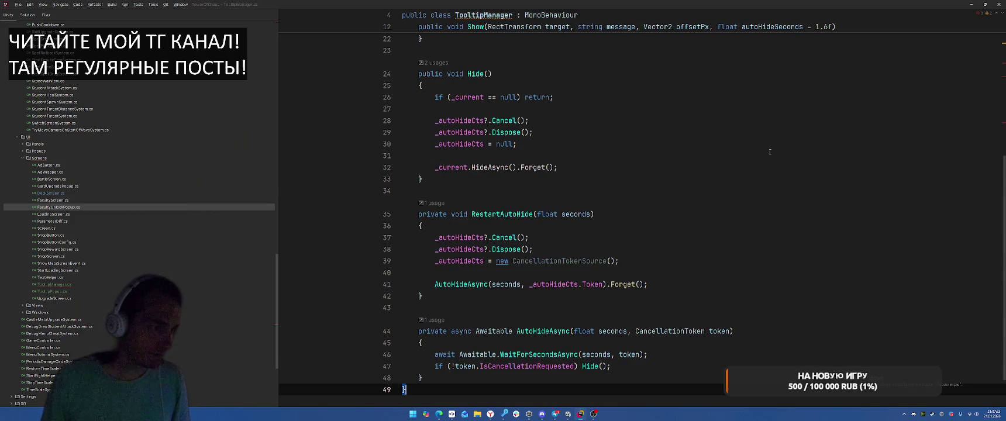
- Revert TooltipManager to the version passing screenOffsetPx to FollowTarget and recompile in Unity
{"action": "key", "text": "ctrl+z"}
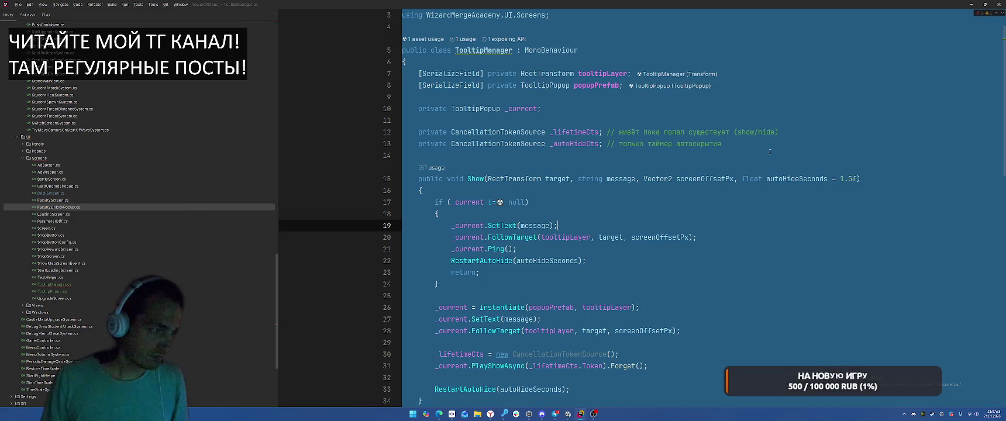
{"action": "scroll", "coordinate": [771, 157], "scroll_direction": "up", "scroll_amount": 1}
{"action": "scroll", "coordinate": [756, 187], "scroll_direction": "down", "scroll_amount": 5}
{"action": "scroll", "coordinate": [760, 232], "scroll_direction": "up", "scroll_amount": 4}
{"action": "left_click", "coordinate": [780, 227]}
{"action": "key", "text": "alt+Tab"}
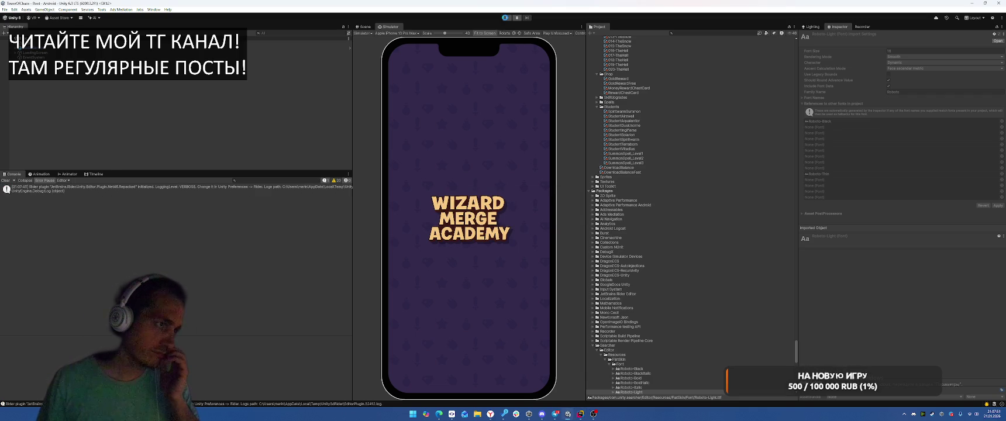
- Play-test the Deck screen tooltip, stop play, then click into the Project search field
{"action": "left_click", "coordinate": [506, 18]}
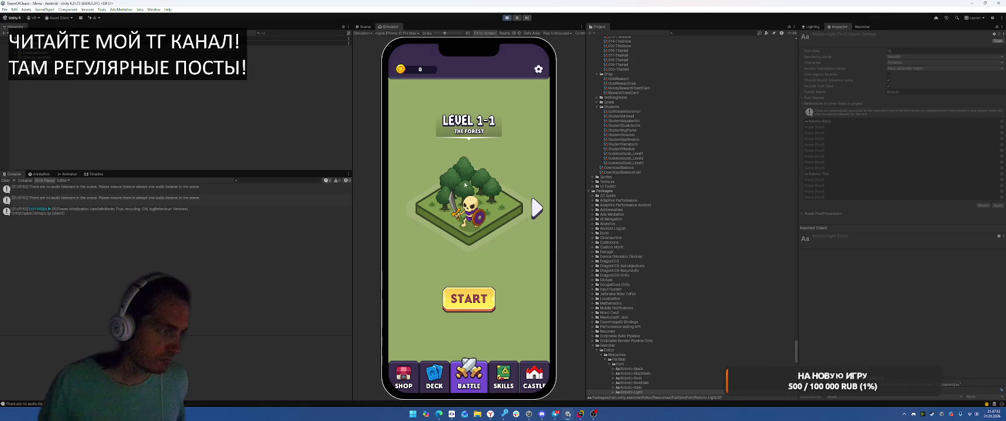
{"action": "left_click", "coordinate": [437, 377]}
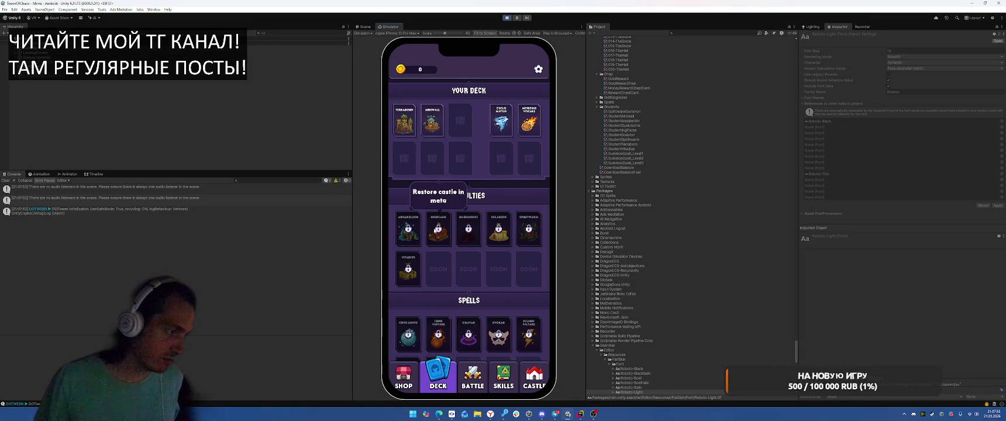
{"action": "left_click", "coordinate": [506, 19]}
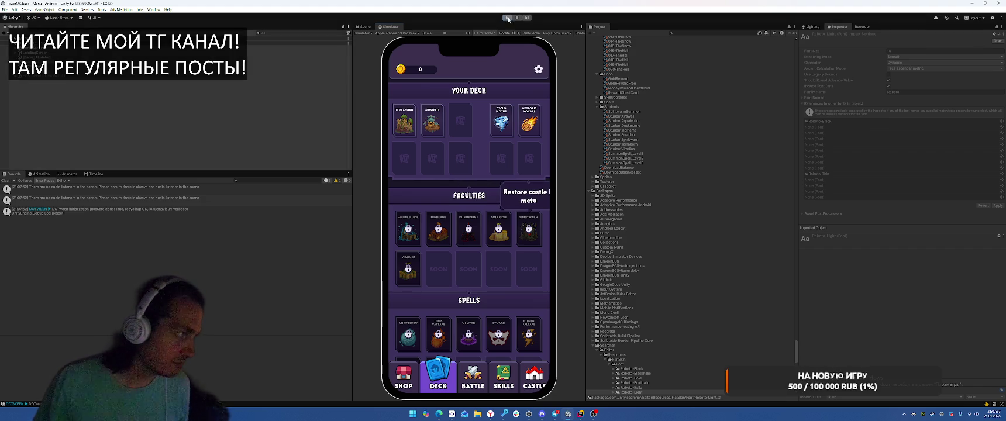
{"action": "scroll", "coordinate": [673, 193], "scroll_direction": "up", "scroll_amount": 15}
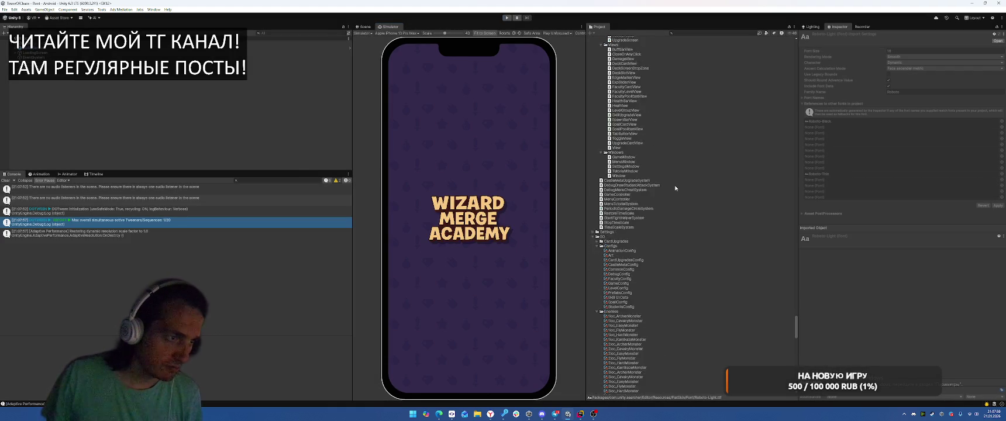
{"action": "left_click", "coordinate": [691, 34]}
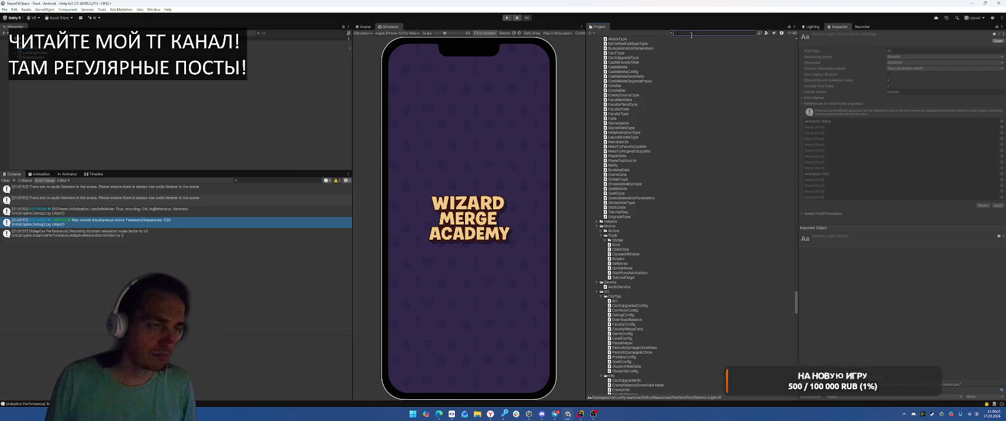
{"action": "type", "text": "tooltip"}
- Open the TooltipPopup prefab and locate the InnerBorder2 and InnerBorder1 sprites in the project
{"action": "left_click", "coordinate": [608, 82]}
{"action": "double_click", "coordinate": [608, 82]}
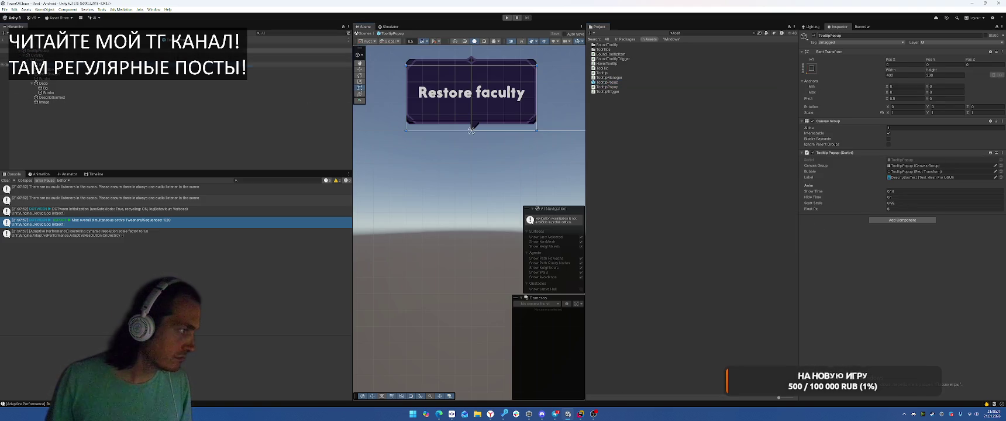
{"action": "left_click", "coordinate": [78, 64]}
{"action": "left_click", "coordinate": [89, 71]}
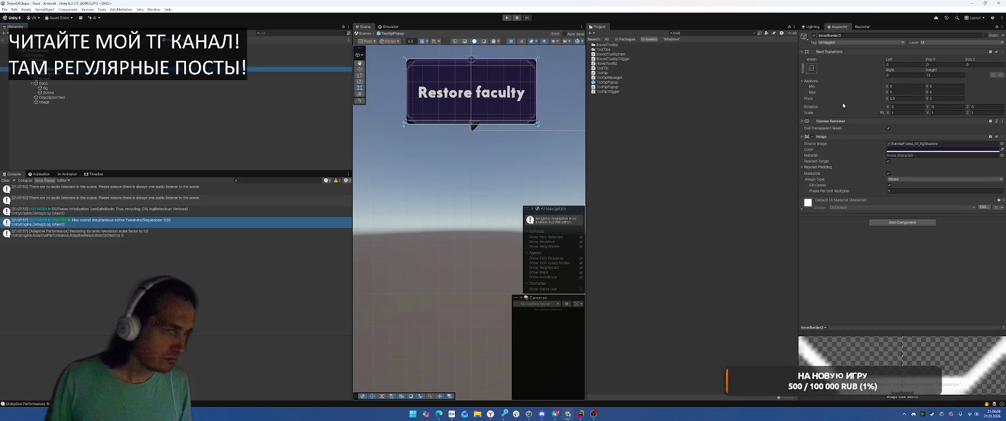
{"action": "left_click", "coordinate": [916, 144]}
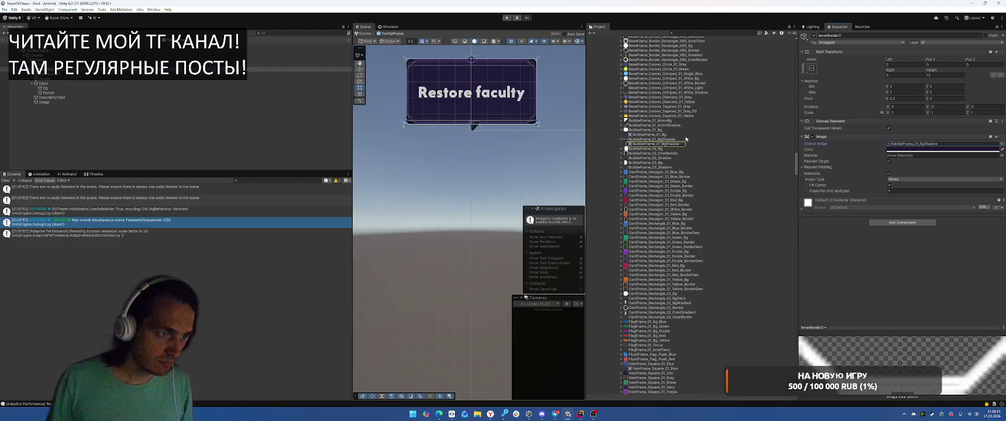
{"action": "left_click", "coordinate": [87, 75]}
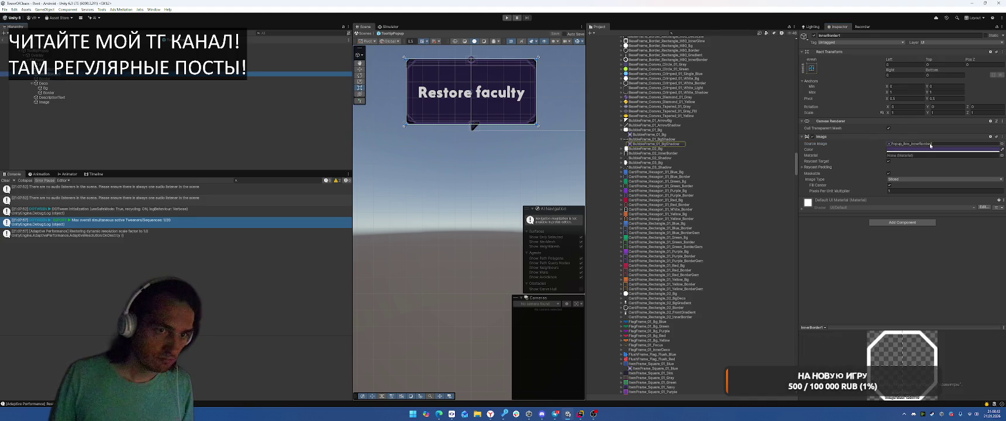
{"action": "left_click", "coordinate": [916, 143]}
{"action": "scroll", "coordinate": [695, 215], "scroll_direction": "down", "scroll_amount": 5}
{"action": "left_click", "coordinate": [622, 195]}
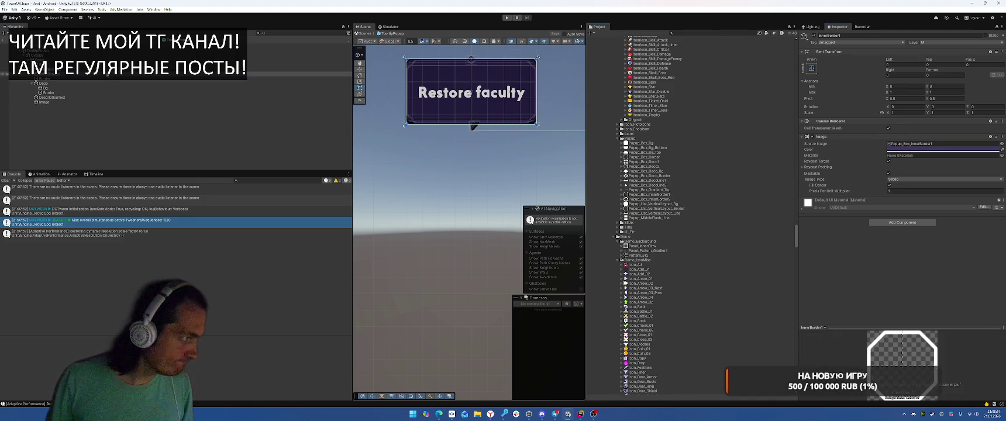
- Assign Popup_Box_InnerBorder2 to InnerBorder2 and Popup_Box_Bg to Bg as Source Images
{"action": "left_click", "coordinate": [88, 69]}
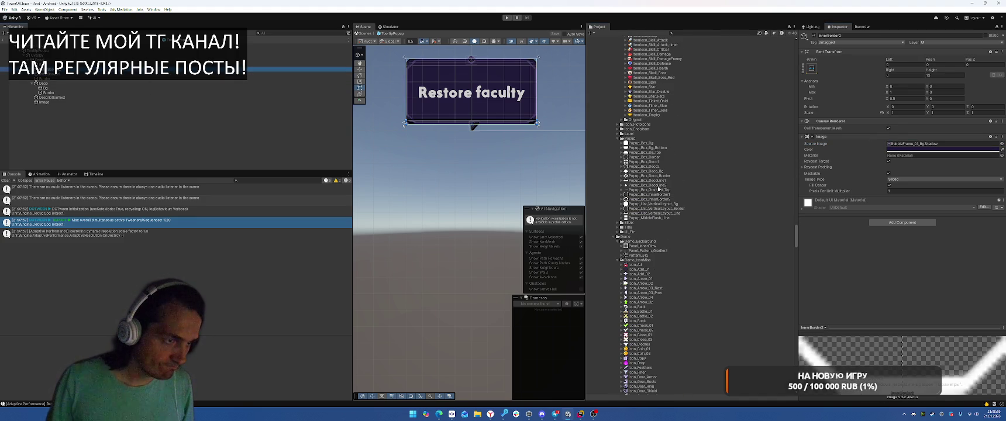
{"action": "left_click_drag", "start_coordinate": [660, 200], "coordinate": [925, 145]}
{"action": "scroll", "coordinate": [428, 109], "scroll_direction": "up", "scroll_amount": 3}
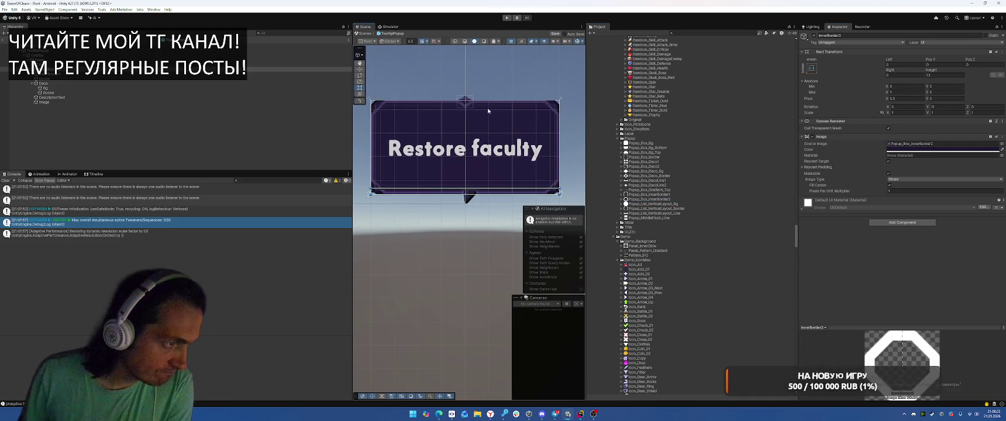
{"action": "left_click", "coordinate": [429, 109]}
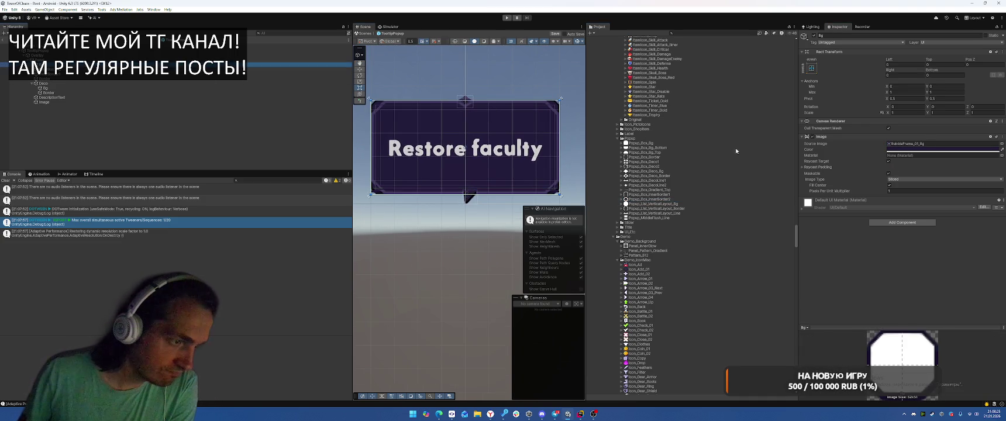
{"action": "left_click_drag", "start_coordinate": [642, 142], "coordinate": [931, 145]}
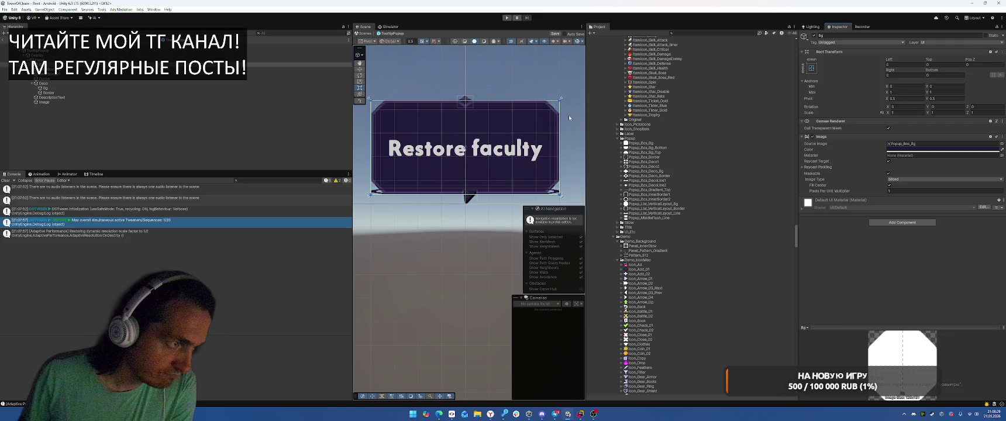
{"action": "left_click", "coordinate": [565, 118]}
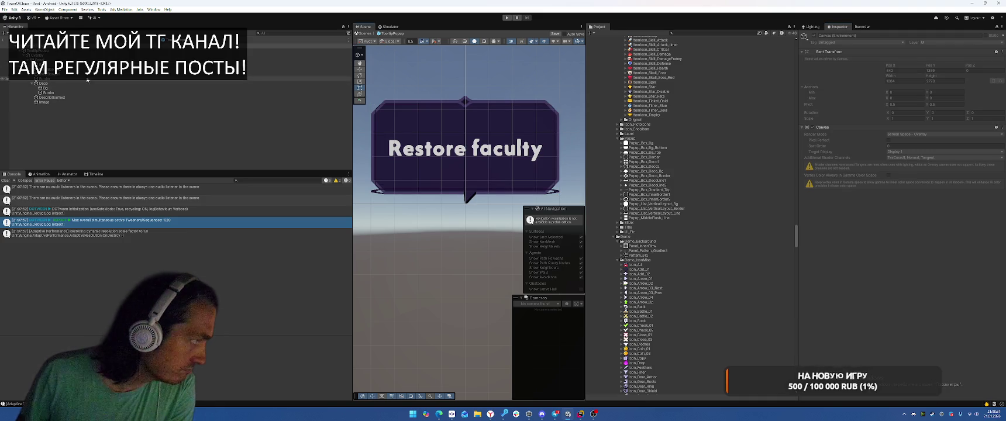
- Inspect the Deco group's Border, Bg and DescriptionText elements
{"action": "left_click", "coordinate": [43, 83]}
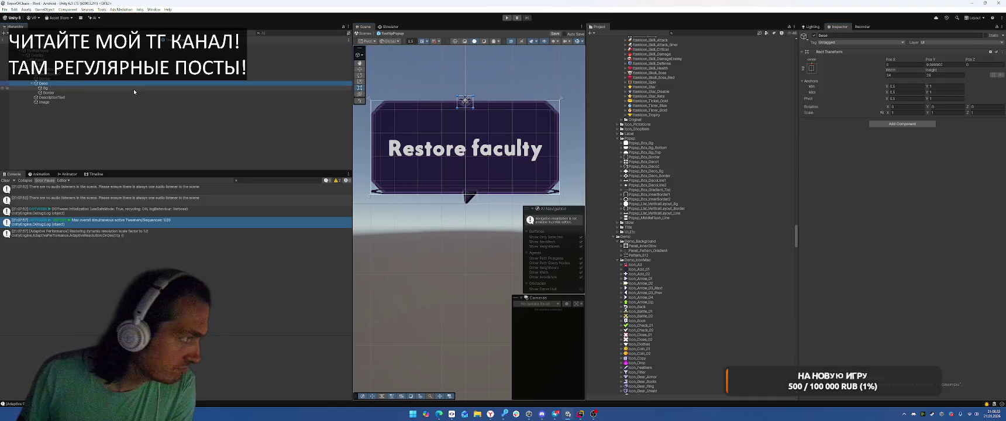
{"action": "left_click", "coordinate": [73, 93]}
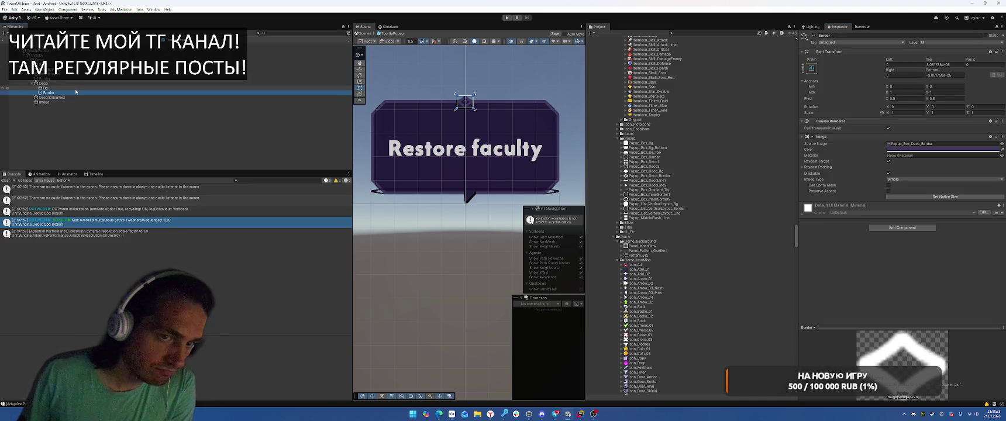
{"action": "left_click", "coordinate": [76, 88]}
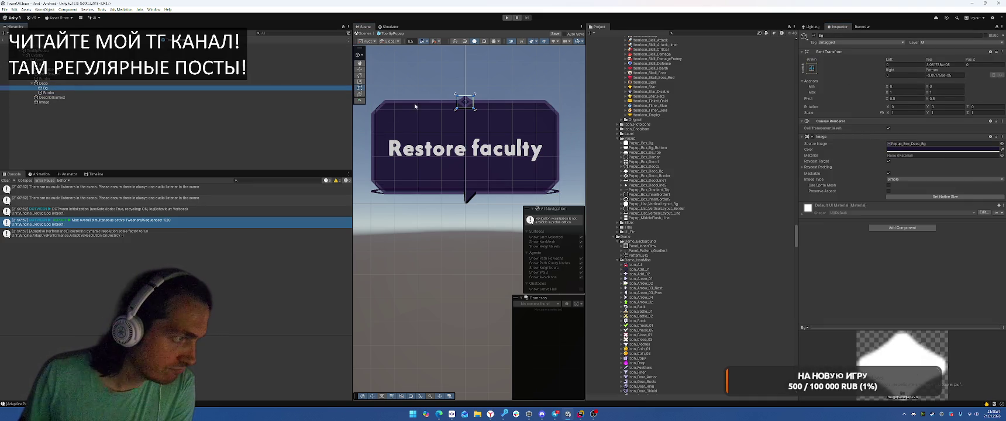
{"action": "left_click", "coordinate": [85, 97]}
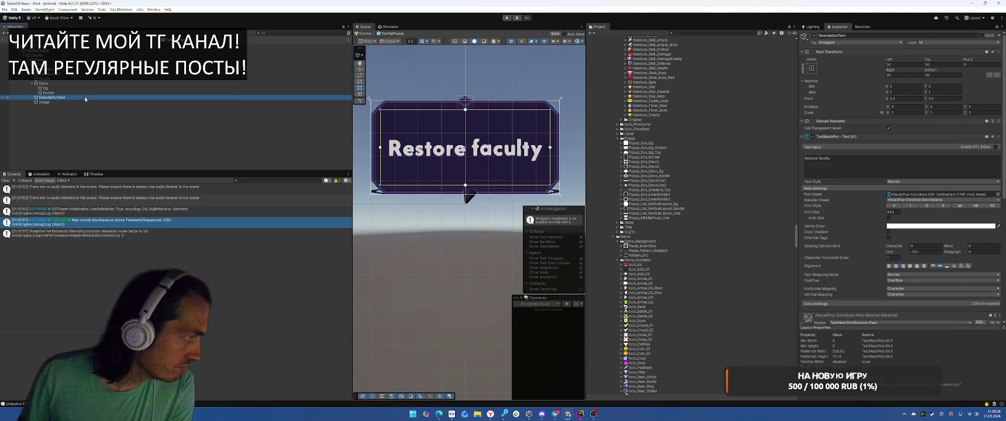
- Set the main Border's Pixels Per Unit Multiplier to 1.29
{"action": "left_click", "coordinate": [76, 79]}
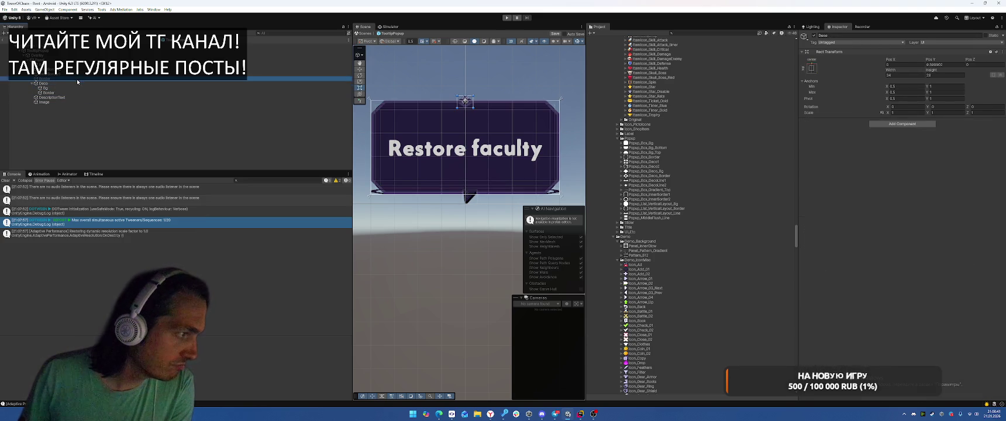
{"action": "left_click", "coordinate": [901, 191]}
{"action": "type", "text": "1"}
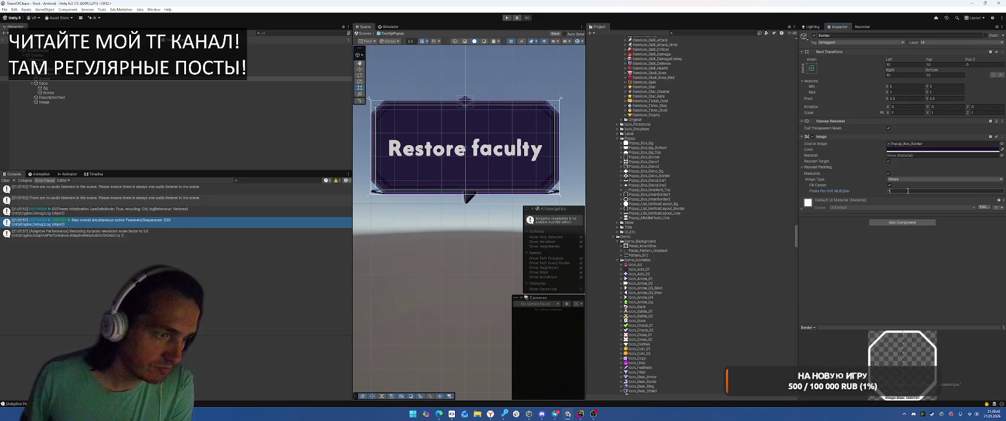
{"action": "scroll", "coordinate": [434, 119], "scroll_direction": "up", "scroll_amount": 3}
{"action": "scroll", "coordinate": [437, 105], "scroll_direction": "down", "scroll_amount": 4}
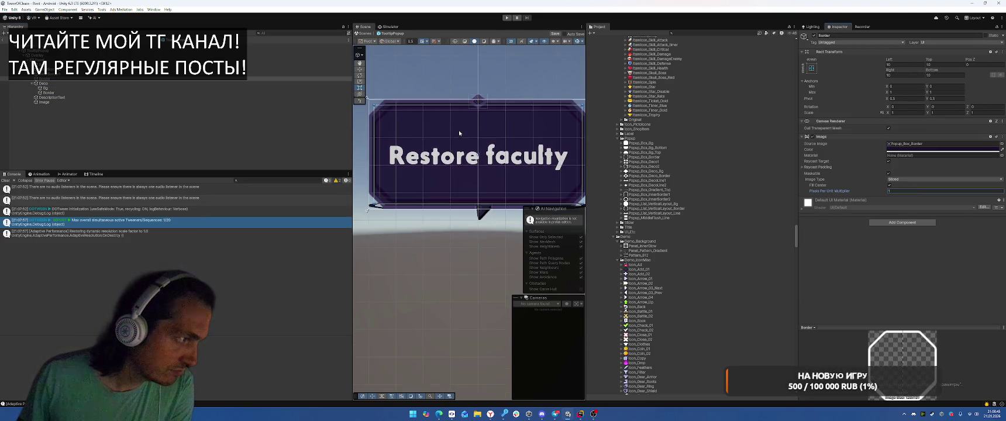
{"action": "scroll", "coordinate": [389, 110], "scroll_direction": "up", "scroll_amount": 3}
{"action": "scroll", "coordinate": [410, 123], "scroll_direction": "up", "scroll_amount": 1}
{"action": "mouse_move", "coordinate": [429, 138]}
{"action": "left_mouse_down"}
{"action": "mouse_move", "coordinate": [479, 124]}
{"action": "mouse_move", "coordinate": [461, 99]}
{"action": "mouse_move", "coordinate": [407, 72]}
{"action": "left_mouse_up"}
{"action": "scroll", "coordinate": [409, 73], "scroll_direction": "down", "scroll_amount": 2}
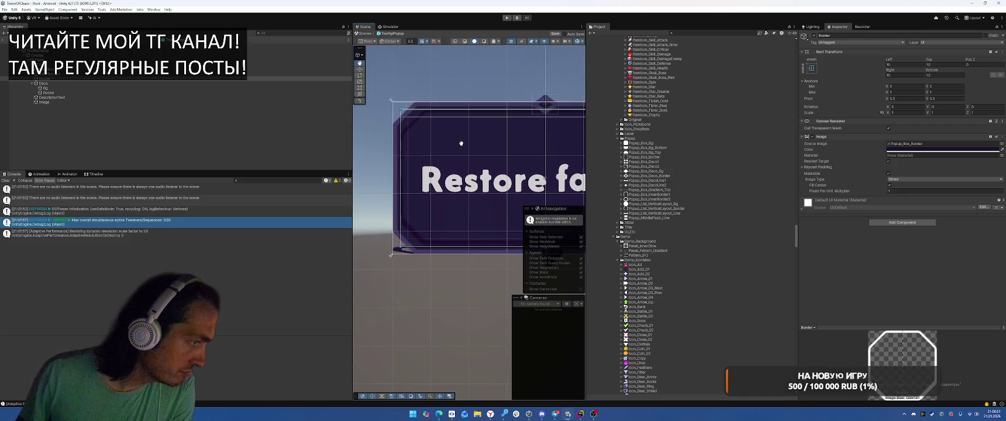
{"action": "scroll", "coordinate": [430, 137], "scroll_direction": "up", "scroll_amount": 4}
{"action": "left_click_drag", "start_coordinate": [429, 137], "coordinate": [450, 123]}
{"action": "left_click_drag", "start_coordinate": [877, 194], "coordinate": [881, 193]}
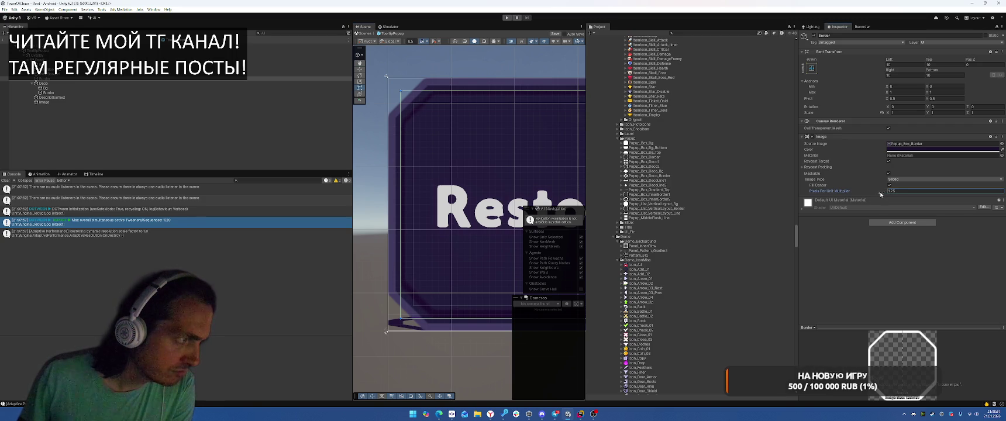
- Apply the stretch-stretch anchor preset to InnerBorder2 so it fills the popup
{"action": "left_click", "coordinate": [72, 103]}
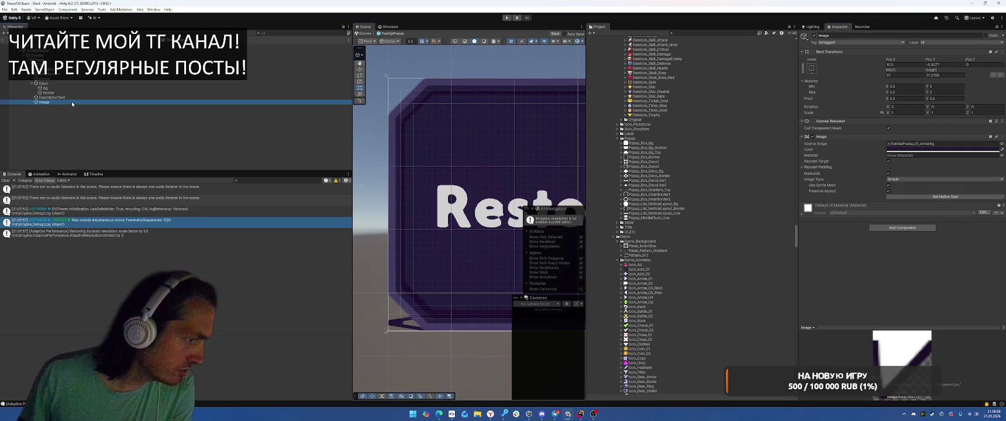
{"action": "left_click", "coordinate": [72, 103]}
{"action": "left_click", "coordinate": [63, 104]}
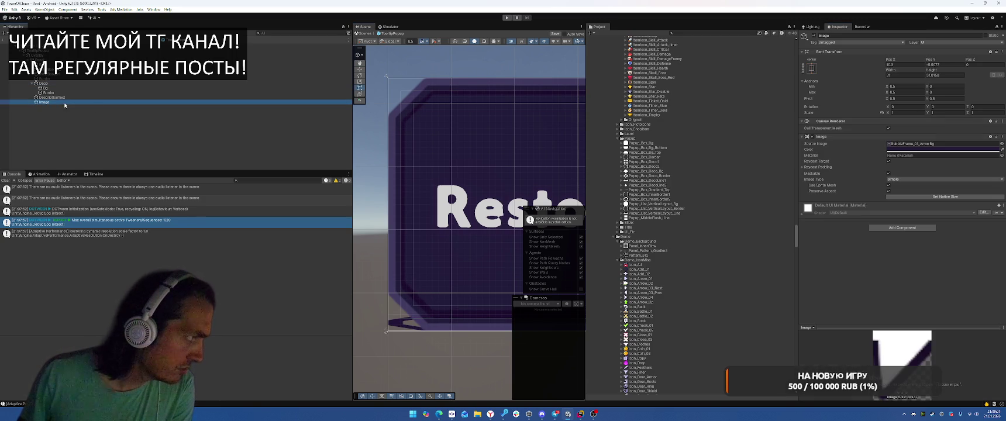
{"action": "scroll", "coordinate": [460, 249], "scroll_direction": "up", "scroll_amount": 5}
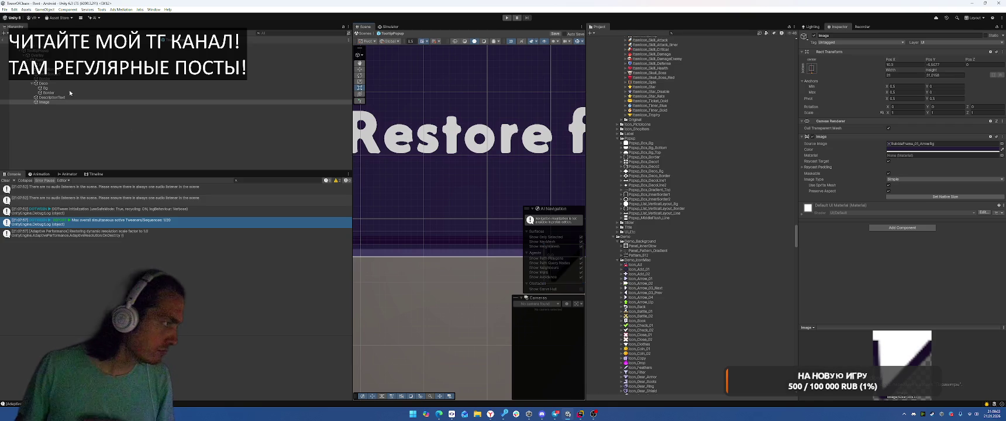
{"action": "left_click", "coordinate": [64, 97]}
{"action": "left_click", "coordinate": [406, 247]}
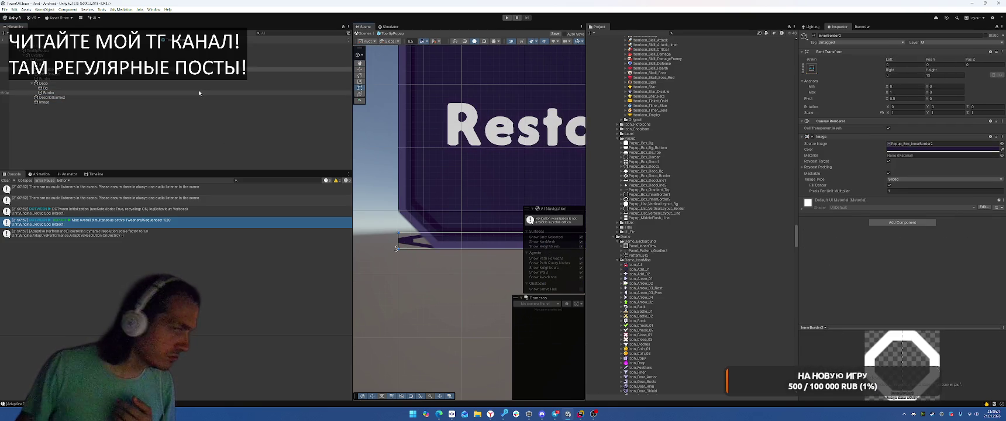
{"action": "left_click", "coordinate": [812, 68]}
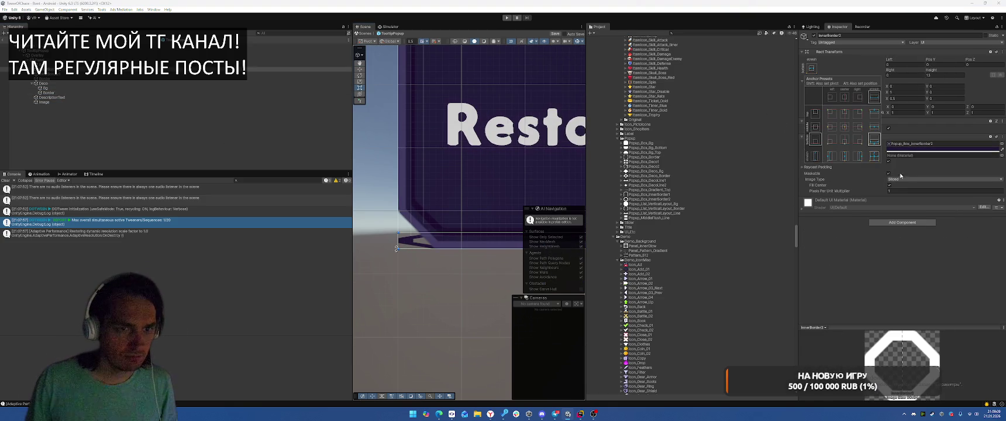
{"action": "left_click", "coordinate": [875, 156], "text": "alt+shift"}
{"action": "scroll", "coordinate": [505, 149], "scroll_direction": "down", "scroll_amount": 5}
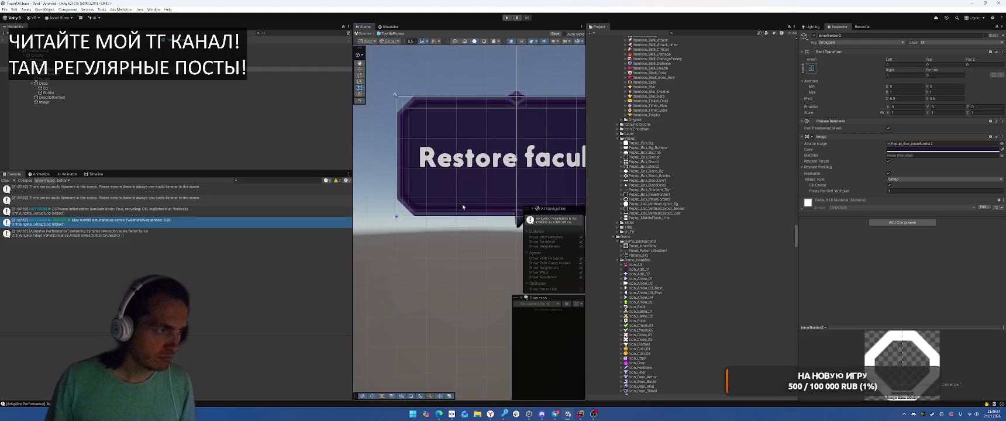
{"action": "left_click", "coordinate": [455, 265]}
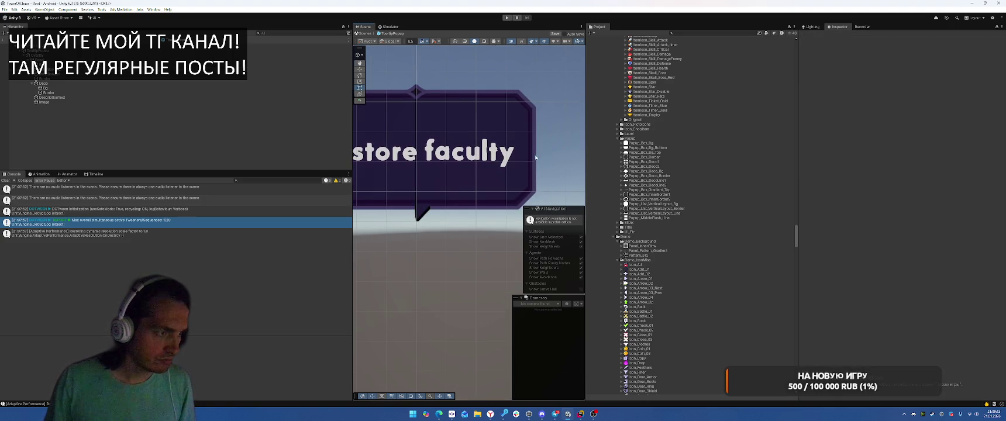
- Search the project for 'w t:sprite' and show results as large thumbnails
{"action": "scroll", "coordinate": [463, 193], "scroll_direction": "up", "scroll_amount": 5}
{"action": "left_click", "coordinate": [688, 33]}
{"action": "type", "text": "w"}
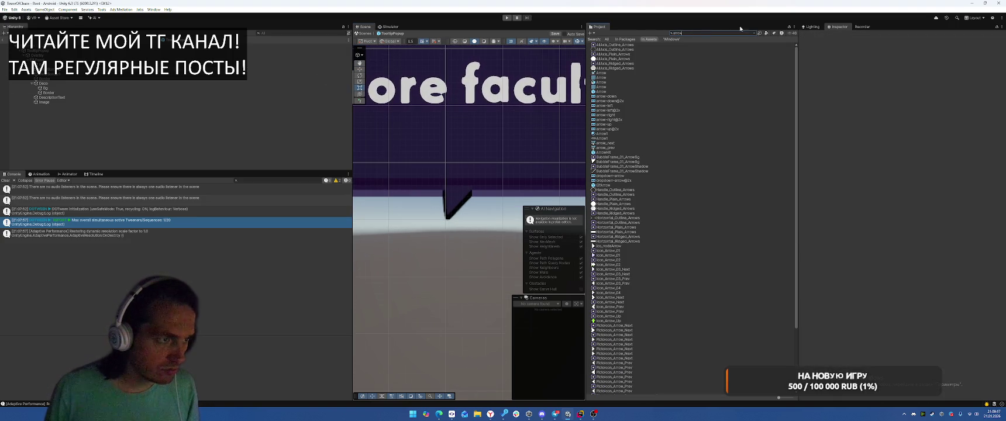
{"action": "type", "text": " t:spr"}
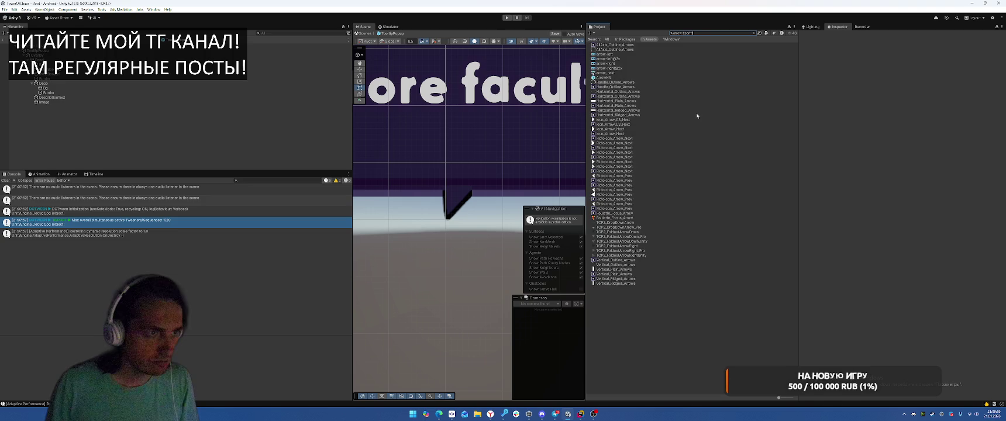
{"action": "type", "text": "ite"}
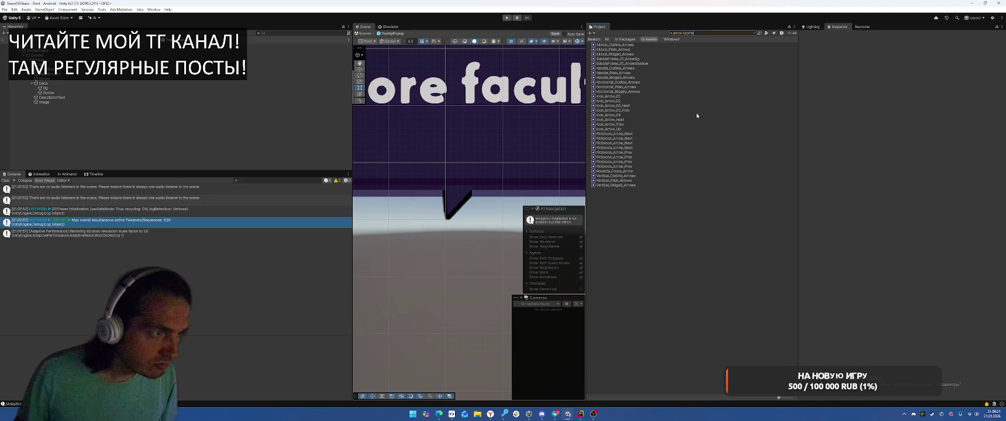
{"action": "left_click_drag", "start_coordinate": [779, 398], "coordinate": [784, 398]}
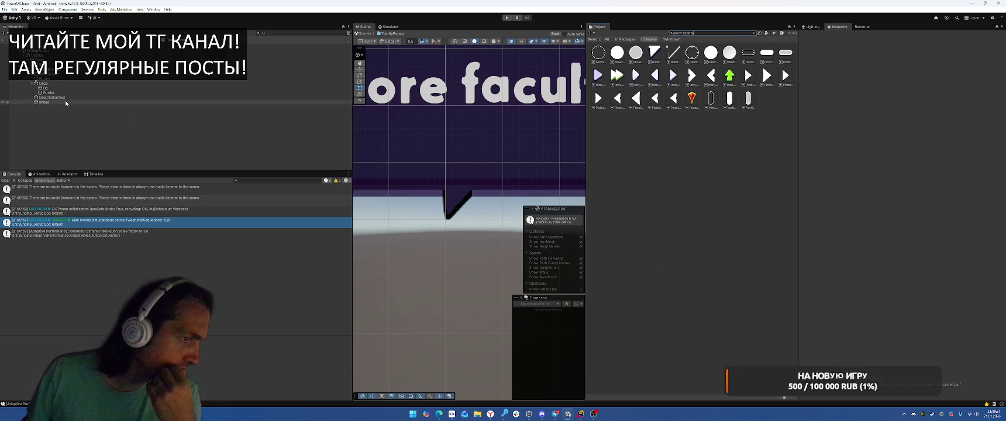
{"action": "scroll", "coordinate": [503, 183], "scroll_direction": "down", "scroll_amount": 3}
{"action": "scroll", "coordinate": [521, 197], "scroll_direction": "up", "scroll_amount": 5}
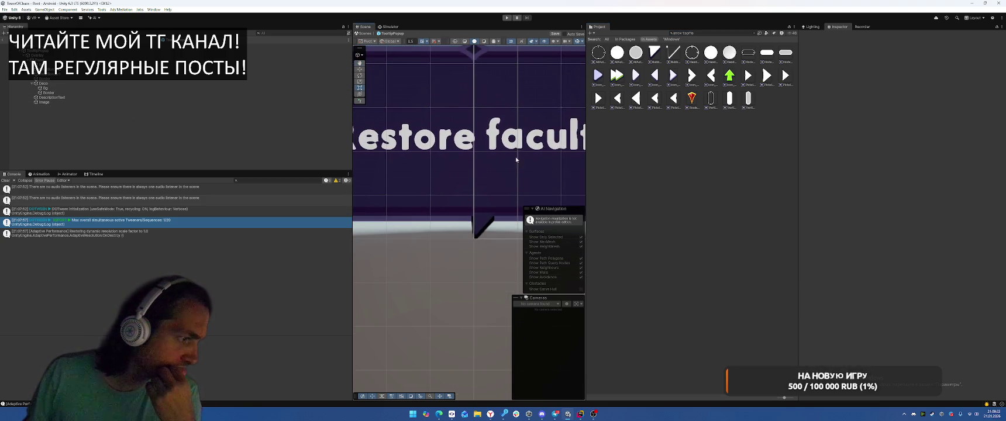
- Assign Popup_Box_Deco_Bg as the arrow Image's Source Image
{"action": "left_click", "coordinate": [45, 103]}
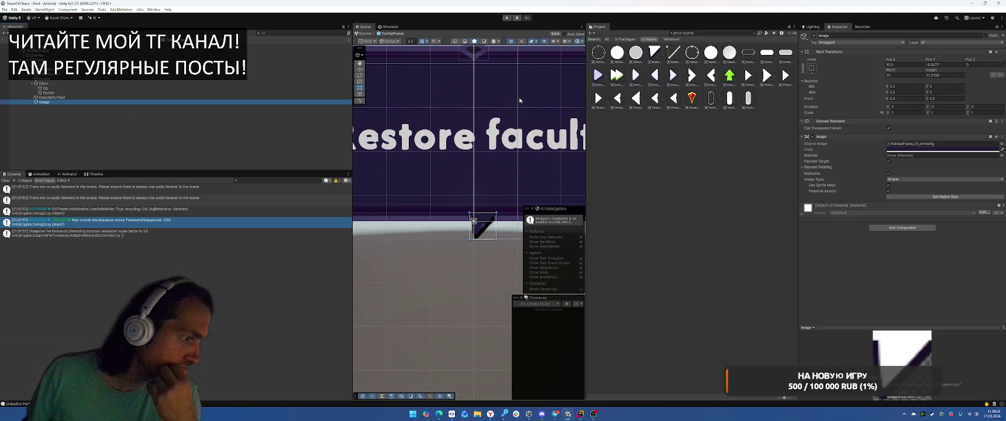
{"action": "left_click", "coordinate": [48, 93]}
{"action": "left_click", "coordinate": [915, 143]}
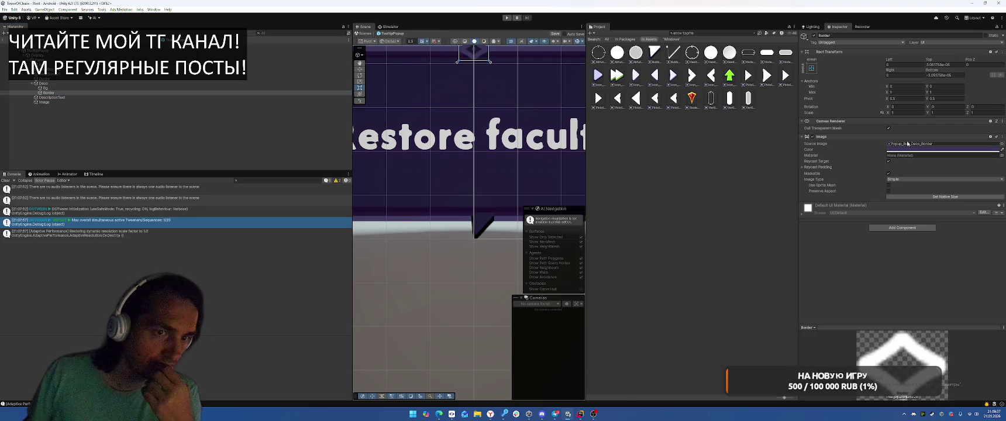
{"action": "left_click", "coordinate": [201, 102]}
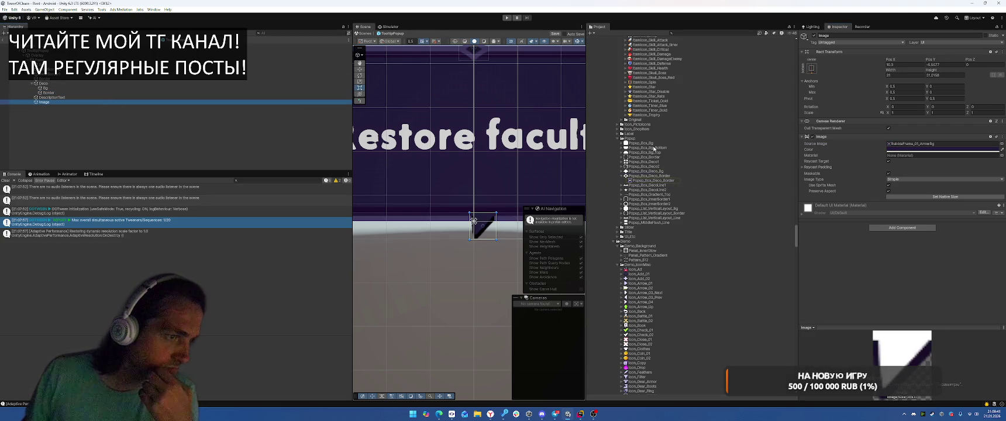
{"action": "left_click_drag", "start_coordinate": [641, 171], "coordinate": [482, 226]}
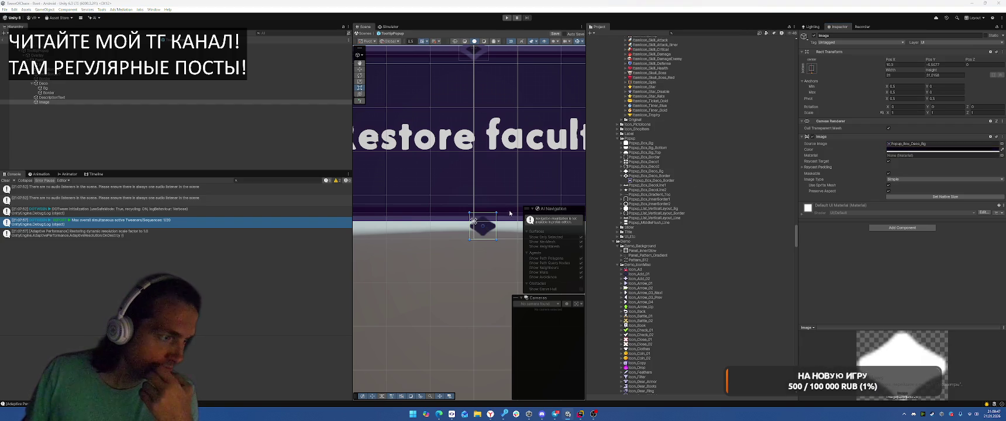
- Reposition the deco Image, turn off Preserve Aspect and set Pos X to 0
{"action": "mouse_move", "coordinate": [482, 228]}
{"action": "left_mouse_down"}
{"action": "mouse_move", "coordinate": [476, 220]}
{"action": "mouse_move", "coordinate": [485, 268]}
{"action": "mouse_move", "coordinate": [495, 256]}
{"action": "left_mouse_up"}
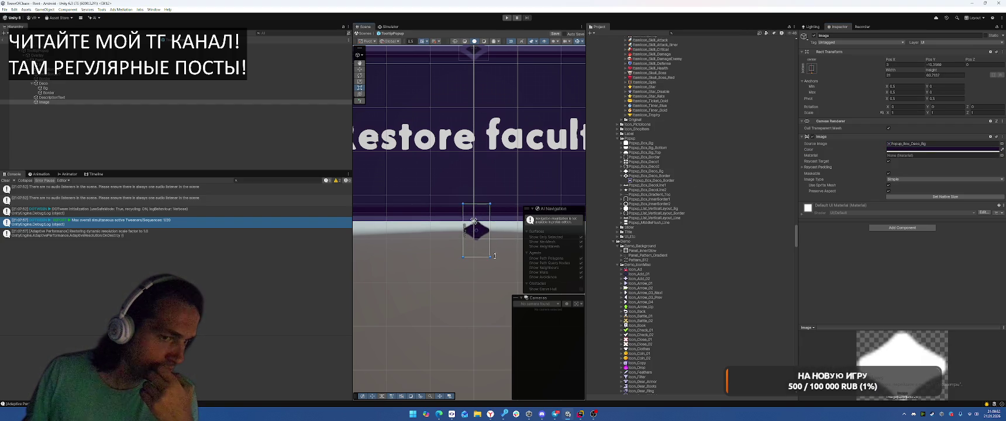
{"action": "left_click", "coordinate": [889, 191]}
{"action": "left_click_drag", "start_coordinate": [469, 238], "coordinate": [480, 225]}
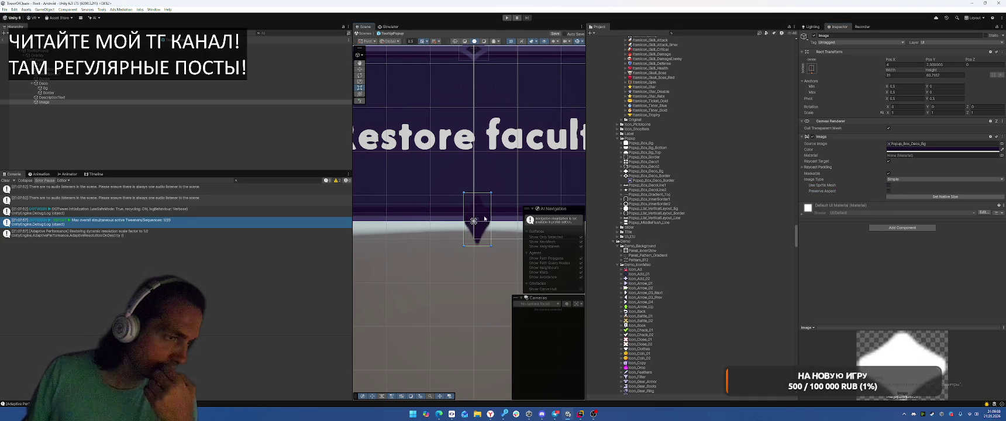
{"action": "left_click", "coordinate": [901, 65]}
{"action": "type", "text": "0"}
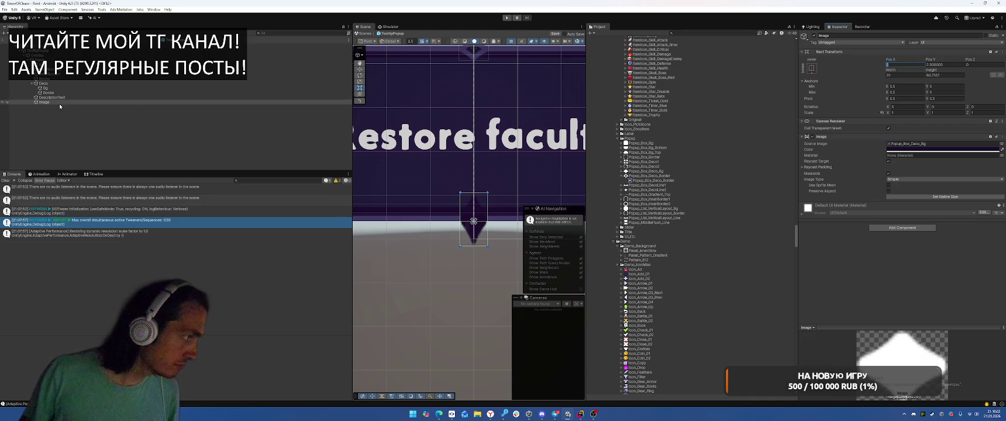
- Move Image higher in the popup's hierarchy and tint it a lighter purple
{"action": "left_click_drag", "start_coordinate": [52, 103], "coordinate": [49, 66]}
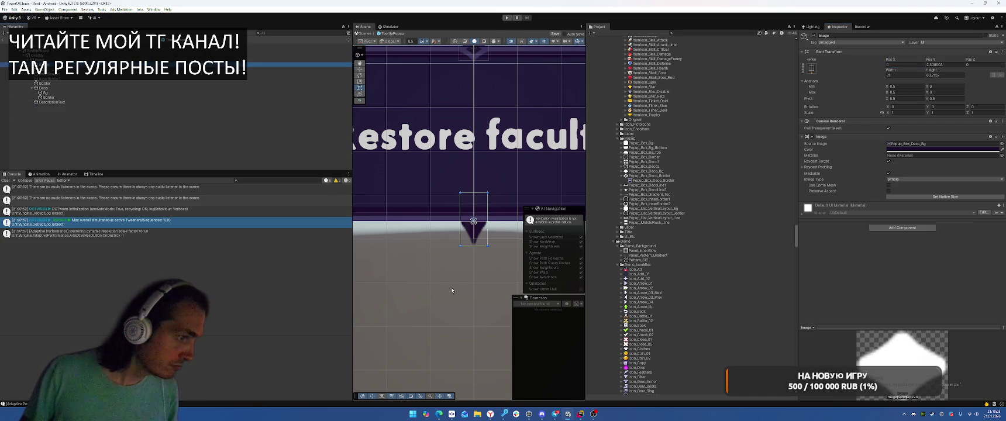
{"action": "key", "text": "f"}
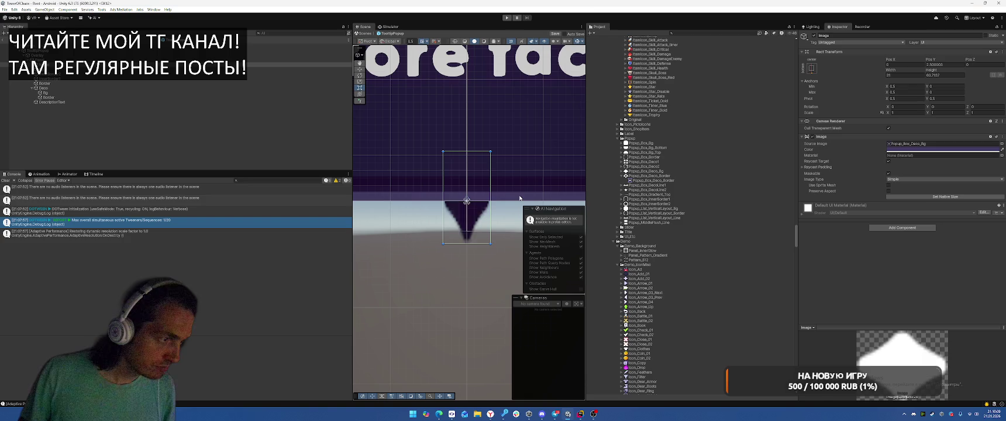
{"action": "left_click", "coordinate": [465, 278]}
{"action": "scroll", "coordinate": [474, 277], "scroll_direction": "down", "scroll_amount": 10}
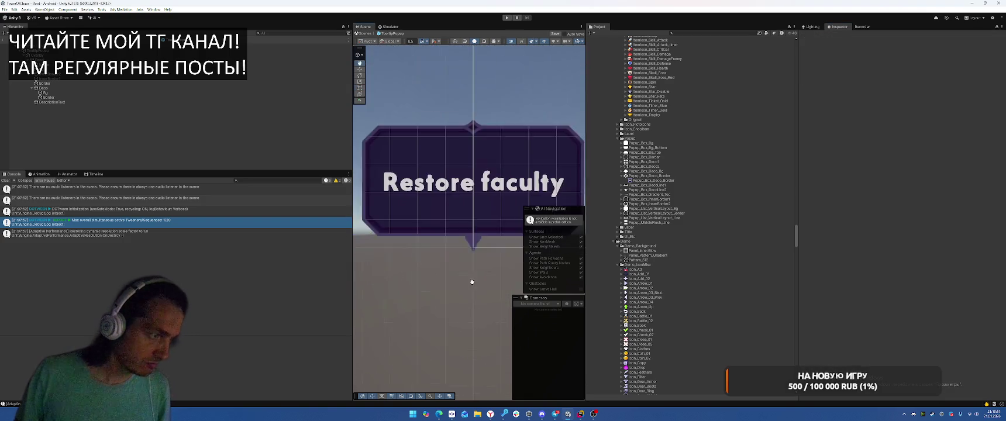
- Save the TooltipPopup prefab, return to the main scene and start Play mode
{"action": "key", "text": "ctrl+s"}
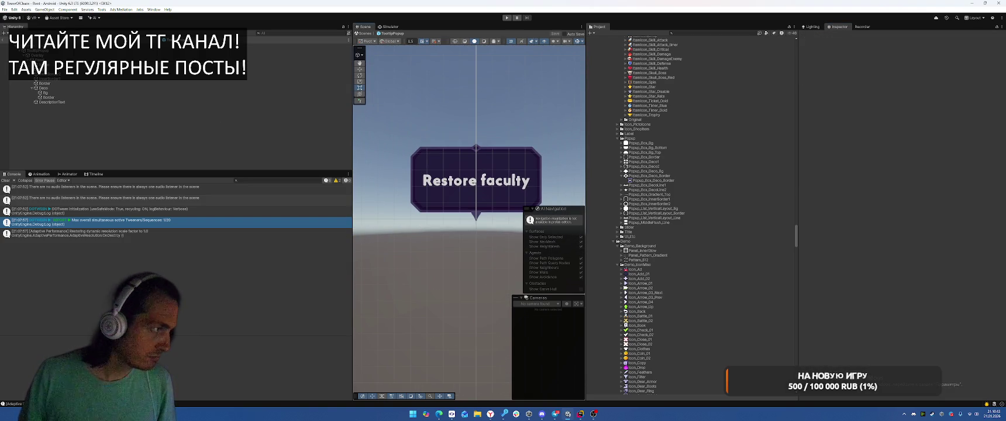
{"action": "left_click", "coordinate": [4, 40]}
{"action": "left_click", "coordinate": [503, 17]}
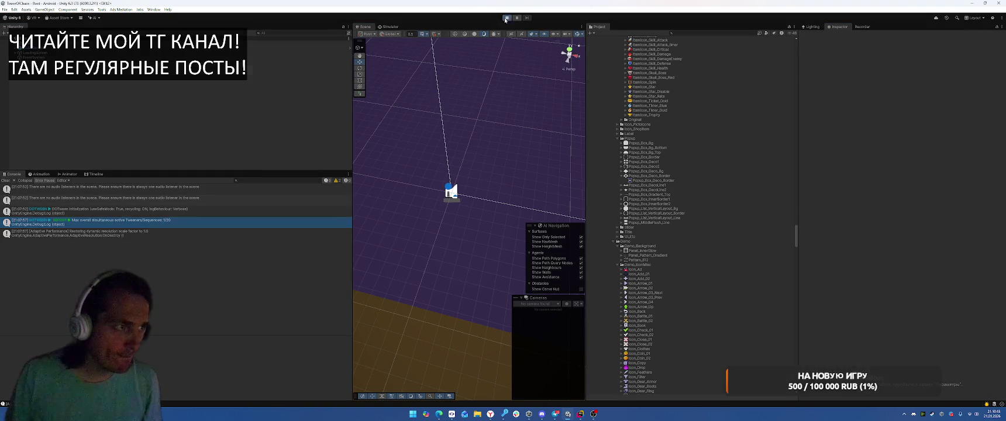
- In the Simulator, open the Deck page and show the tooltip on each faculty card
{"action": "left_click", "coordinate": [391, 27]}
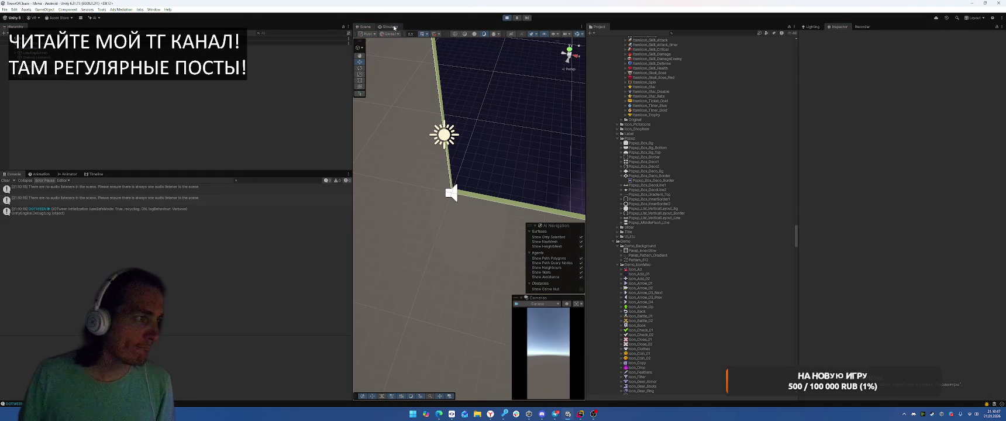
{"action": "left_click", "coordinate": [438, 378]}
{"action": "left_click", "coordinate": [471, 238]}
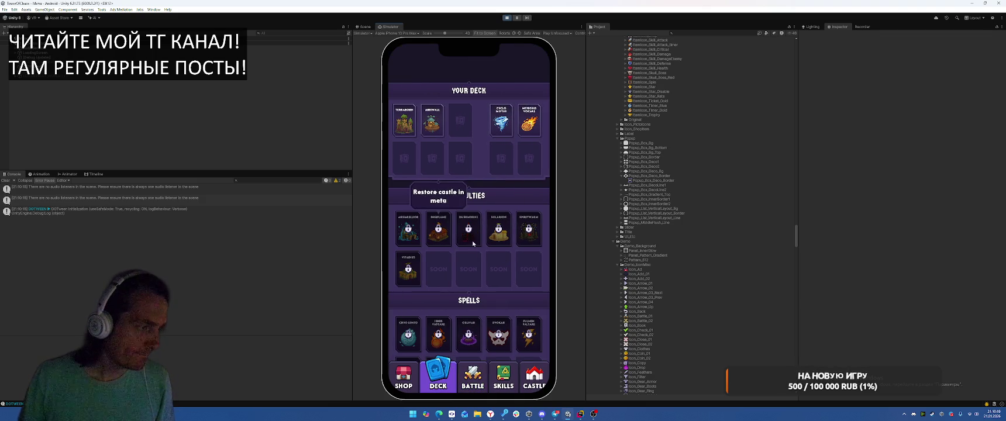
{"action": "left_click", "coordinate": [528, 231]}
{"action": "left_click", "coordinate": [410, 240]}
{"action": "left_click", "coordinate": [411, 261]}
{"action": "left_click", "coordinate": [499, 231]}
{"action": "left_click", "coordinate": [528, 231]}
{"action": "left_click", "coordinate": [409, 231]}
{"action": "left_click", "coordinate": [420, 269]}
{"action": "left_click", "coordinate": [409, 230]}
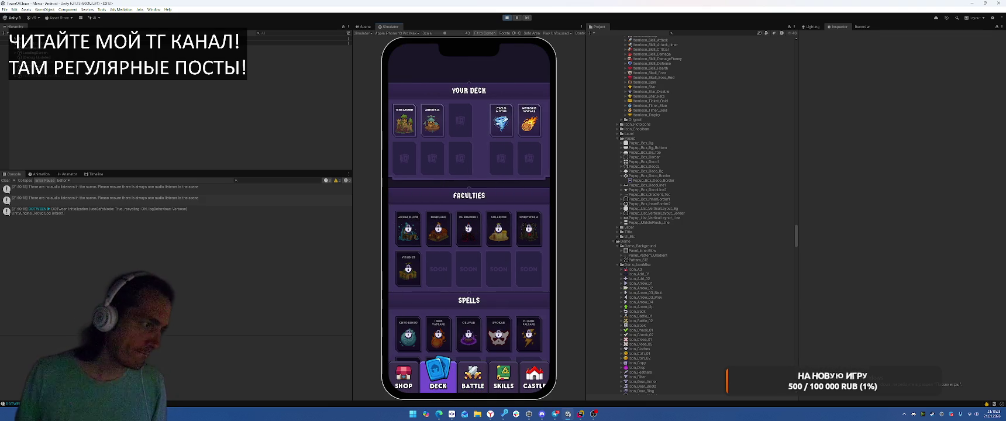
{"action": "left_click", "coordinate": [470, 236]}
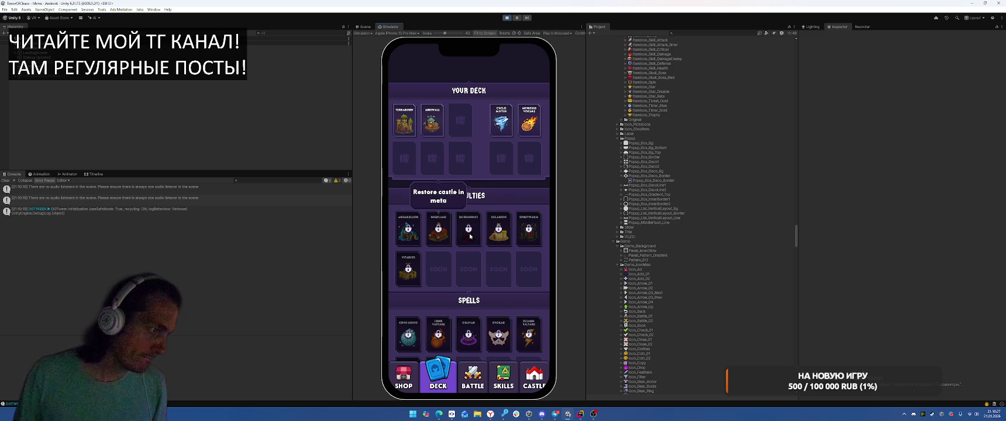
{"action": "left_click", "coordinate": [529, 233]}
{"action": "left_click", "coordinate": [412, 270]}
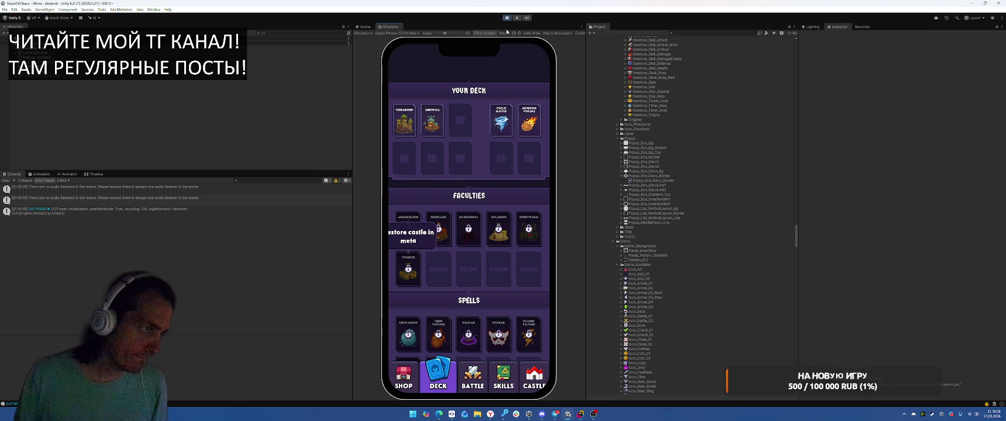
- Stop the game and switch to TooltipManager.cs in Rider
{"action": "left_click", "coordinate": [508, 17]}
{"action": "key", "text": "alt+Tab"}
{"action": "scroll", "coordinate": [690, 225], "scroll_direction": "up", "scroll_amount": 2}
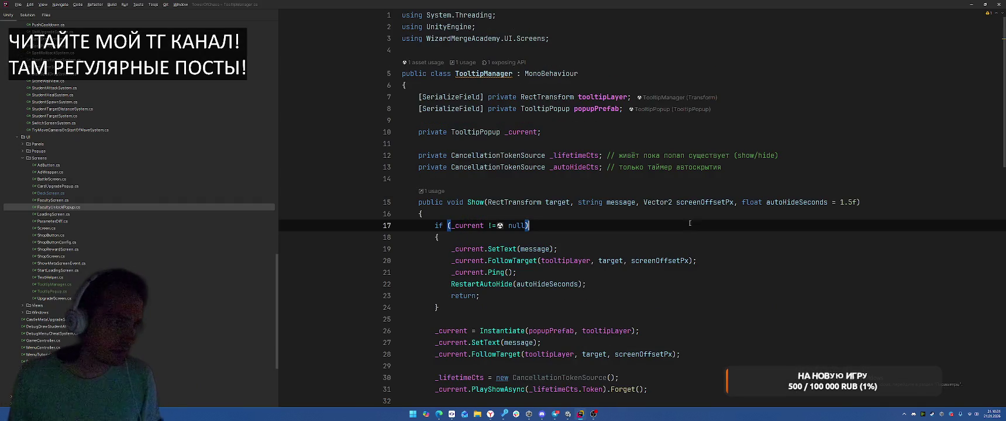
- Review TooltipManager's Show method and popupPrefab field, then go back to Unity
{"action": "scroll", "coordinate": [737, 275], "scroll_direction": "down", "scroll_amount": 4}
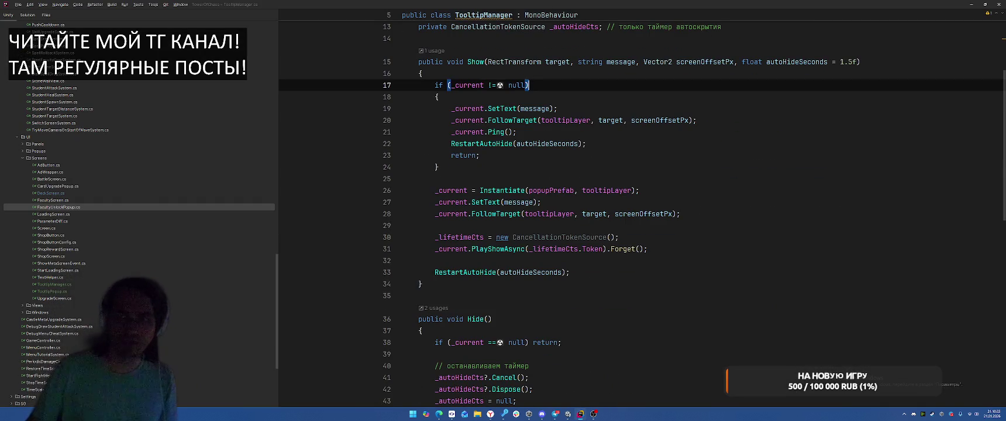
{"action": "left_click", "coordinate": [849, 143]}
{"action": "scroll", "coordinate": [866, 140], "scroll_direction": "up", "scroll_amount": 4}
{"action": "left_click", "coordinate": [888, 132]}
{"action": "left_click", "coordinate": [887, 105]}
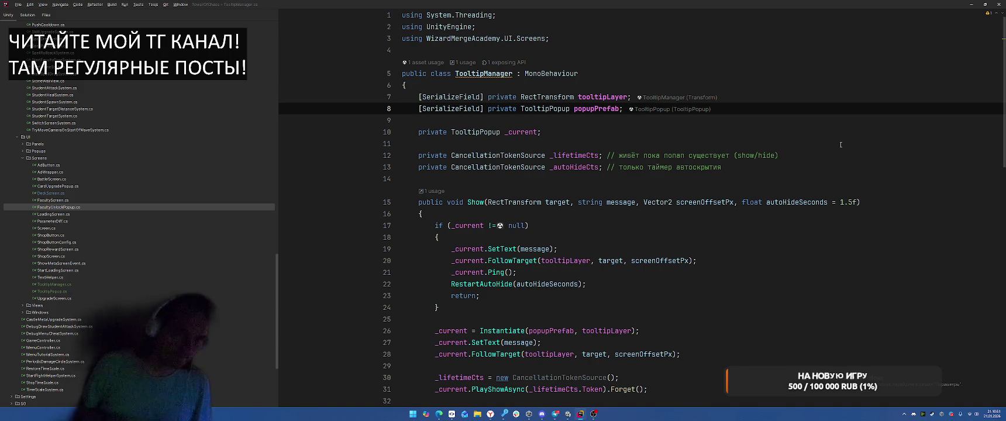
{"action": "left_click", "coordinate": [563, 391]}
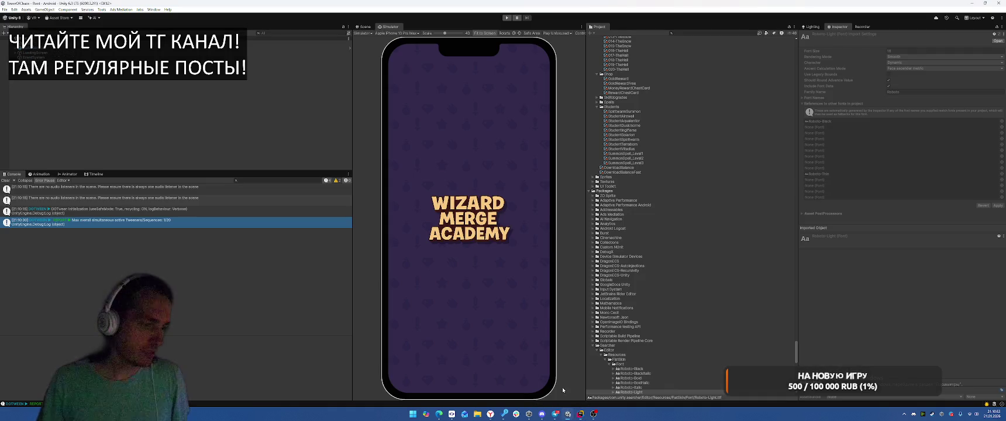
- Search 'Tool' and open the ToolTip prefab, checking its Border objects
{"action": "left_click", "coordinate": [732, 33]}
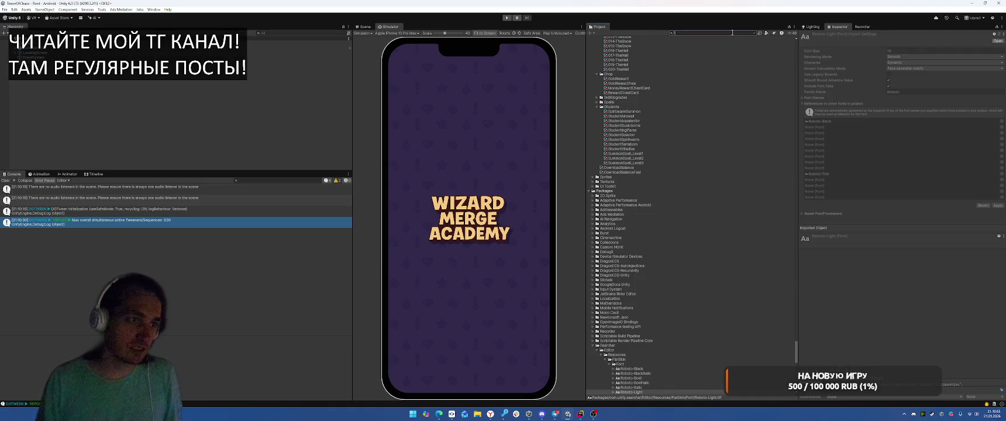
{"action": "type", "text": "Tool"}
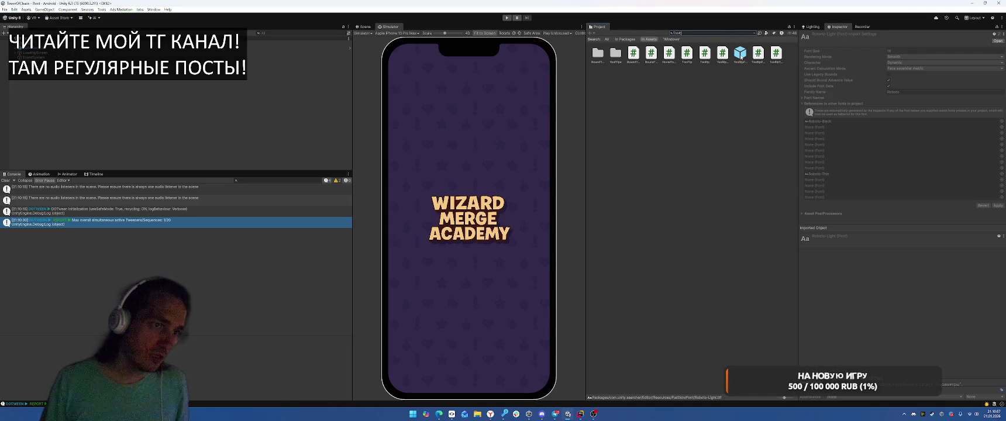
{"action": "double_click", "coordinate": [739, 54]}
{"action": "left_click", "coordinate": [52, 97]}
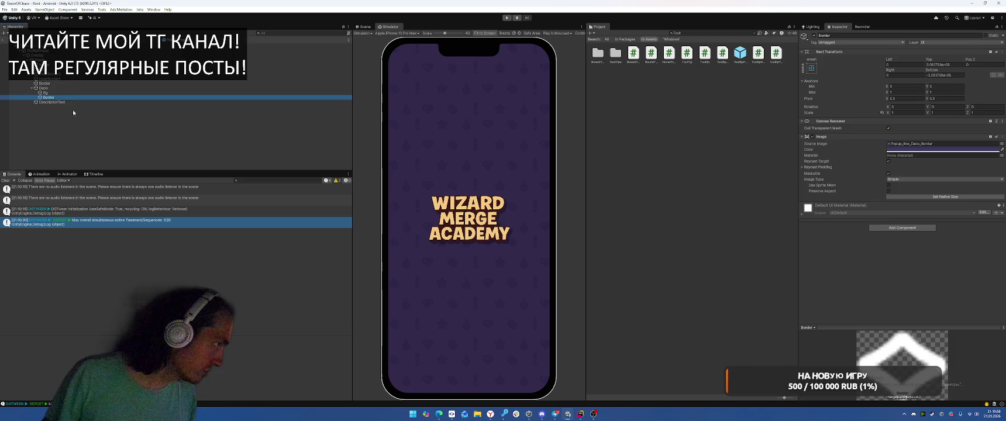
{"action": "left_click", "coordinate": [73, 69]}
- Set the Overlay's Anchors Max X and Y to 1, then return to Rider
{"action": "left_click", "coordinate": [37, 55]}
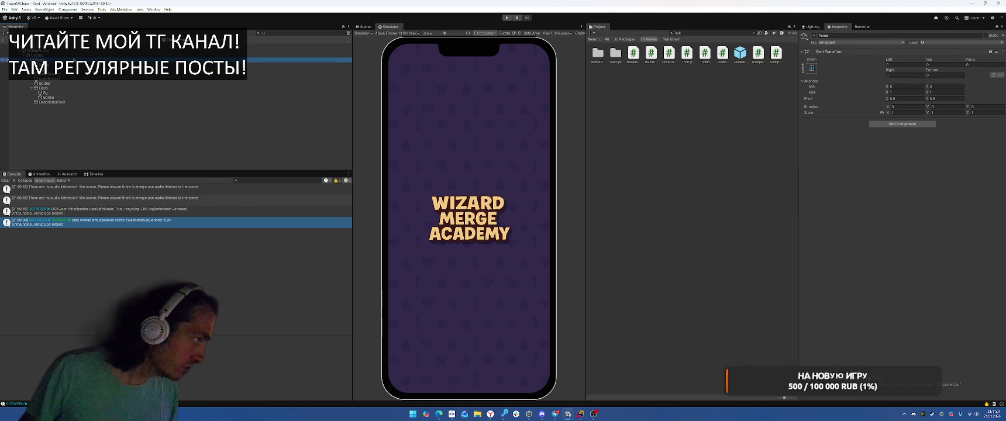
{"action": "left_click", "coordinate": [903, 92]}
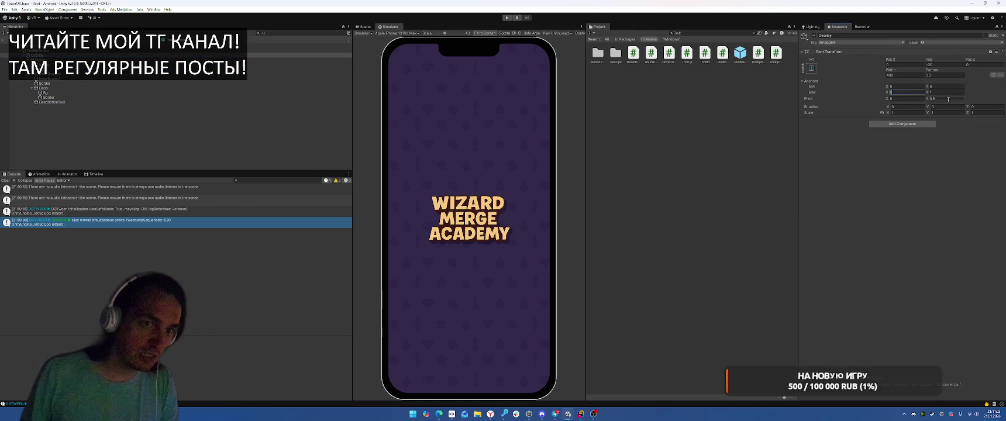
{"action": "type", "text": "1"}
{"action": "key", "text": "Tab"}
{"action": "type", "text": "1"}
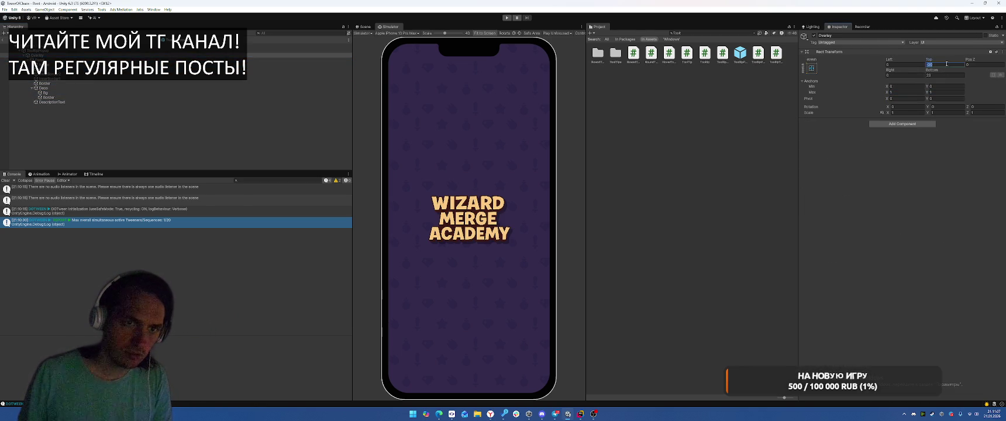
{"action": "left_click", "coordinate": [580, 413]}
{"action": "scroll", "coordinate": [710, 252], "scroll_direction": "down", "scroll_amount": 8}
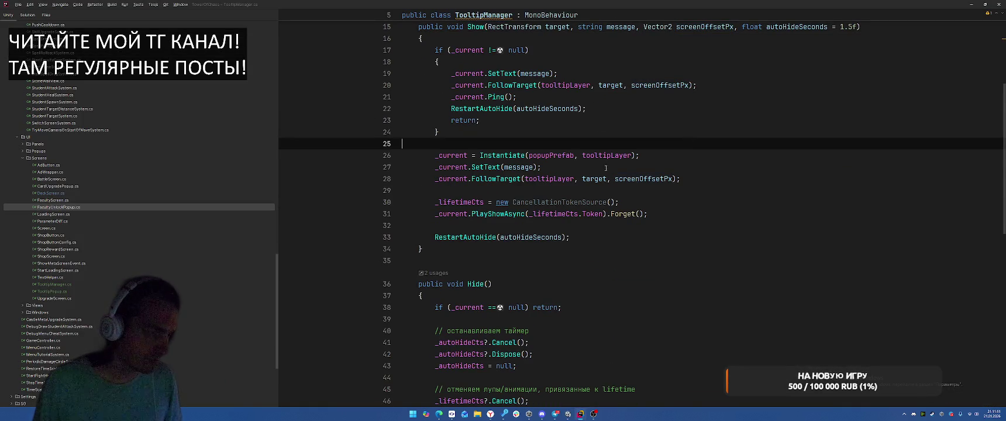
- Add a '[SerializeField] private RectTransform' Body field to the TooltipPopup class
{"action": "scroll", "coordinate": [667, 199], "scroll_direction": "up", "scroll_amount": 10}
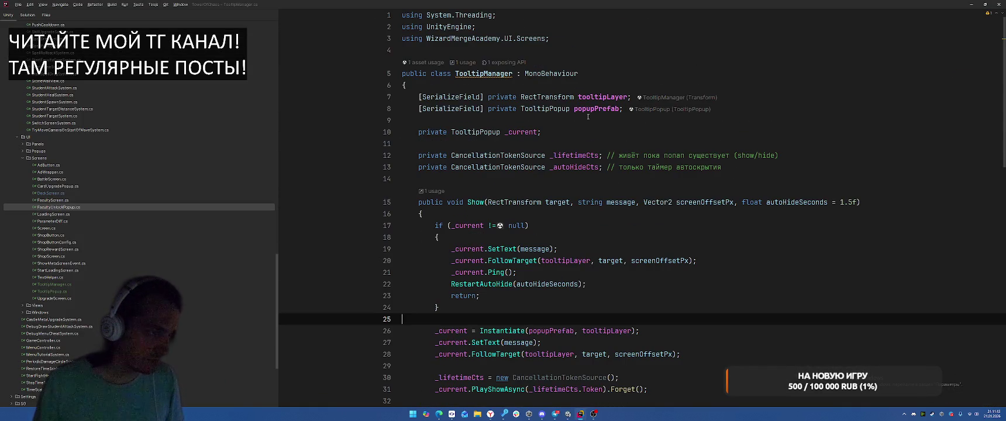
{"action": "left_click", "coordinate": [490, 132], "text": "ctrl"}
{"action": "left_click", "coordinate": [626, 144]}
{"action": "key", "text": "Return"}
{"action": "type", "text": "[Ser"}
{"action": "key", "text": "Return"}
{"action": "type", "text": "pri"}
{"action": "key", "text": "Return"}
{"action": "type", "text": "R"}
{"action": "key", "text": "Return"}
{"action": "key", "text": "ctrl+BackSpace"}
{"action": "type", "text": "Rect"}
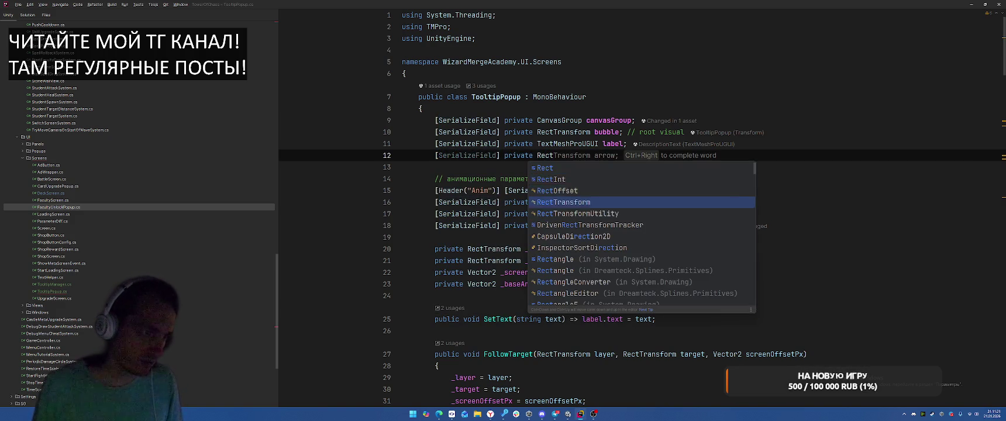
{"action": "key", "text": "Return"}
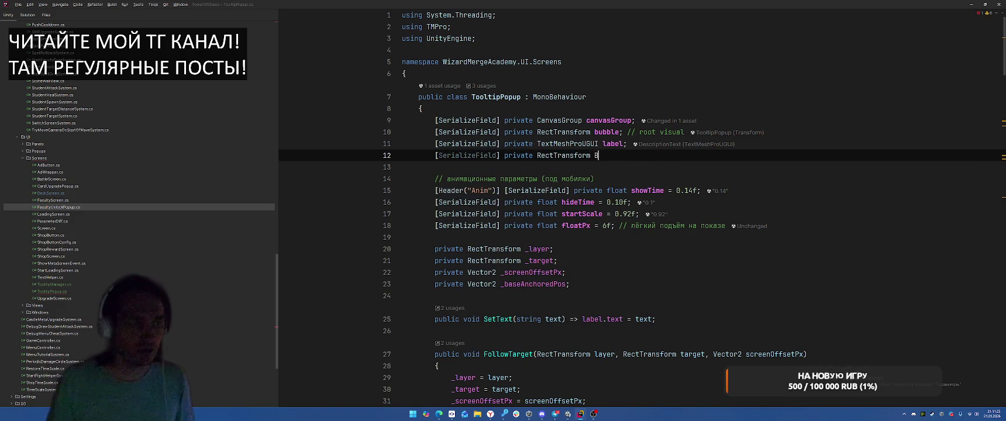
{"action": "type", "text": "ackground;"}
- Review the FollowTarget method and jump to the UpdatePosition definition
{"action": "scroll", "coordinate": [749, 254], "scroll_direction": "down", "scroll_amount": 8}
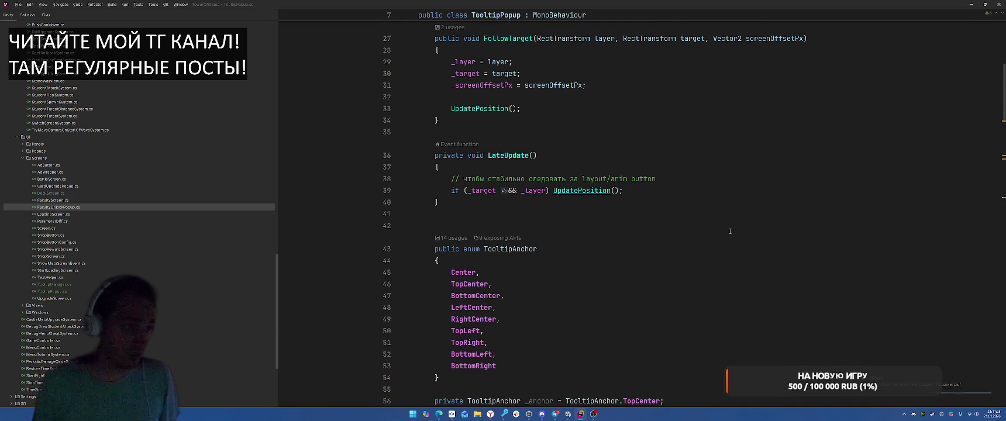
{"action": "left_click", "coordinate": [608, 84]}
{"action": "scroll", "coordinate": [745, 222], "scroll_direction": "up", "scroll_amount": 7}
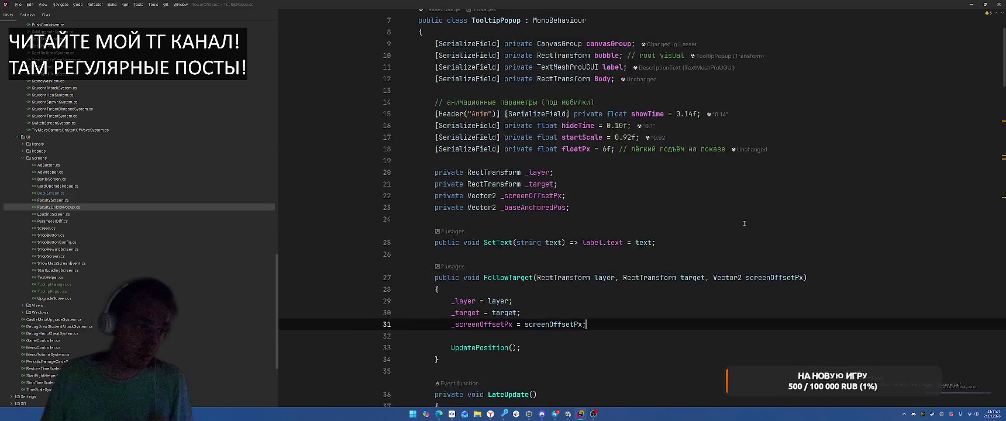
{"action": "scroll", "coordinate": [744, 223], "scroll_direction": "down", "scroll_amount": 9}
{"action": "scroll", "coordinate": [472, 119], "scroll_direction": "up", "scroll_amount": 3}
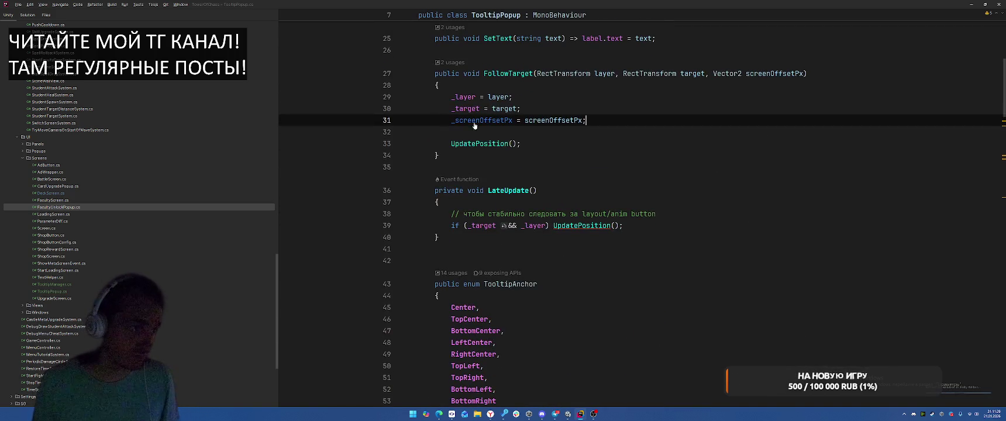
{"action": "left_click", "coordinate": [480, 143], "text": "ctrl"}
- Add an 'if (Body.position.x < 0)' check below the position assignment in UpdatePosition
{"action": "left_click", "coordinate": [774, 132]}
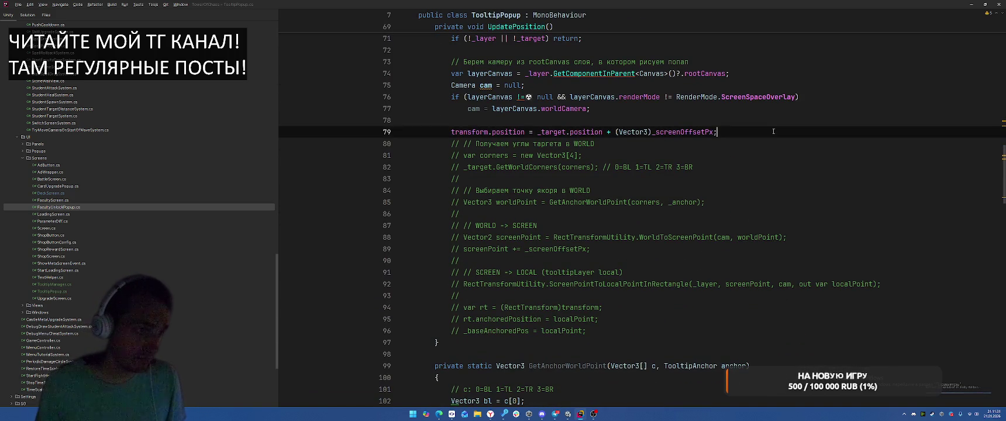
{"action": "key", "text": "Return"}
{"action": "key", "text": "Return"}
{"action": "type", "text": "if (bo"}
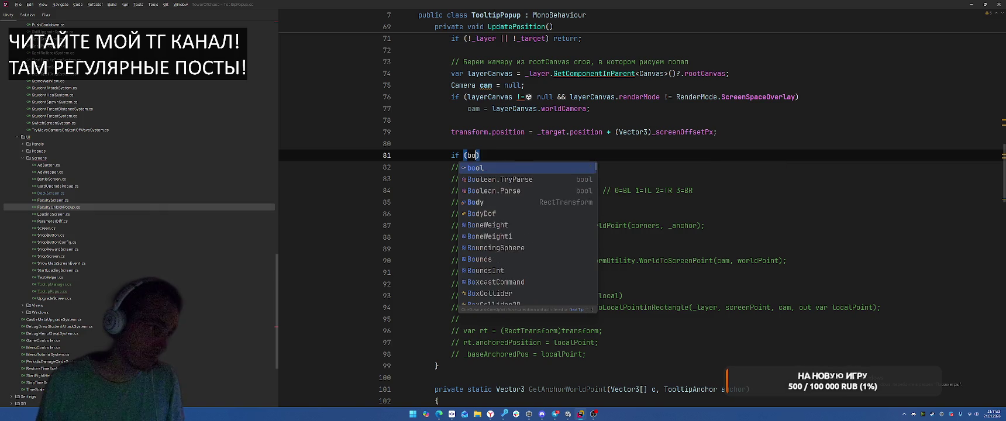
{"action": "type", "text": "dy"}
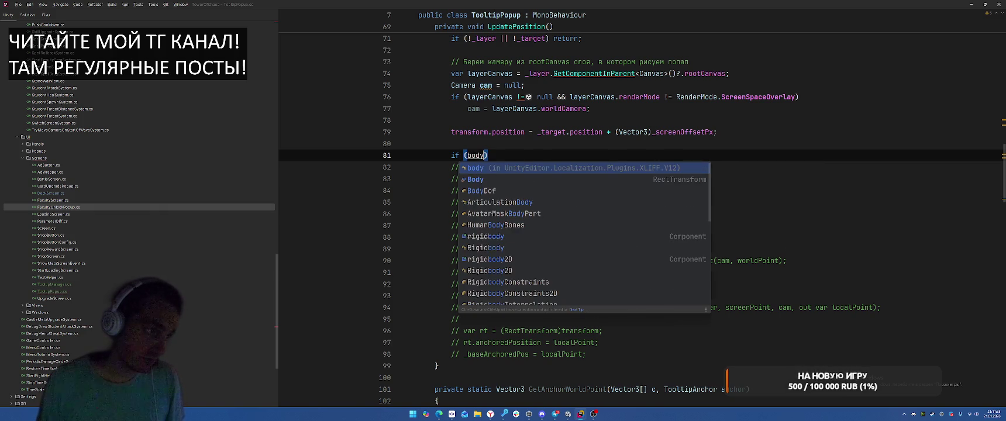
{"action": "type", "text": ".tra"}
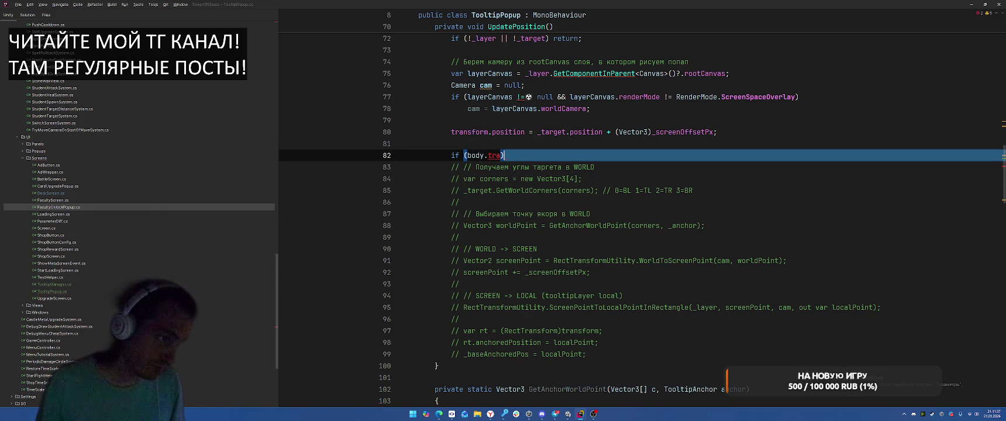
{"action": "type", "text": "p"}
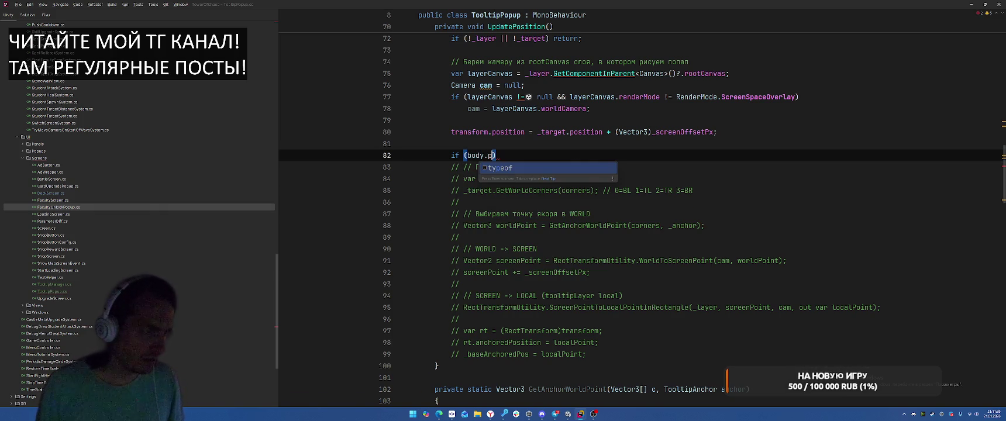
{"action": "key", "text": "BackSpace"}
{"action": "key", "text": "BackSpace"}
{"action": "scroll", "coordinate": [774, 132], "scroll_direction": "up", "scroll_amount": 15}
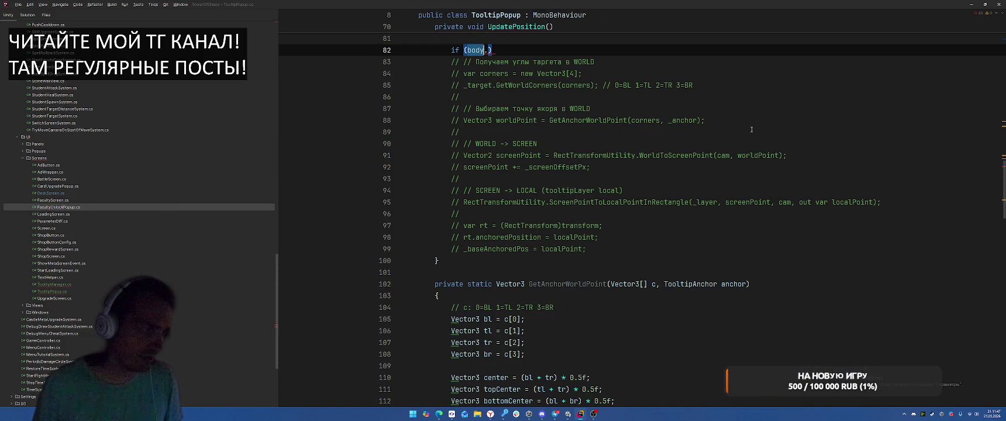
{"action": "type", "text": "Bo"}
{"action": "key", "text": "Return"}
{"action": "type", "text": "position"}
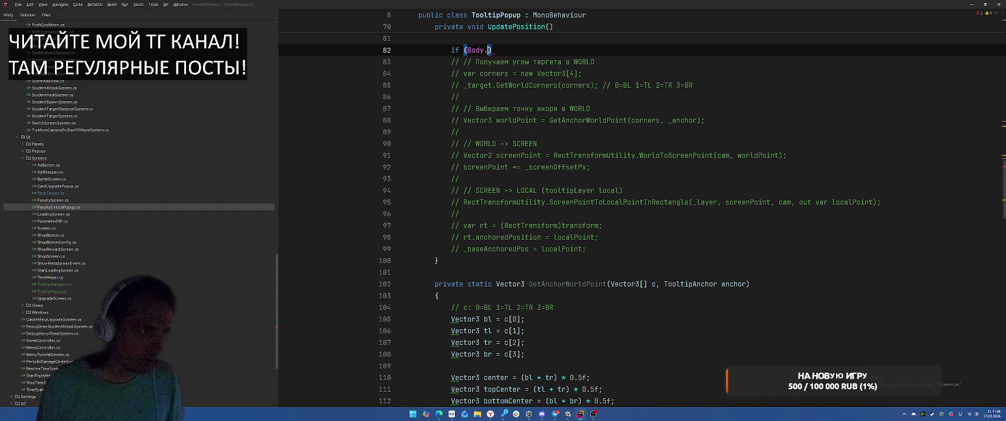
{"action": "type", "text": ".x < "}
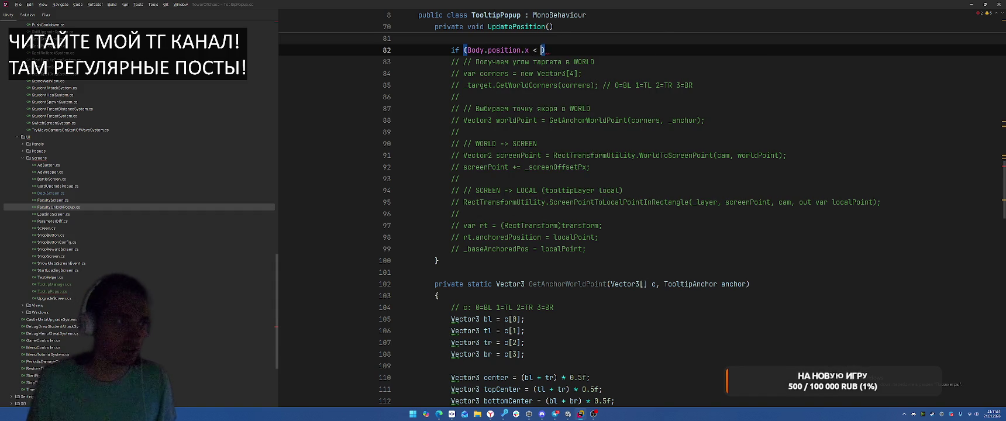
{"action": "type", "text": "0"}
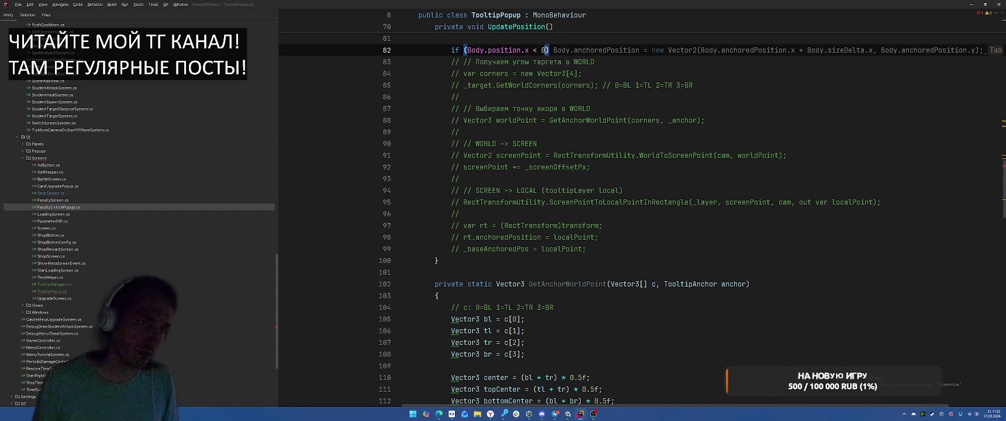
{"action": "type", "text": ")"}
{"action": "key", "text": "Return"}
- Make that block clamp Body's position.x to 0, using Rider's temporary-vector quick fix
{"action": "type", "text": "Bo"}
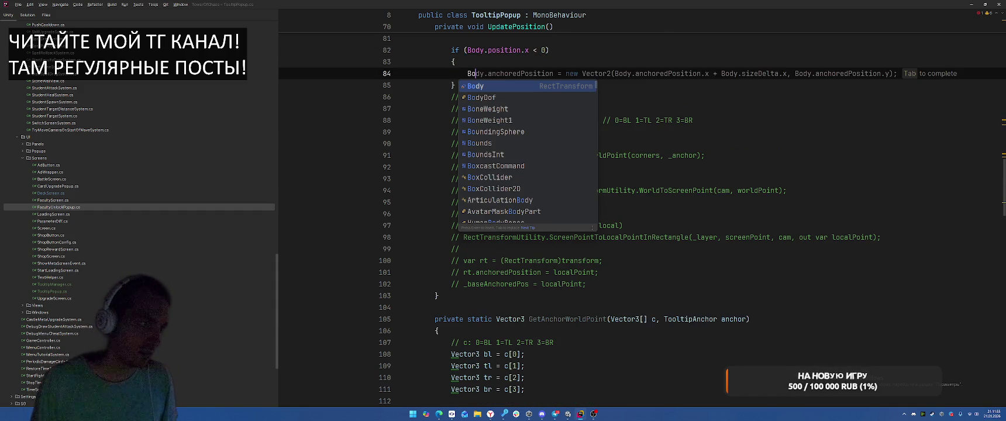
{"action": "key", "text": "Tab"}
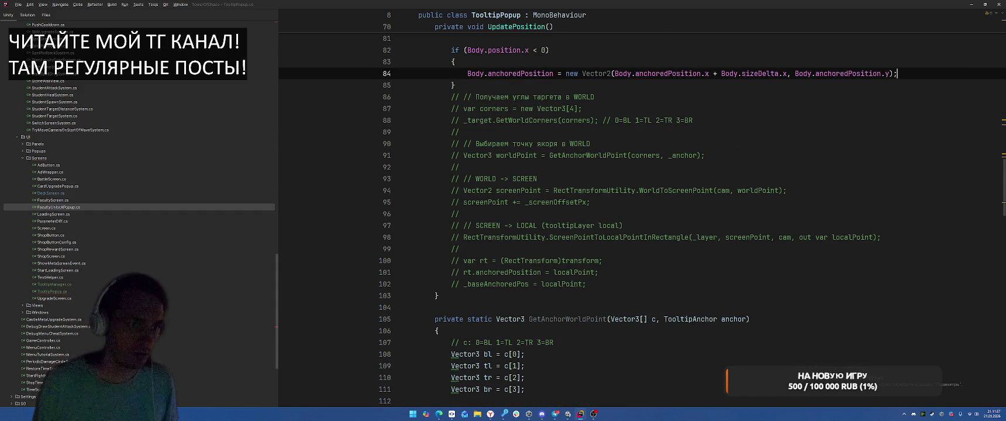
{"action": "scroll", "coordinate": [505, 121], "scroll_direction": "up", "scroll_amount": 2}
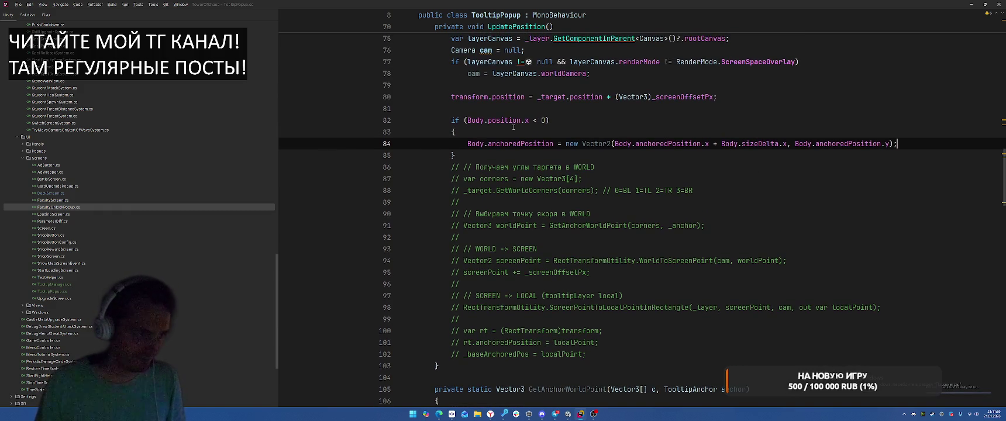
{"action": "left_click", "coordinate": [505, 121]}
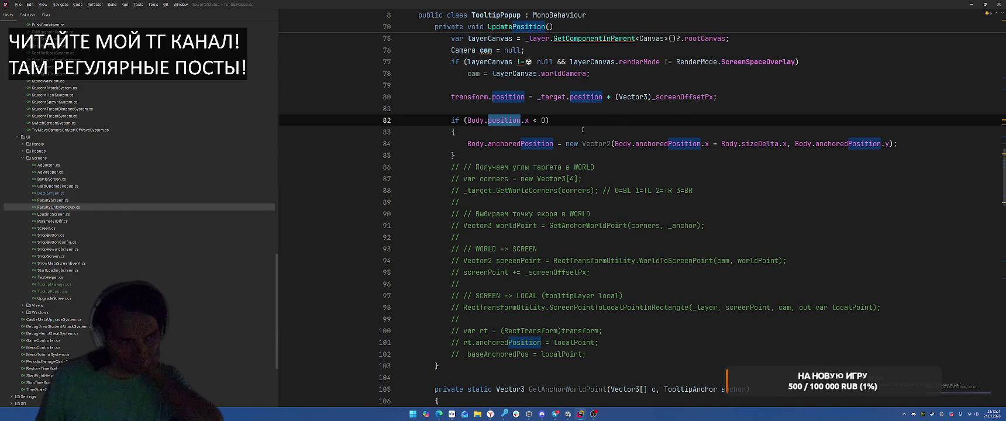
{"action": "left_click", "coordinate": [543, 147]}
{"action": "scroll", "coordinate": [585, 176], "scroll_direction": "up", "scroll_amount": 5}
{"action": "scroll", "coordinate": [662, 134], "scroll_direction": "down", "scroll_amount": 8}
{"action": "type", "text": "position.x"}
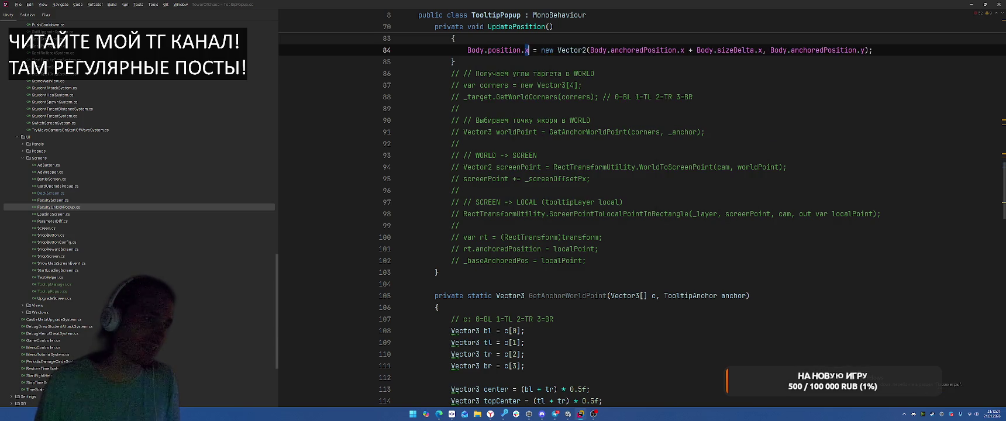
{"action": "scroll", "coordinate": [671, 182], "scroll_direction": "up", "scroll_amount": 4}
{"action": "key", "text": "ctrl+shift+Right"}
{"action": "key", "text": "ctrl+shift+Right"}
{"action": "key", "text": "ctrl+shift+Right"}
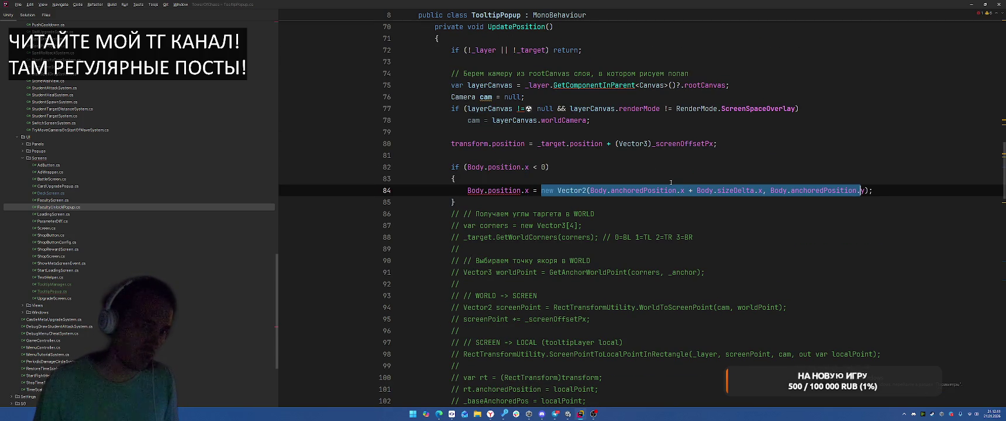
{"action": "key", "text": "ctrl+shift+Right"}
{"action": "key", "text": "BackSpace"}
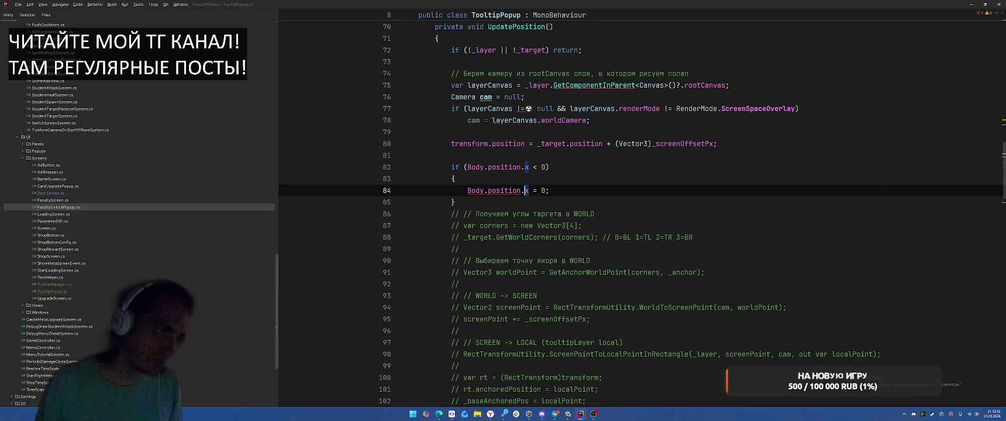
{"action": "key", "text": "alt+Return"}
{"action": "key", "text": "Return"}
- Add an else branch checking Body.position.x + Body.sizeDelta.x > UnityEngine.Screen.width
{"action": "key", "text": "End"}
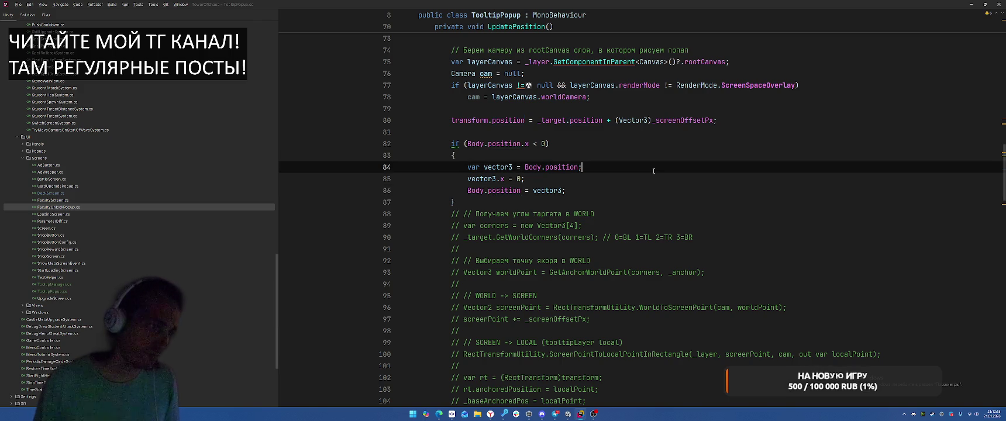
{"action": "key", "text": "Down"}
{"action": "type", "text": "el"}
{"action": "key", "text": "Return"}
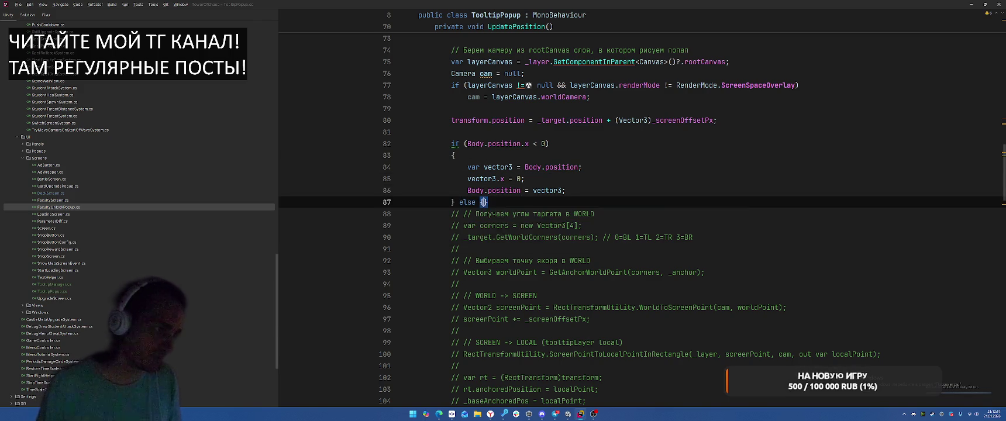
{"action": "type", "text": "{"}
{"action": "key", "text": "Return"}
{"action": "type", "text": "if (Body"}
{"action": "type", "text": ".position.x"}
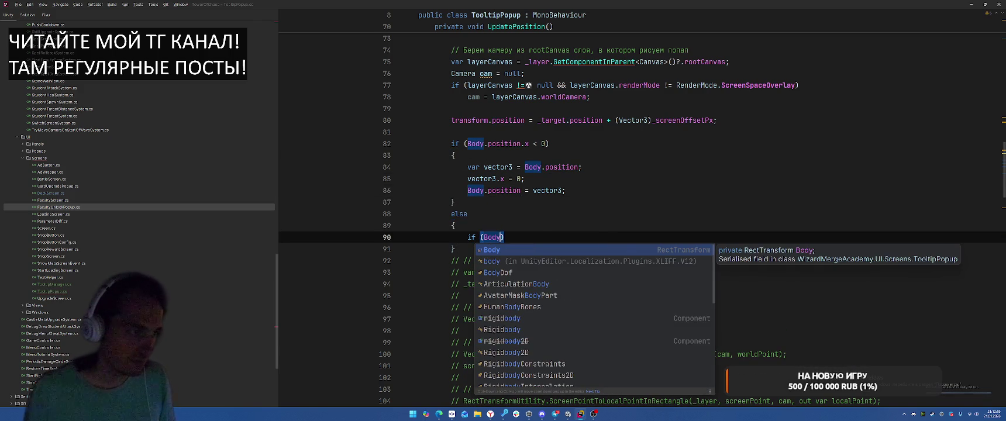
{"action": "type", "text": " + Body.sizeDelta"}
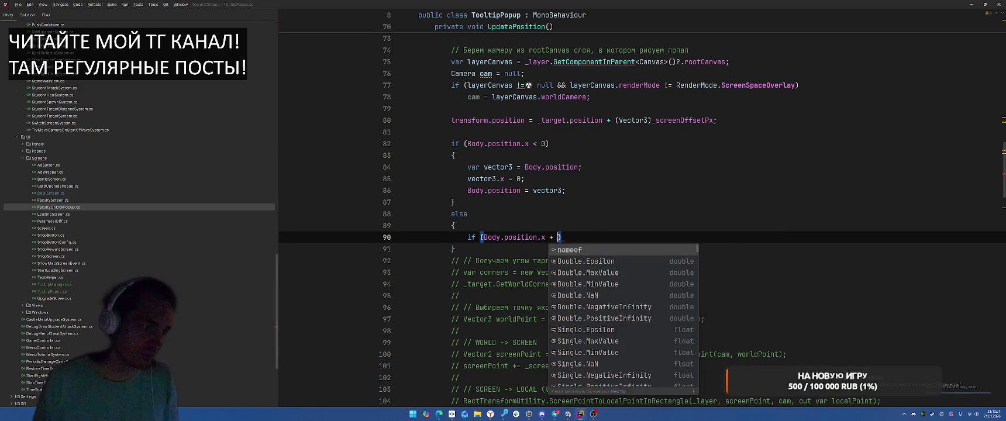
{"action": "type", "text": ".x > S"}
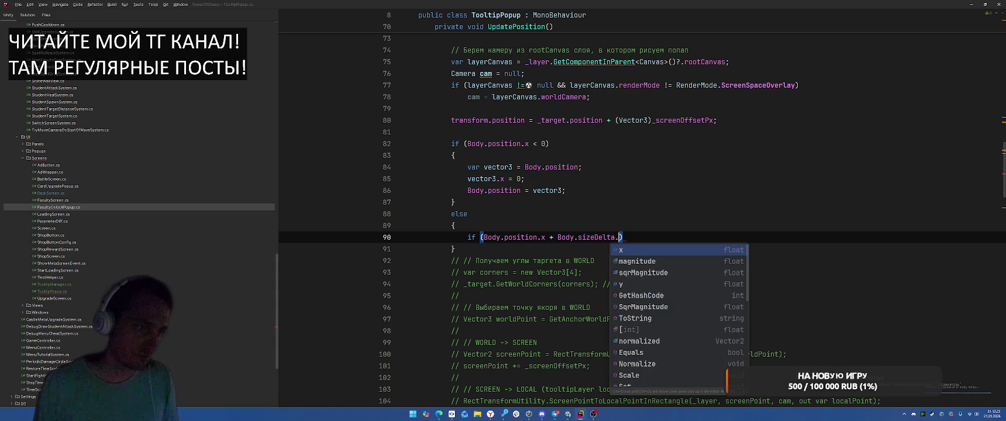
{"action": "type", "text": "creen.wi"}
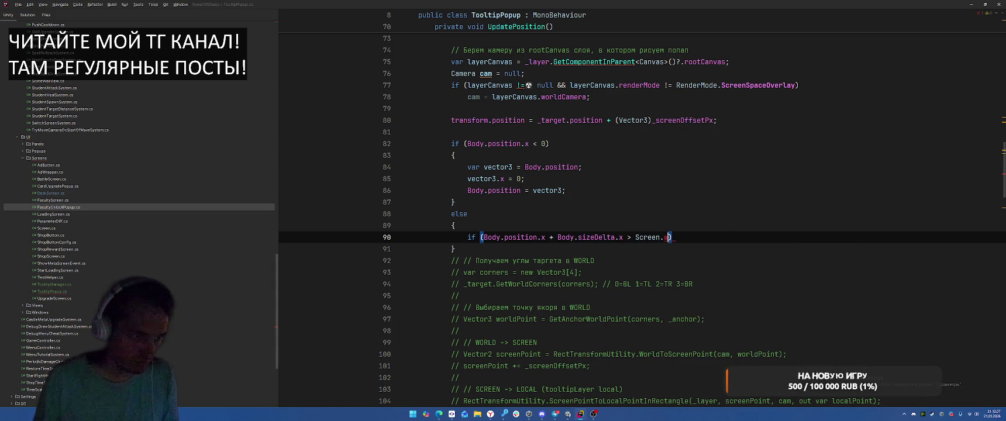
{"action": "key", "text": "BackSpace"}
{"action": "key", "text": "Escape"}
{"action": "left_click", "coordinate": [627, 237]}
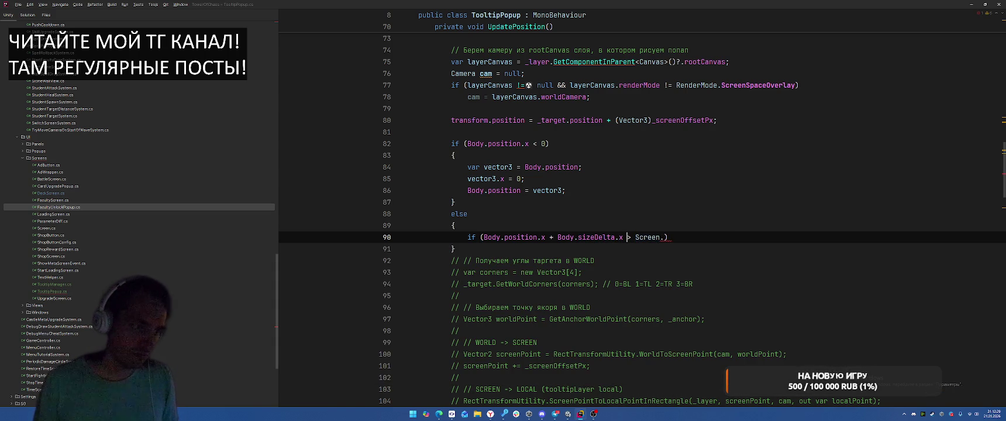
{"action": "type", "text": "UnityEngine."}
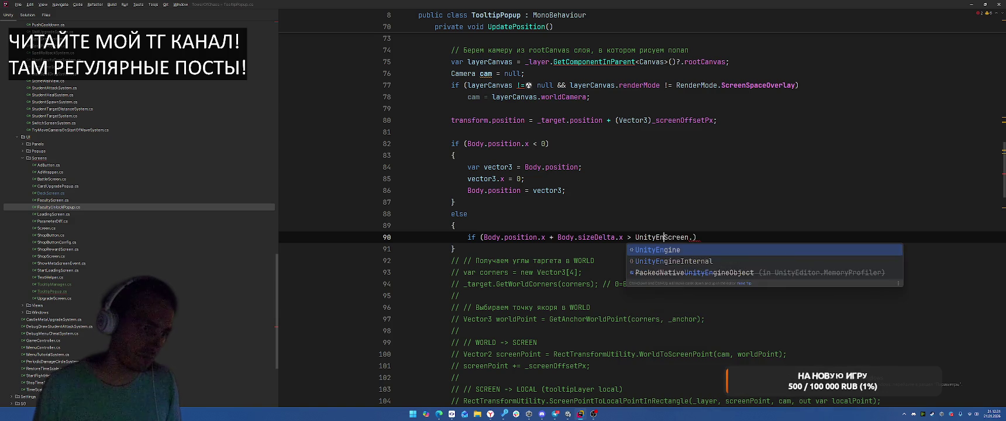
{"action": "left_click", "coordinate": [713, 237]}
{"action": "type", "text": "width)"}
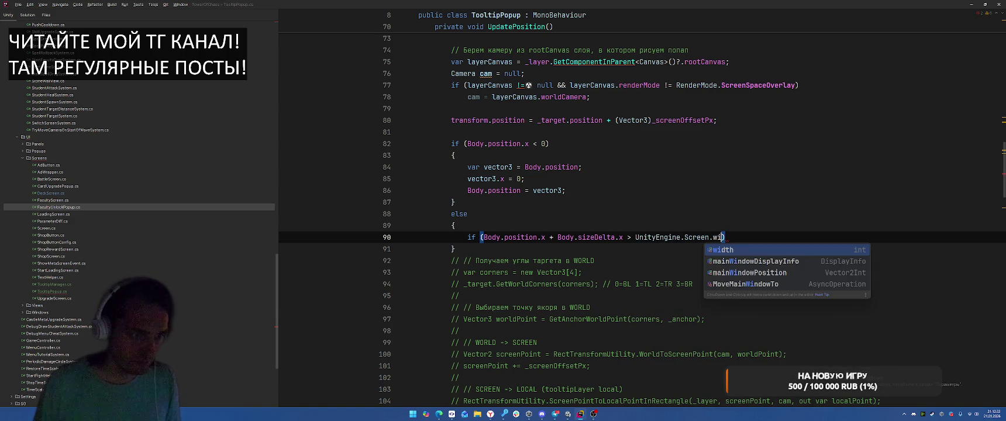
- In that branch, set Body's x position to Screen.width minus Body.sizeDelta.x
{"action": "key", "text": "Return"}
{"action": "type", "text": "{"}
{"action": "key", "text": "Return"}
{"action": "type", "text": "Boy"}
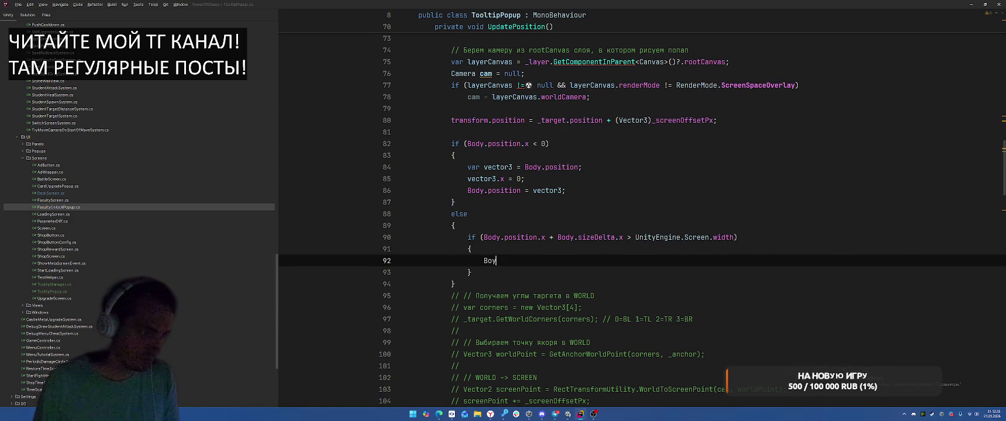
{"action": "type", "text": "y.po"}
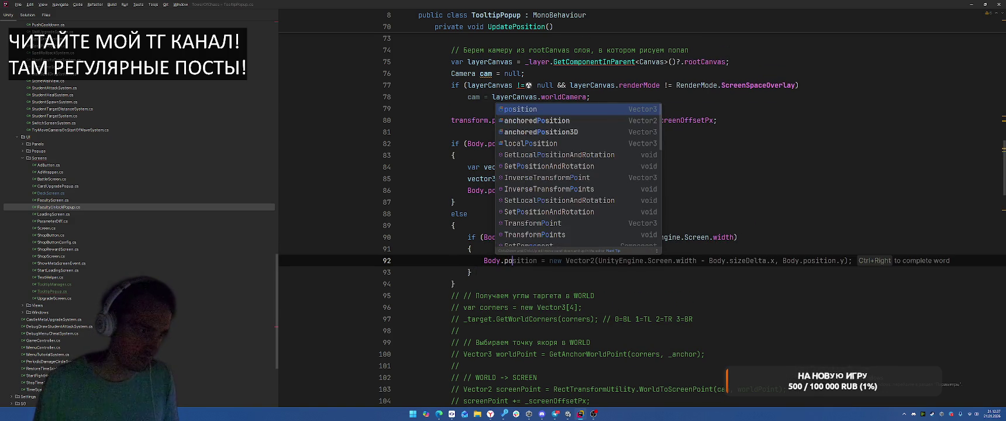
{"action": "key", "text": "Tab"}
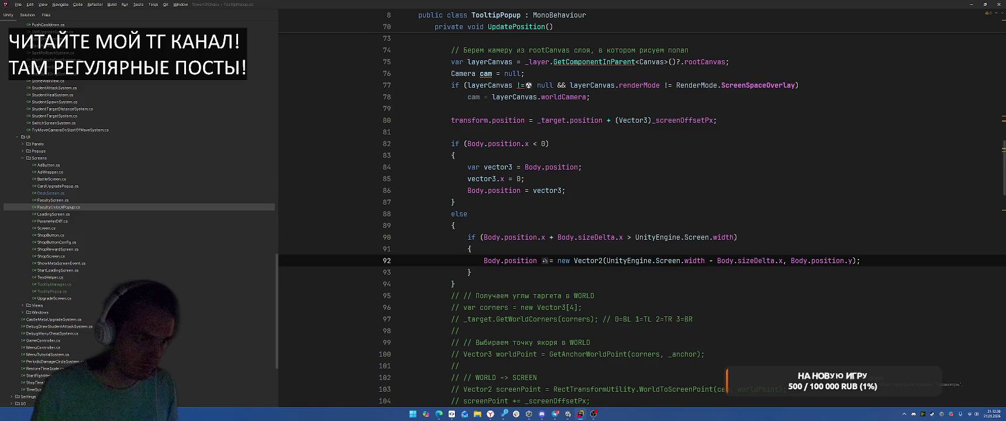
- Switch back to the Unity Editor window
{"action": "key", "text": "alt+Tab"}
{"action": "key", "text": "Escape"}
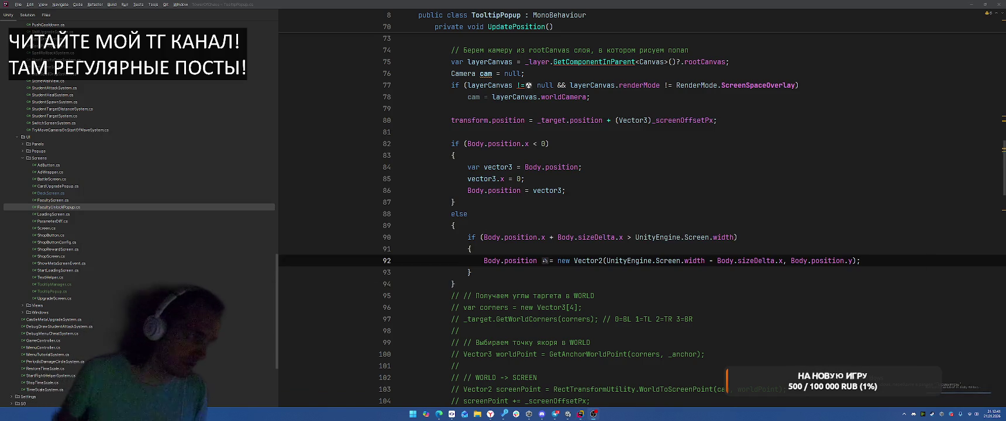
{"action": "key", "text": "alt+Tab"}
{"action": "key", "text": "Escape"}
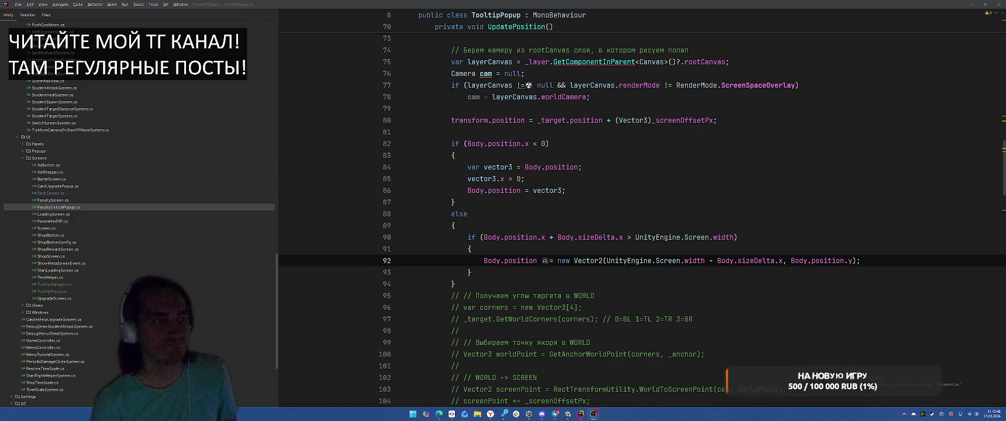
{"action": "key", "text": "alt+Tab"}
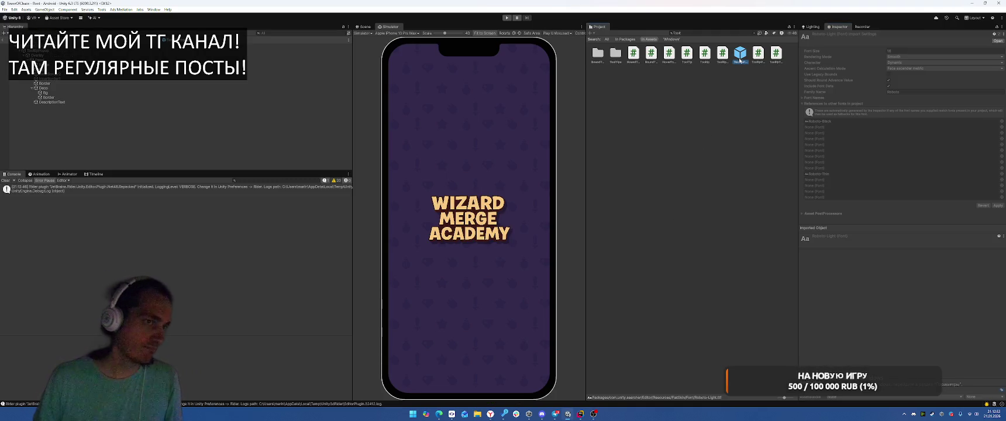
- Drag the Overlay object into the TooltipPopup's Body field
{"action": "left_click", "coordinate": [127, 56]}
{"action": "left_click_drag", "start_coordinate": [127, 56], "coordinate": [941, 183]}
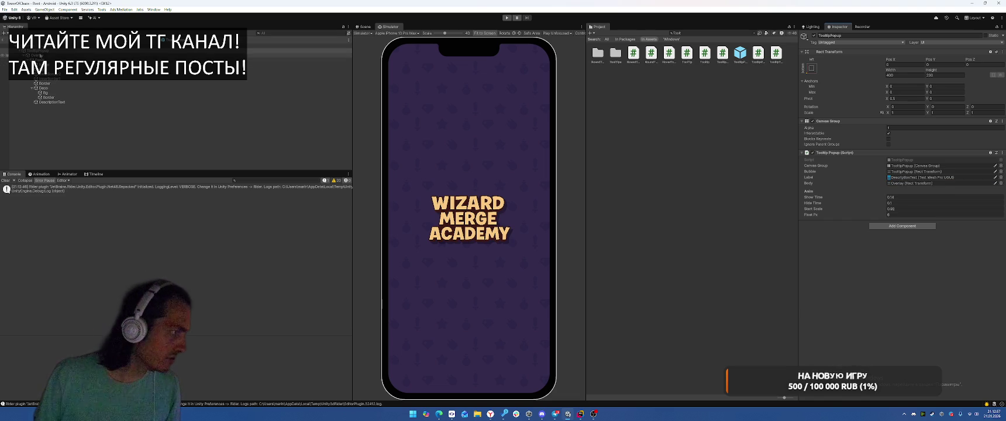
{"action": "left_click", "coordinate": [37, 54]}
- Play-test the Deck screen, inspect the resulting error's stack trace, and stop Play
{"action": "left_click", "coordinate": [507, 17]}
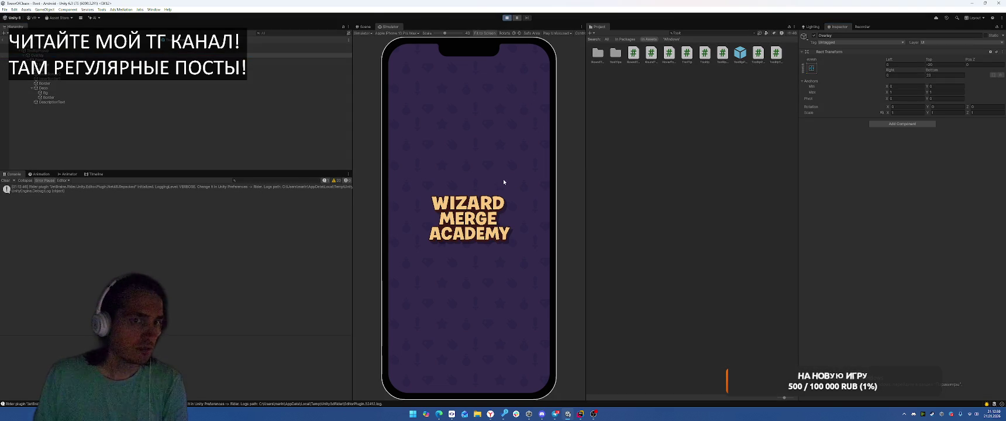
{"action": "left_click", "coordinate": [364, 27]}
{"action": "left_click", "coordinate": [389, 27]}
{"action": "left_click", "coordinate": [434, 381]}
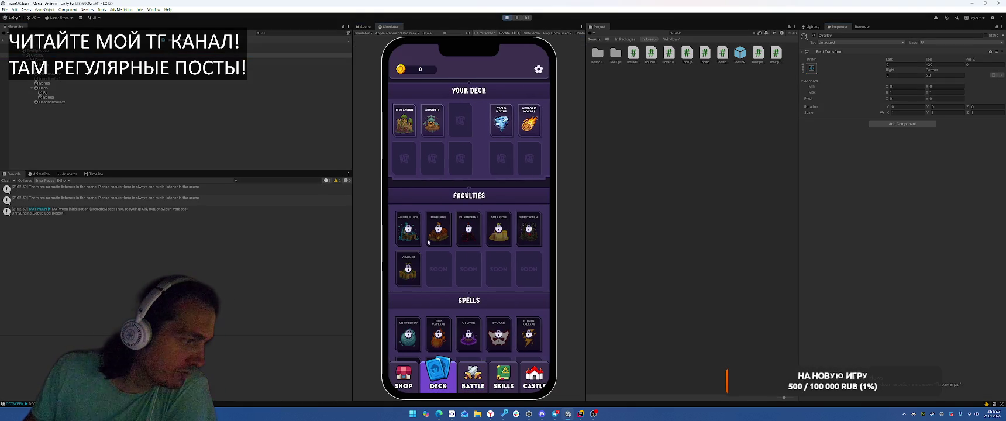
{"action": "left_click", "coordinate": [155, 234]}
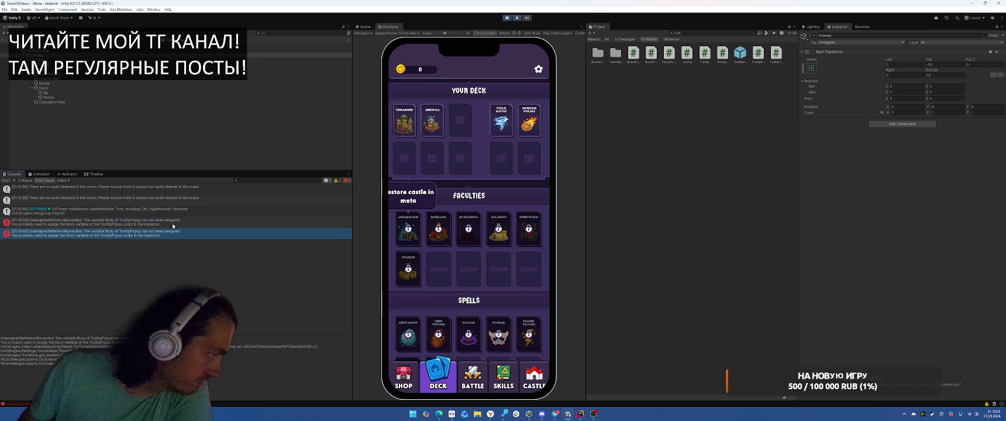
{"action": "left_click", "coordinate": [510, 18]}
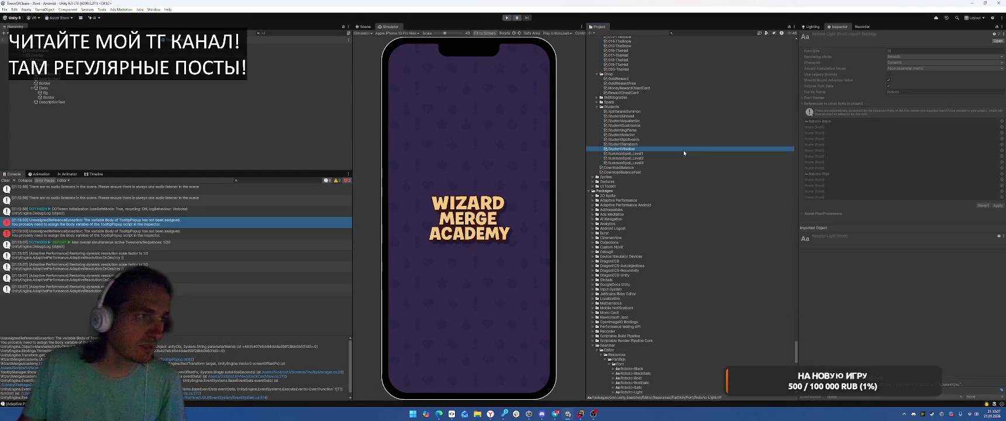
{"action": "left_click", "coordinate": [507, 18]}
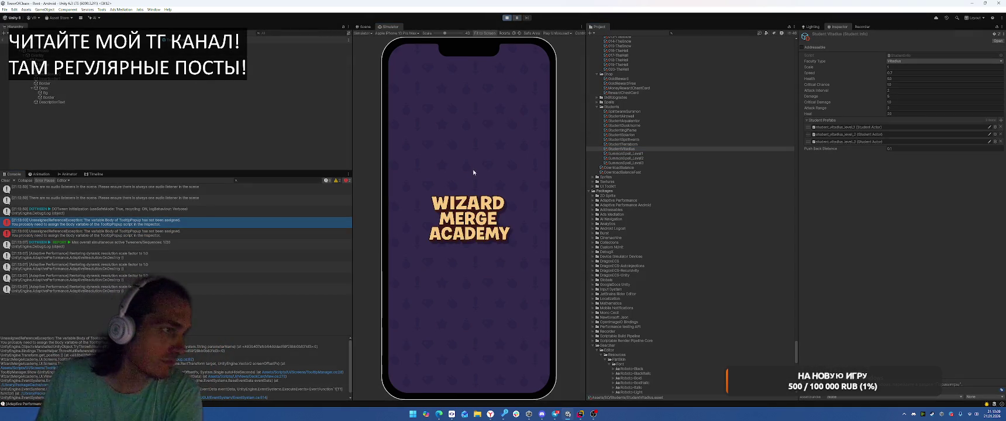
{"action": "key", "text": "ctrl+p"}
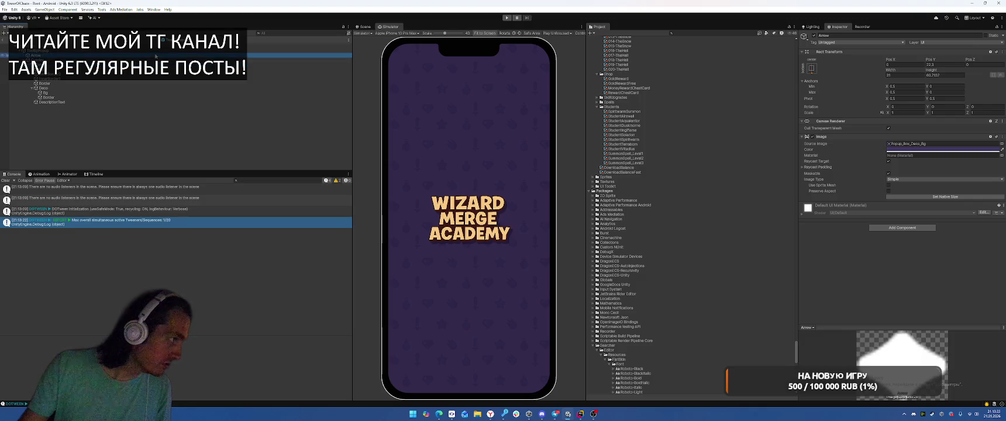
{"action": "key", "text": "alt+Tab"}
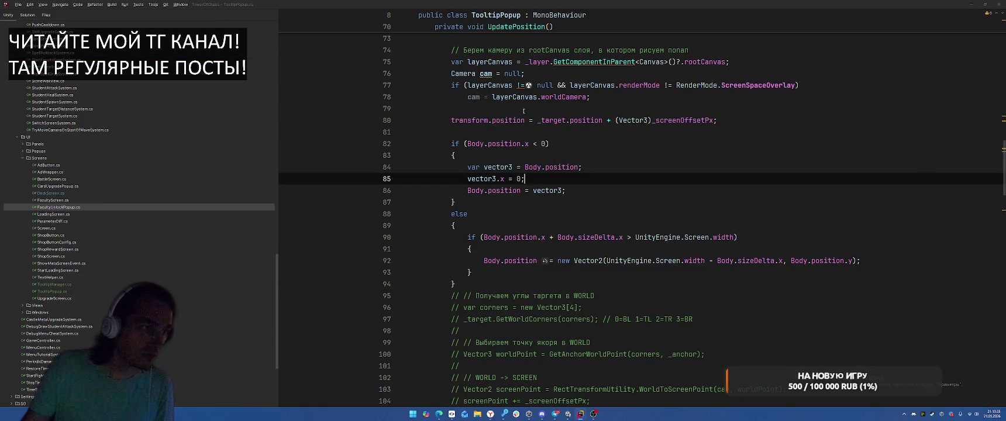
{"action": "key", "text": "alt+Tab"}
- Play again, click several faculty cards to check their tooltips, then stop Play
{"action": "left_click", "coordinate": [507, 18]}
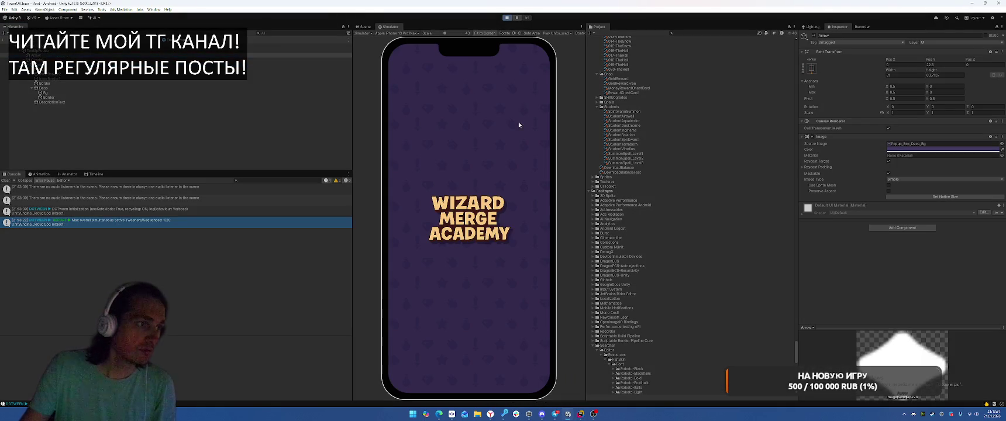
{"action": "left_click", "coordinate": [435, 226]}
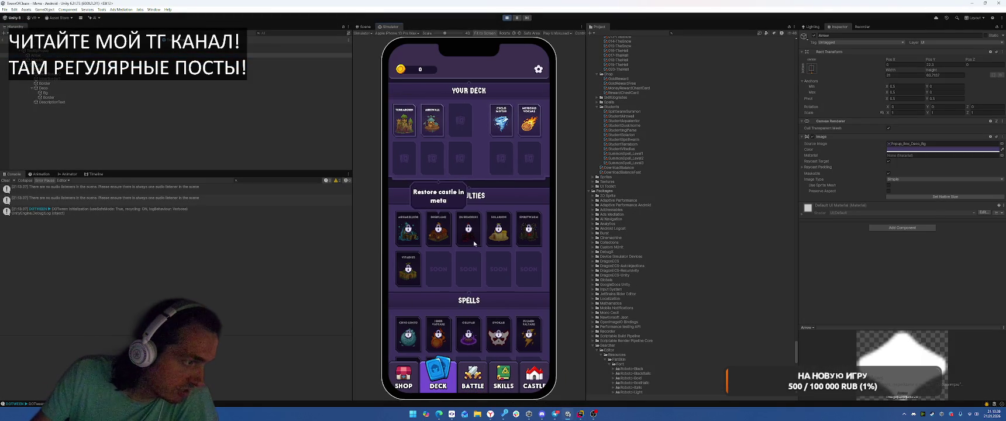
{"action": "left_click", "coordinate": [419, 244]}
{"action": "left_click", "coordinate": [528, 237]}
{"action": "left_click", "coordinate": [530, 236]}
{"action": "left_click", "coordinate": [534, 236]}
{"action": "left_click", "coordinate": [507, 19]}
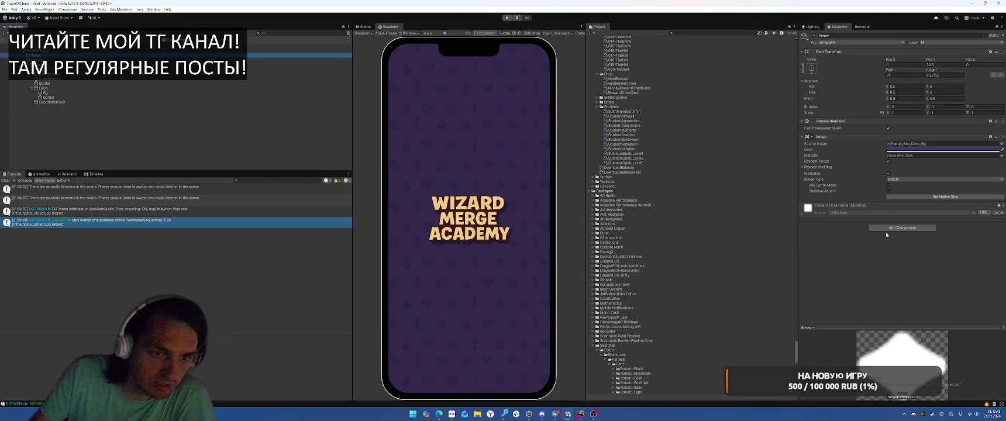
- Add a Shadow component to the arrow and give it an opaque purple sampled from the scene
{"action": "left_click", "coordinate": [909, 228]}
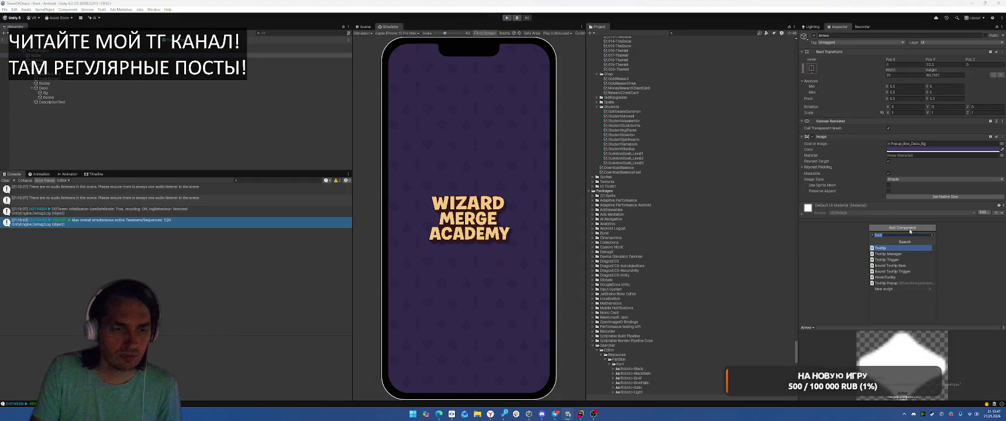
{"action": "type", "text": "shad"}
{"action": "key", "text": "Return"}
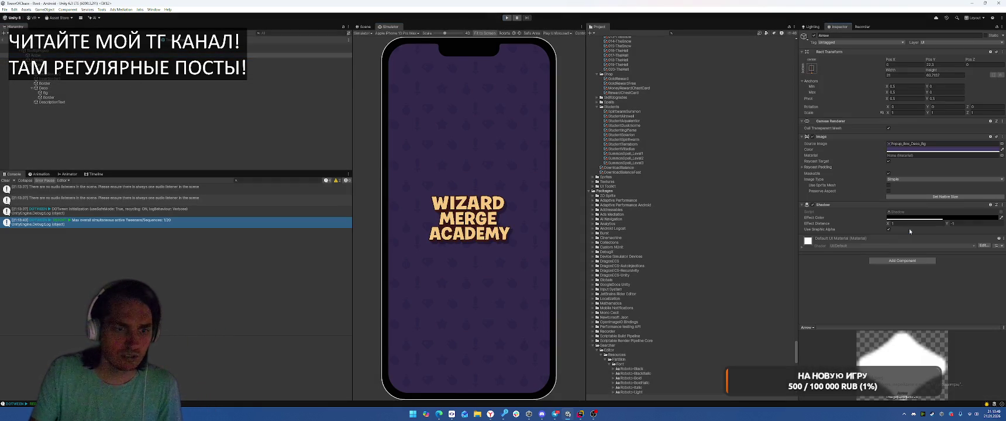
{"action": "left_click", "coordinate": [916, 224]}
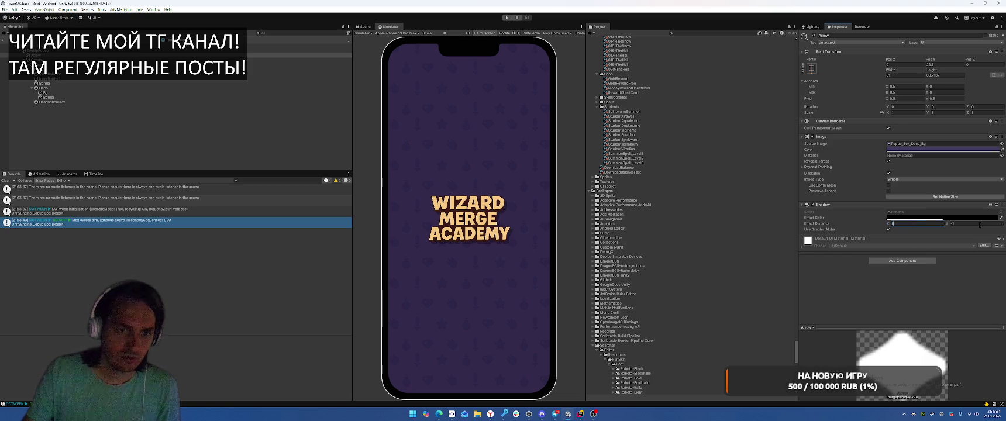
{"action": "left_click", "coordinate": [363, 26]}
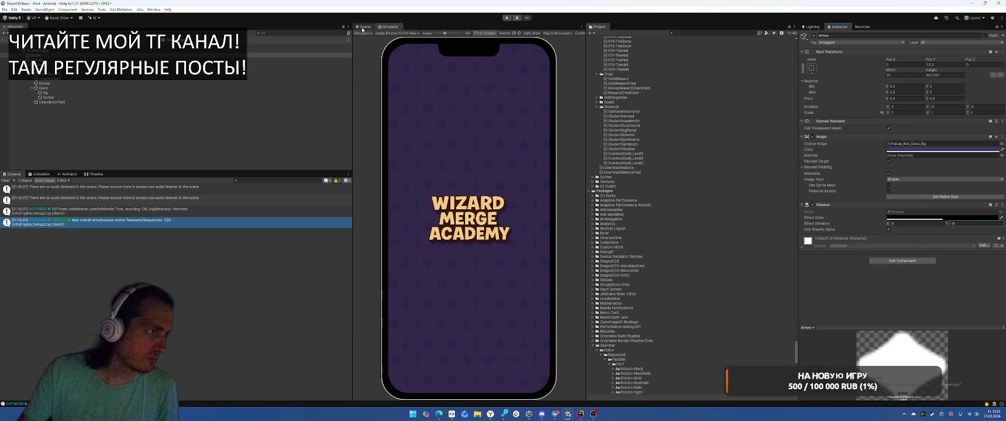
{"action": "double_click", "coordinate": [279, 55]}
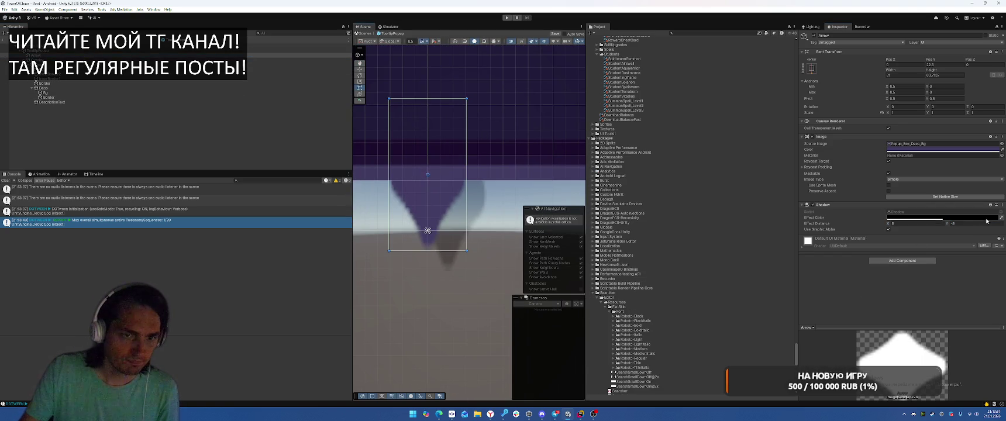
{"action": "left_click", "coordinate": [937, 218]}
{"action": "left_click_drag", "start_coordinate": [965, 320], "coordinate": [995, 320]}
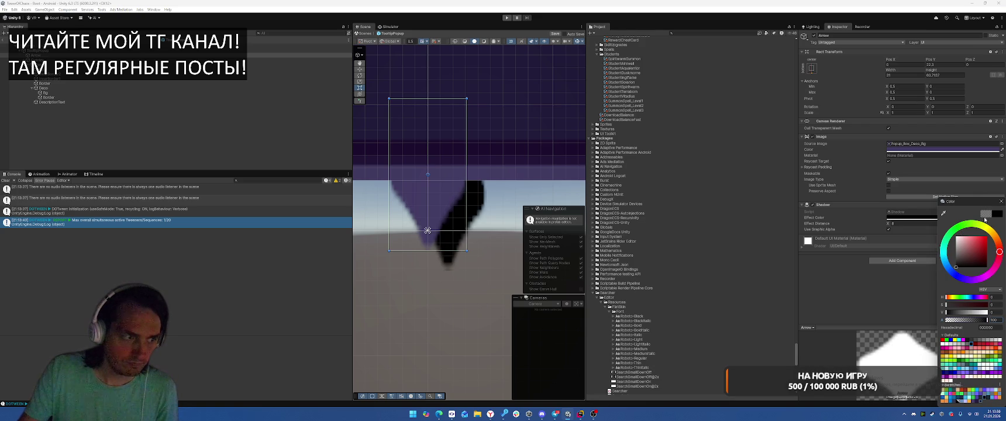
{"action": "left_click", "coordinate": [1001, 201]}
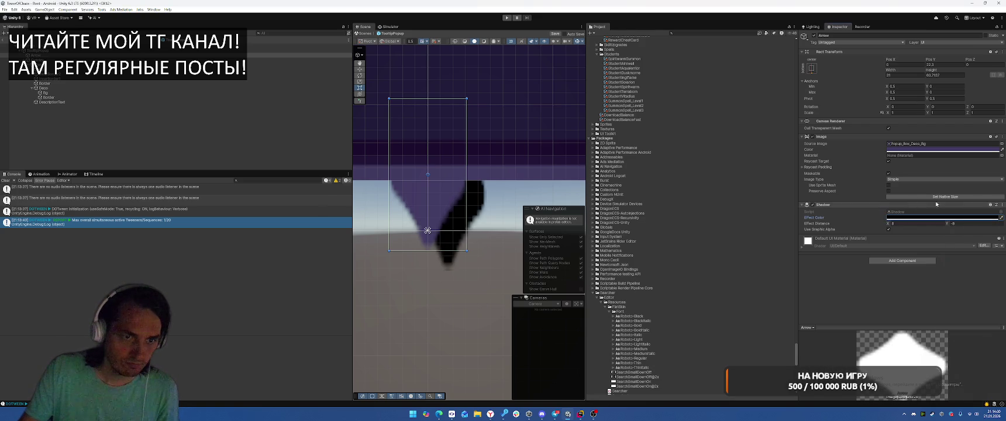
{"action": "left_click", "coordinate": [1001, 218]}
{"action": "left_click", "coordinate": [541, 158]}
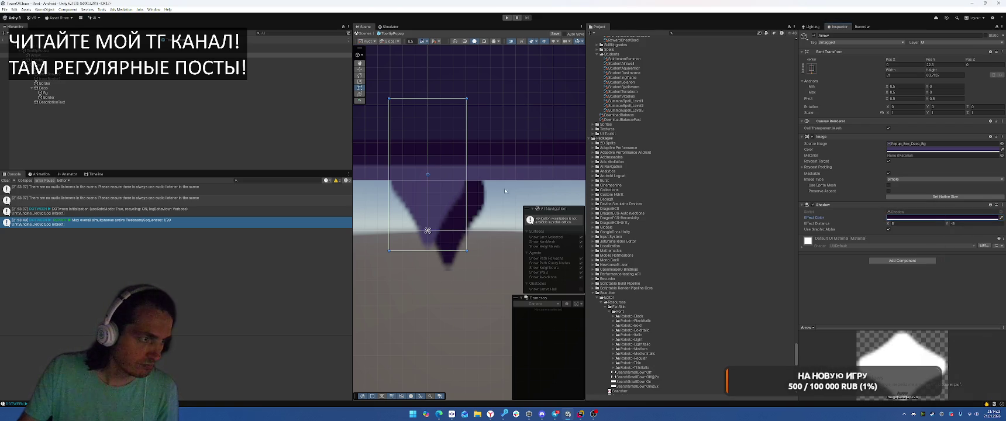
{"action": "scroll", "coordinate": [493, 195], "scroll_direction": "down", "scroll_amount": 1}
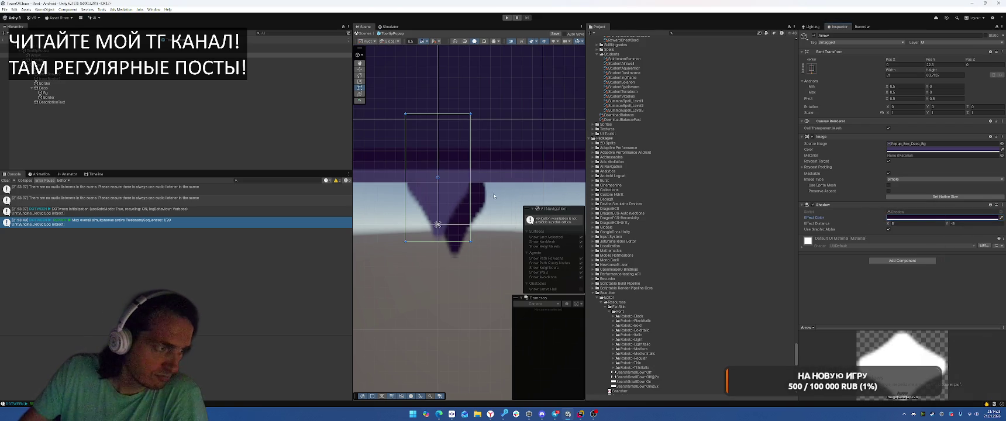
- Replace the arrow's Shadow component with an Outline component
{"action": "right_click", "coordinate": [913, 209]}
{"action": "left_click", "coordinate": [904, 216]}
{"action": "left_click", "coordinate": [913, 228]}
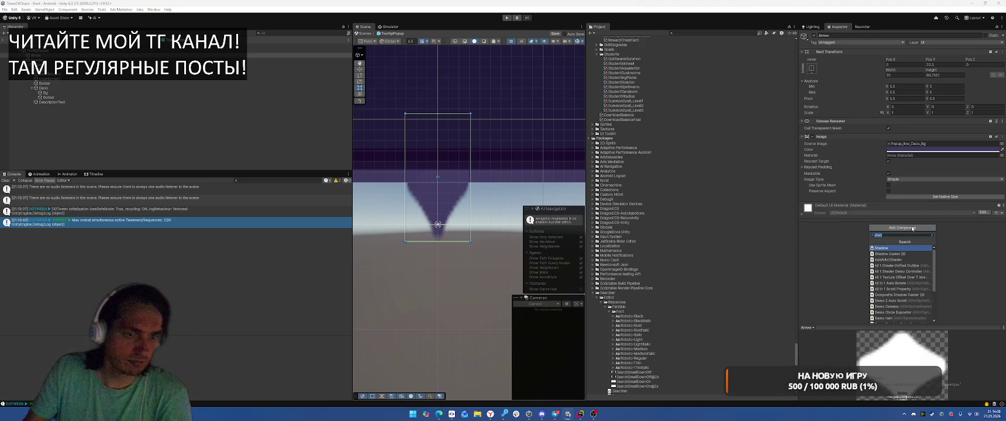
{"action": "type", "text": "outline"}
{"action": "key", "text": "Return"}
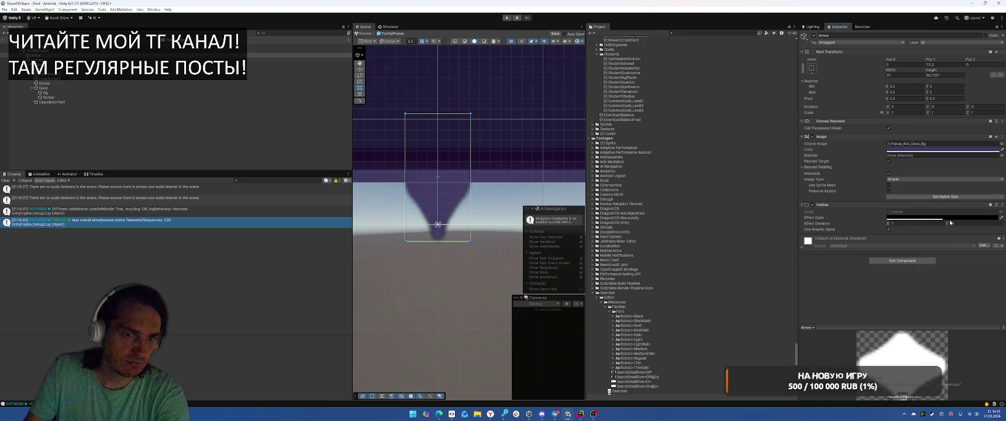
{"action": "left_click", "coordinate": [950, 221]}
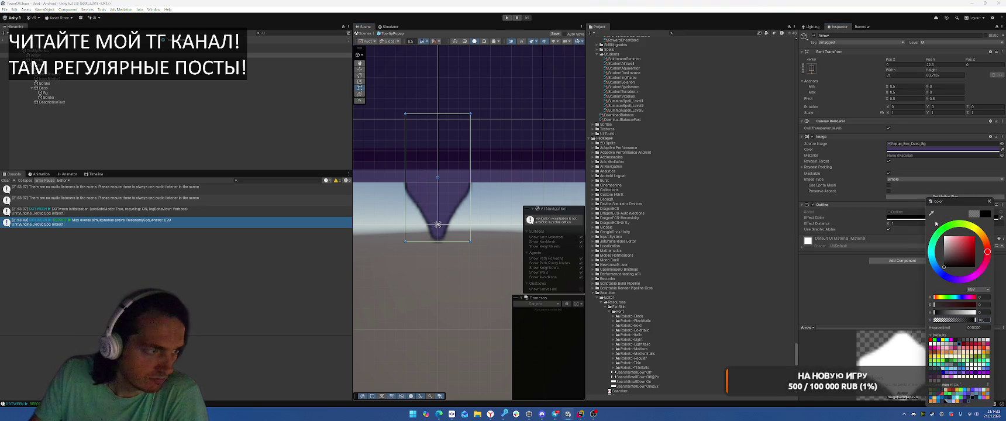
{"action": "left_click", "coordinate": [988, 201]}
{"action": "scroll", "coordinate": [522, 138], "scroll_direction": "down", "scroll_amount": 5}
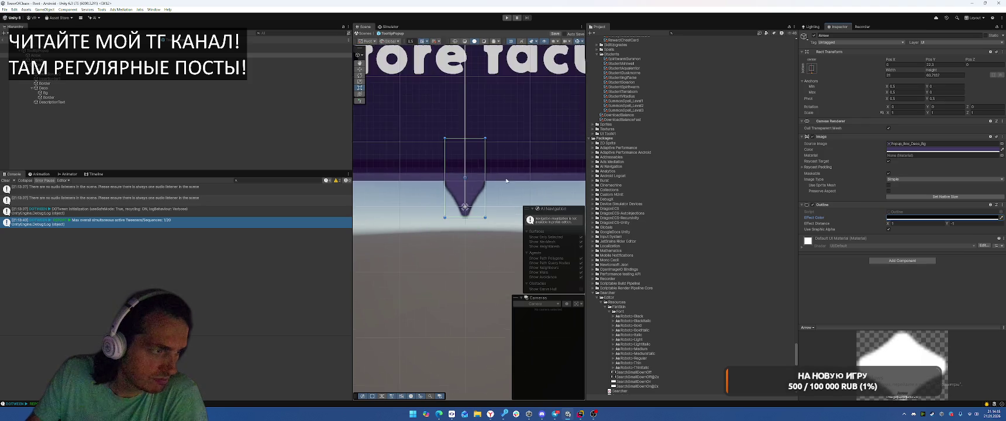
{"action": "scroll", "coordinate": [522, 138], "scroll_direction": "down", "scroll_amount": 4}
{"action": "scroll", "coordinate": [485, 187], "scroll_direction": "up", "scroll_amount": 5}
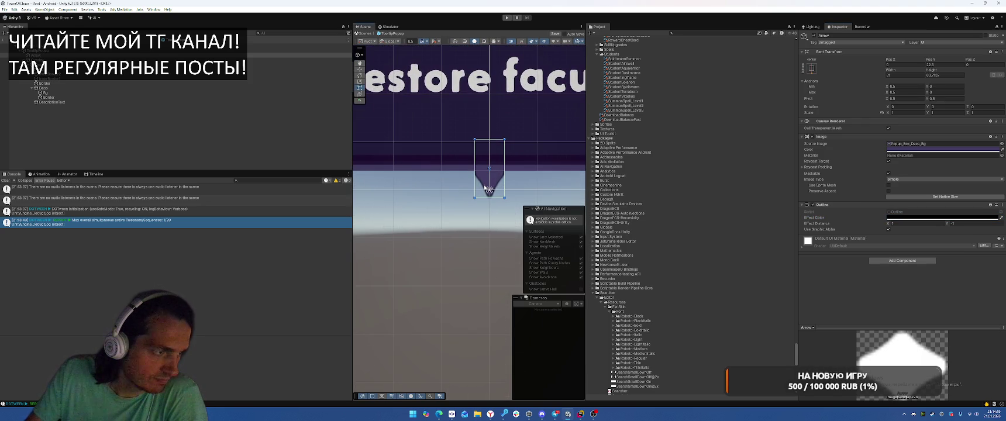
- Eyedrop a darker colour for the Outline's effect colour and set Effect Distance to 5, -5
{"action": "right_click", "coordinate": [951, 204]}
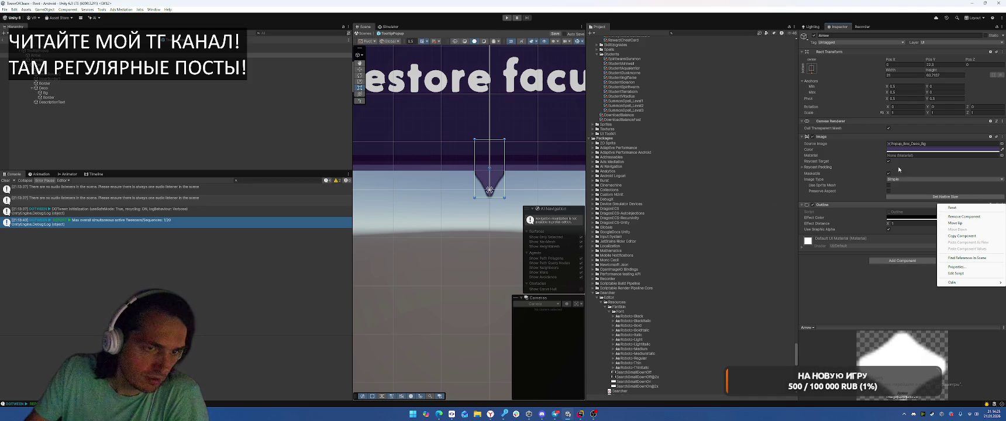
{"action": "left_click", "coordinate": [1001, 149]}
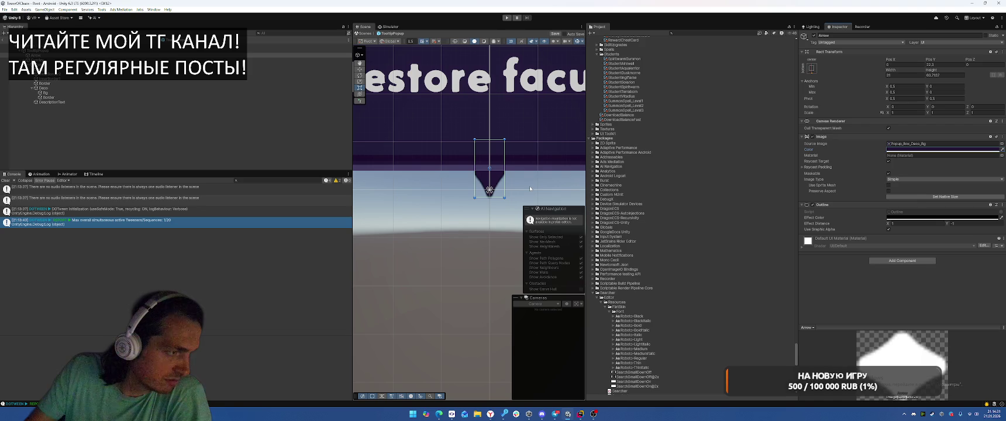
{"action": "left_click", "coordinate": [1001, 218]}
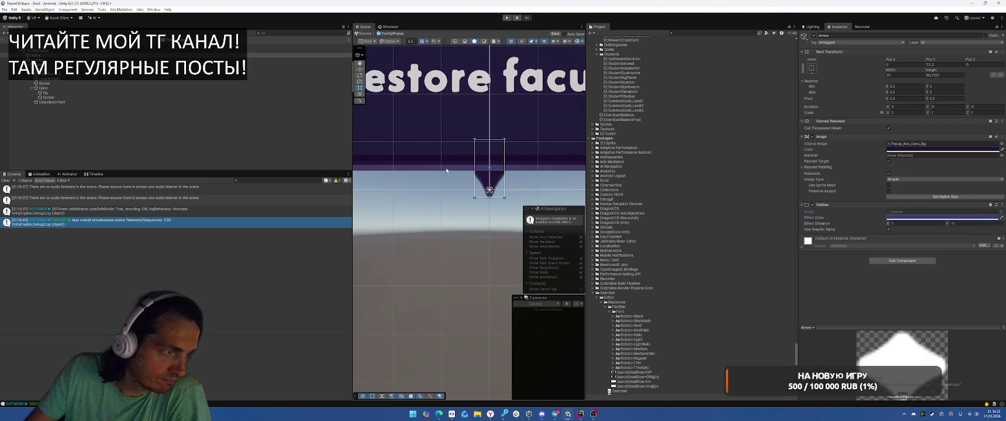
{"action": "left_click", "coordinate": [489, 190]}
{"action": "left_click", "coordinate": [916, 223]}
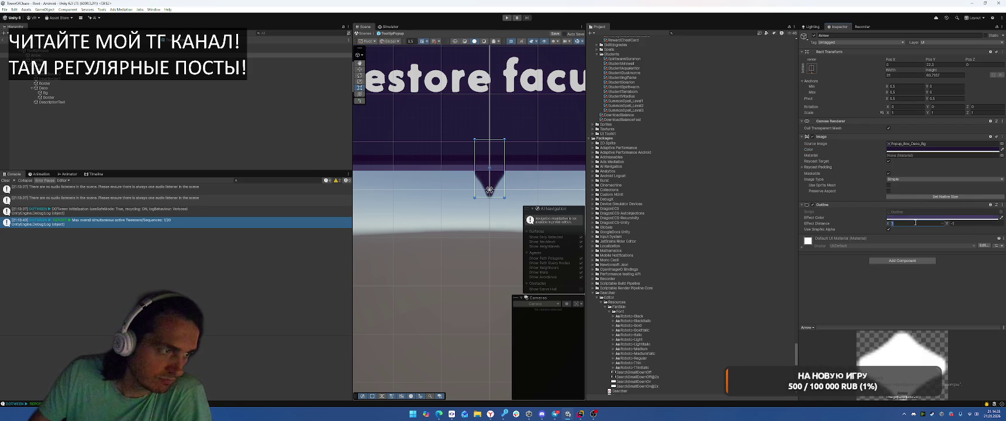
{"action": "left_click", "coordinate": [965, 223]}
{"action": "type", "text": "-5"}
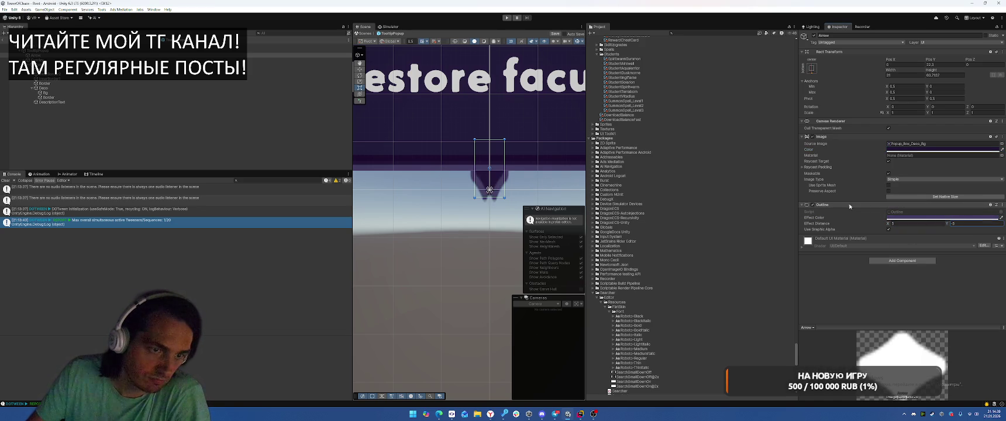
{"action": "left_click", "coordinate": [890, 261]}
- Add a UI Effect component, remove the Outline, and set Shadow Mode to Outline
{"action": "type", "text": "UIE"}
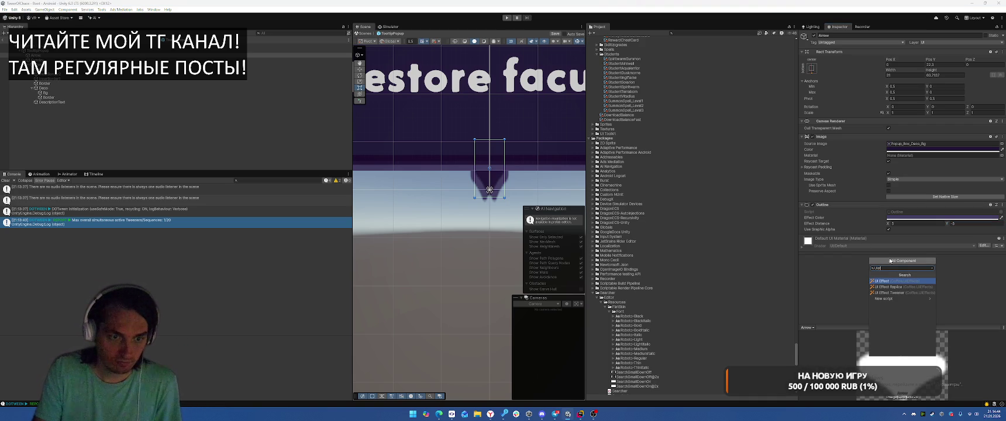
{"action": "key", "text": "Return"}
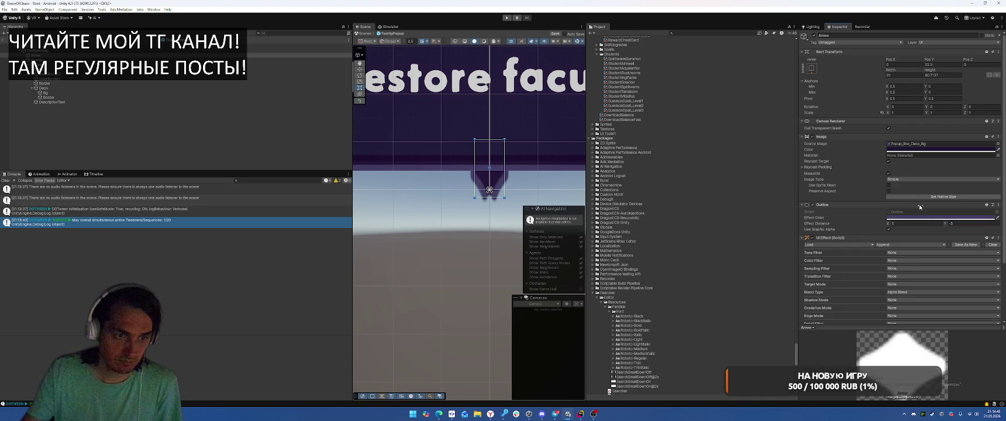
{"action": "right_click", "coordinate": [831, 204]}
{"action": "left_click", "coordinate": [855, 216]}
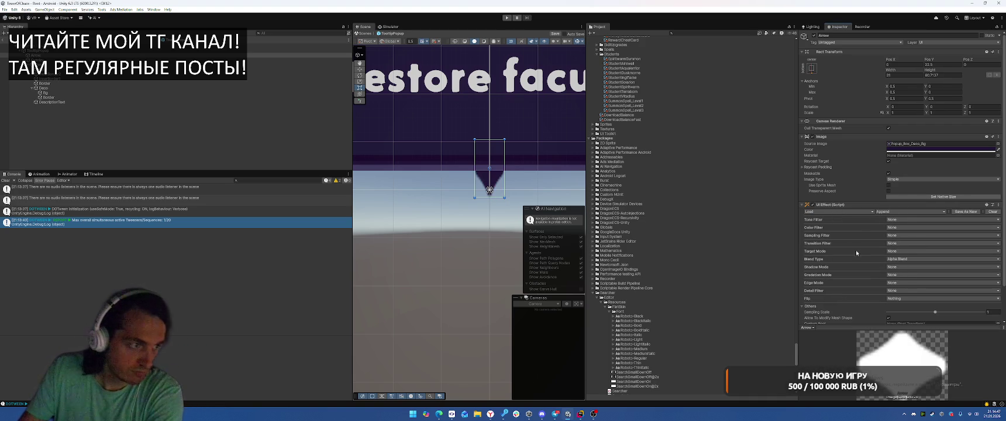
{"action": "scroll", "coordinate": [876, 227], "scroll_direction": "down", "scroll_amount": 2}
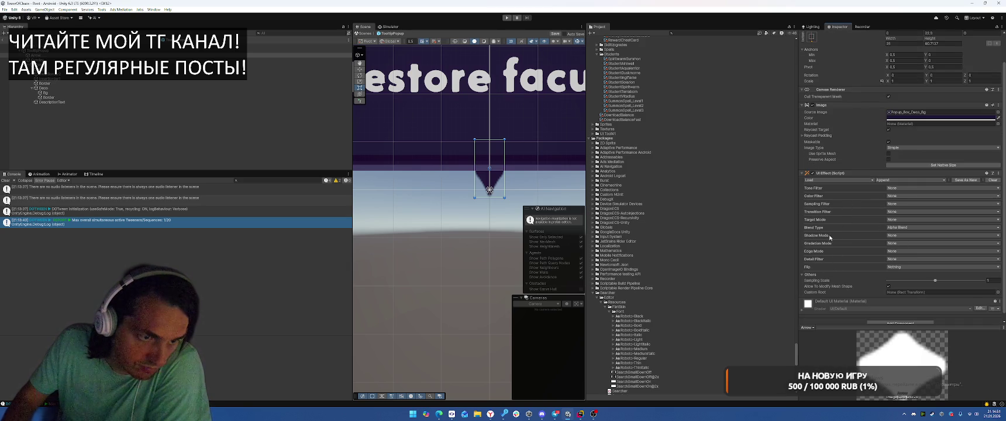
{"action": "left_click", "coordinate": [914, 236]}
{"action": "left_click", "coordinate": [906, 261]}
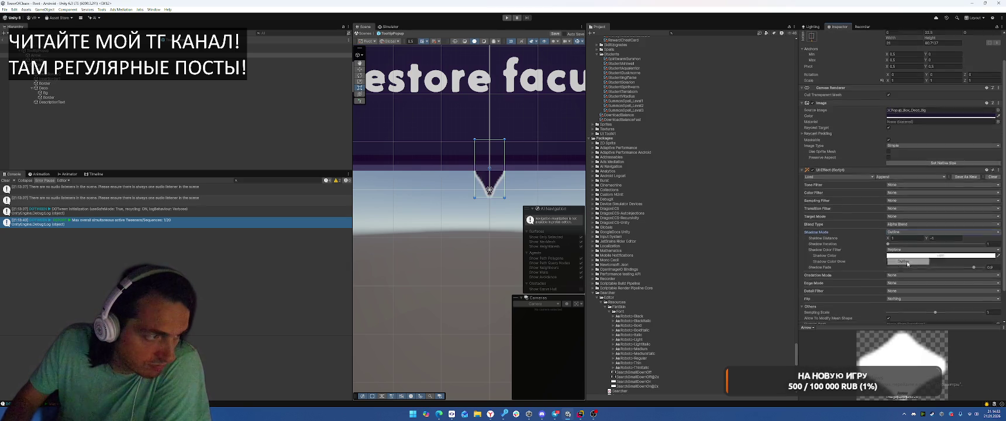
- Toggle shadow colour glow, keep the Replace filter, and set shadow distance to 2, -2
{"action": "left_click", "coordinate": [986, 258]}
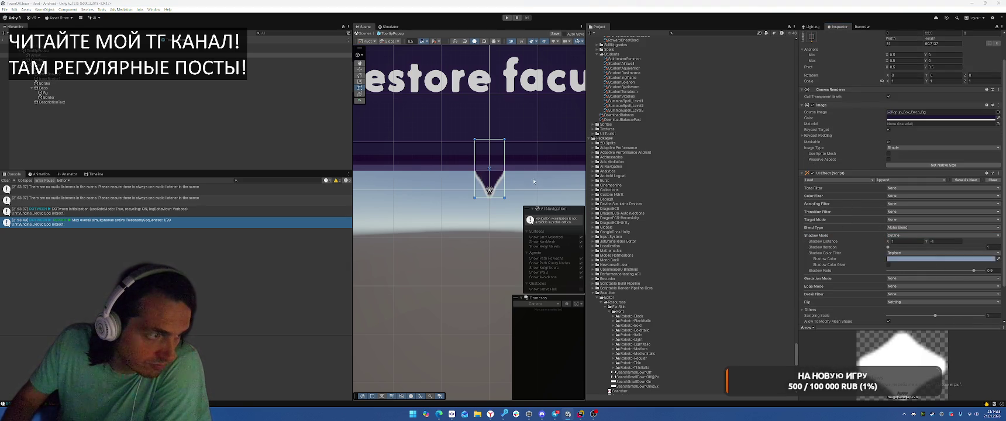
{"action": "scroll", "coordinate": [501, 176], "scroll_direction": "up", "scroll_amount": 5}
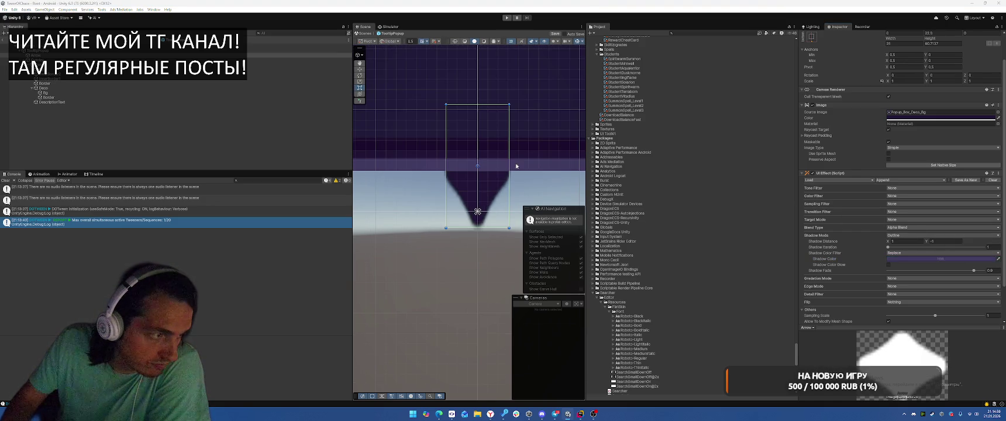
{"action": "left_click", "coordinate": [890, 265]}
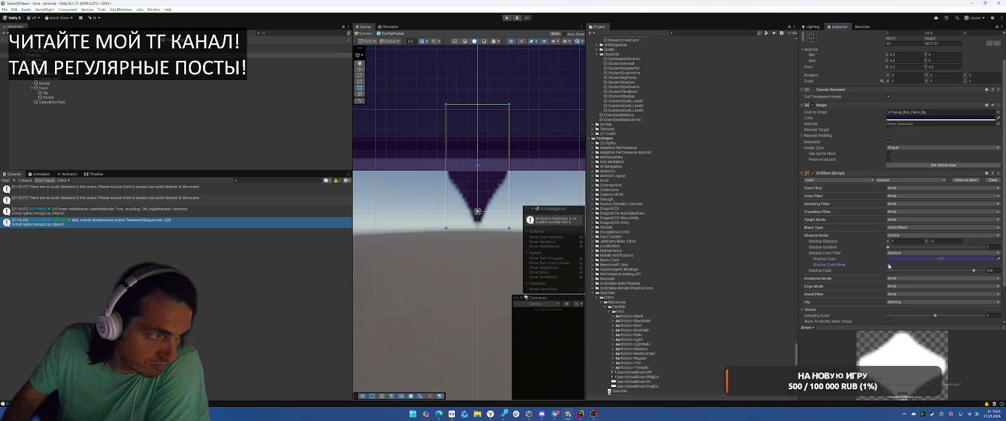
{"action": "left_click", "coordinate": [895, 253]}
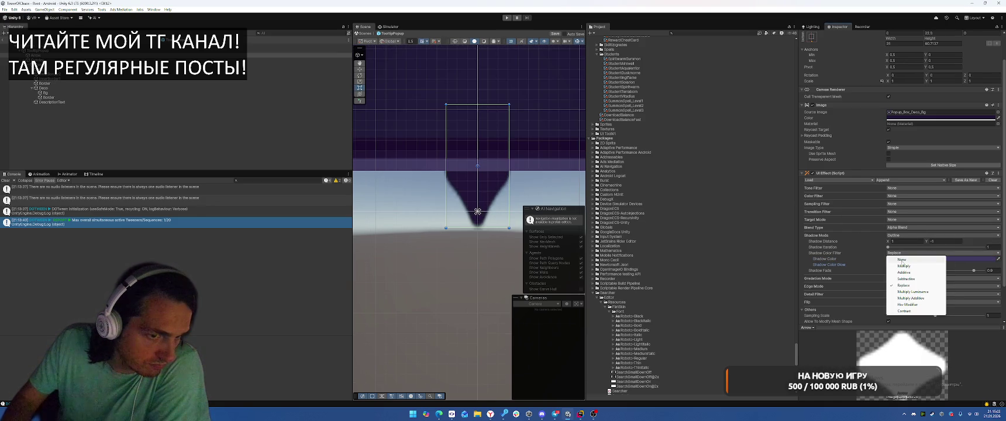
{"action": "left_click", "coordinate": [848, 254]}
{"action": "left_click", "coordinate": [906, 241]}
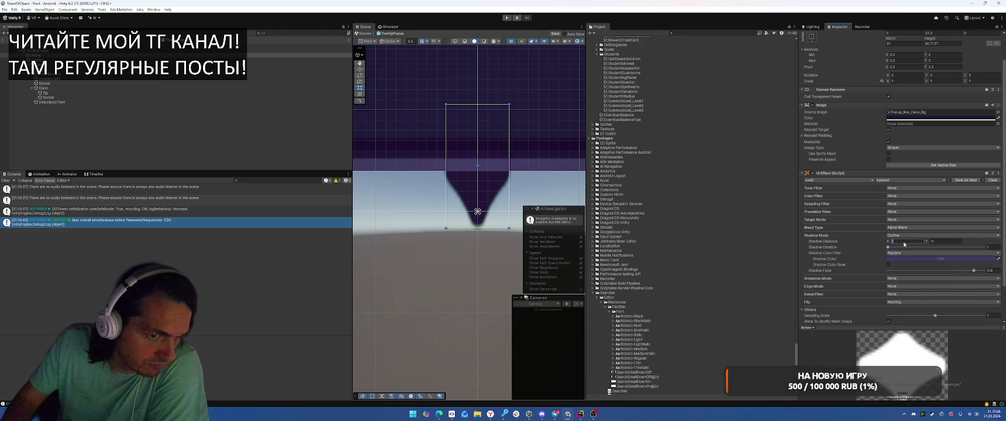
{"action": "left_click", "coordinate": [950, 241]}
{"action": "type", "text": "-2"}
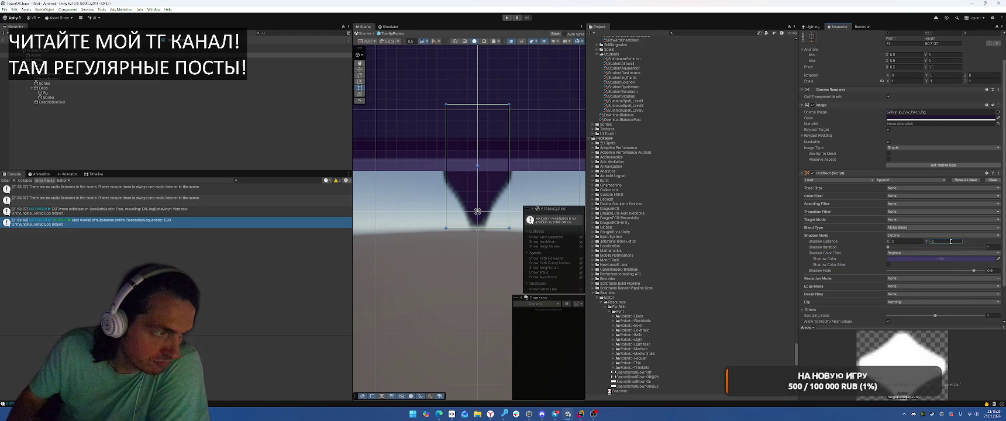
{"action": "left_click", "coordinate": [889, 247]}
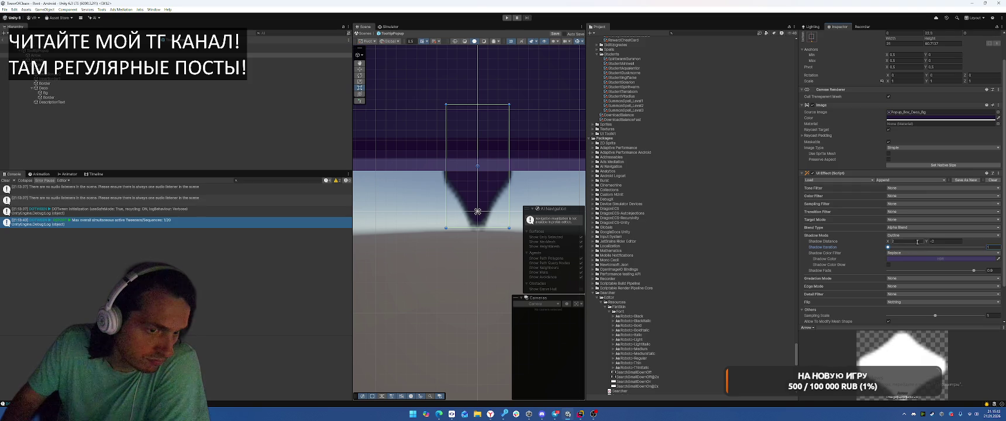
- Switch the UI Effect's shadow mode to Outline 8
{"action": "left_click", "coordinate": [900, 235]}
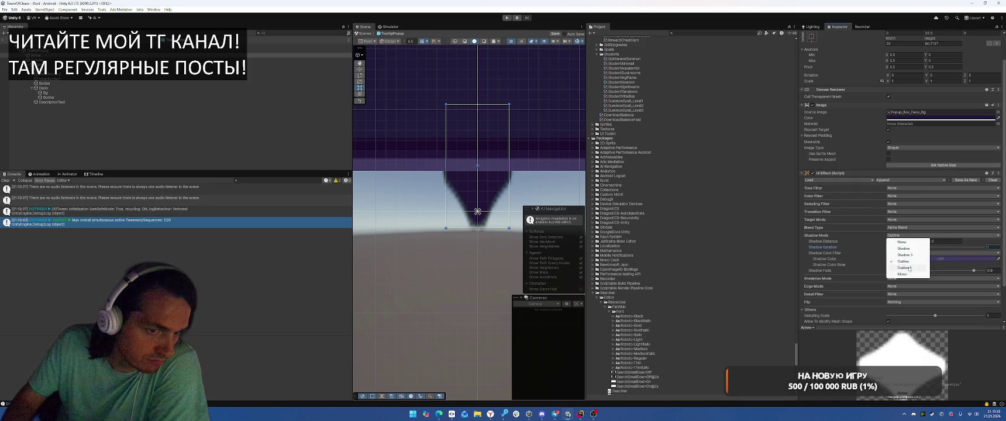
{"action": "left_click", "coordinate": [909, 268]}
{"action": "left_click", "coordinate": [913, 258]}
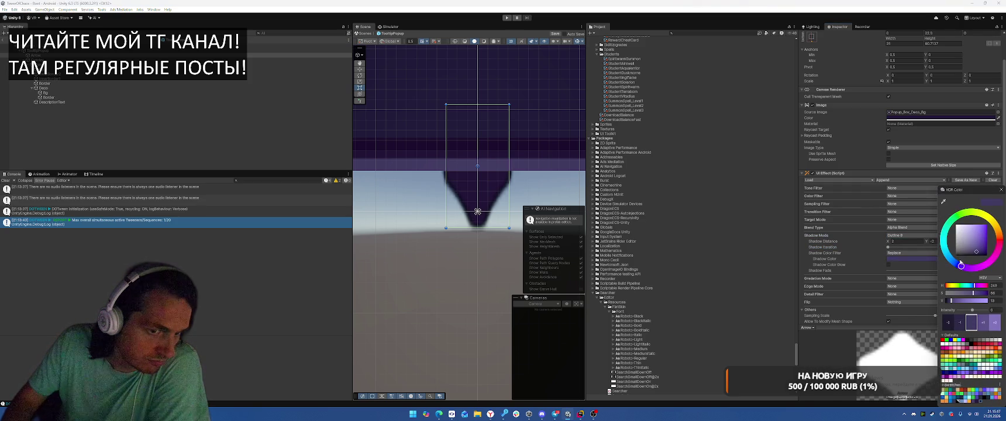
- Eyedrop a dark purple for the arrow's outline shadow colour
{"action": "left_click_drag", "start_coordinate": [969, 235], "coordinate": [968, 216]}
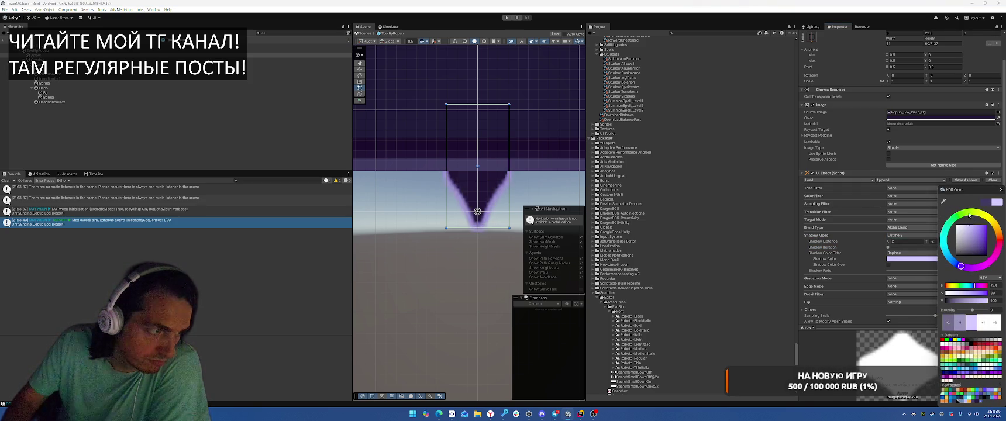
{"action": "left_click", "coordinate": [944, 202]}
{"action": "left_click", "coordinate": [714, 212]}
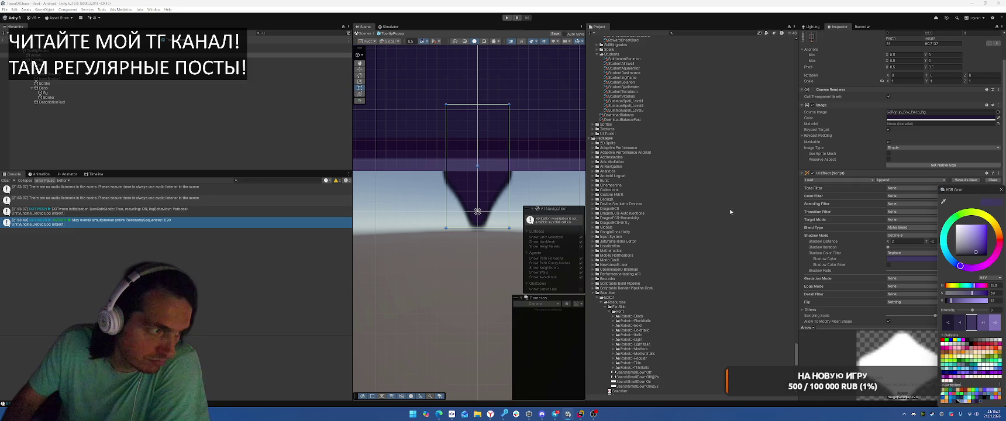
{"action": "left_click", "coordinate": [1001, 190]}
- Try a white fill on the arrow, then undo back to dark purple
{"action": "left_click", "coordinate": [960, 120]}
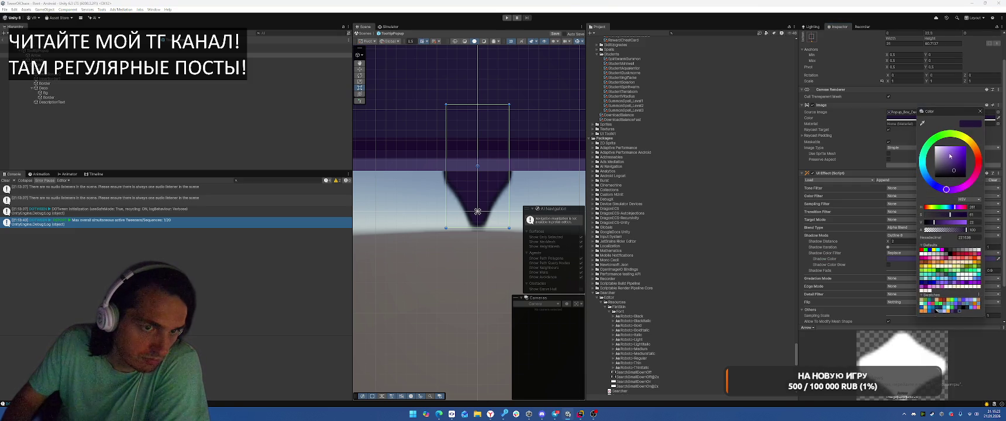
{"action": "left_click_drag", "start_coordinate": [960, 150], "coordinate": [882, 121]}
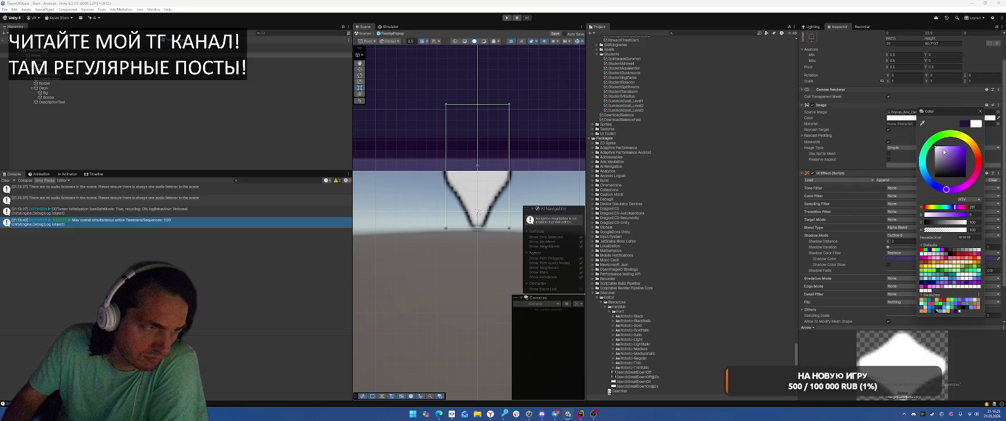
{"action": "left_click", "coordinate": [988, 118]}
{"action": "key", "text": "ctrl+z"}
{"action": "key", "text": "ctrl+z"}
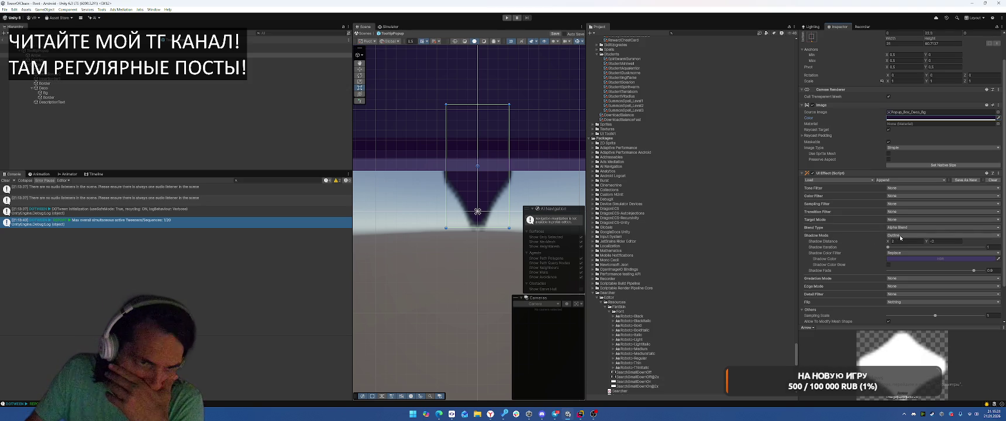
- Try the Multiply Additive, Contrast and Multiply shadow colour filters on the arrow's outline
{"action": "left_click", "coordinate": [901, 236]}
{"action": "left_click", "coordinate": [904, 261]}
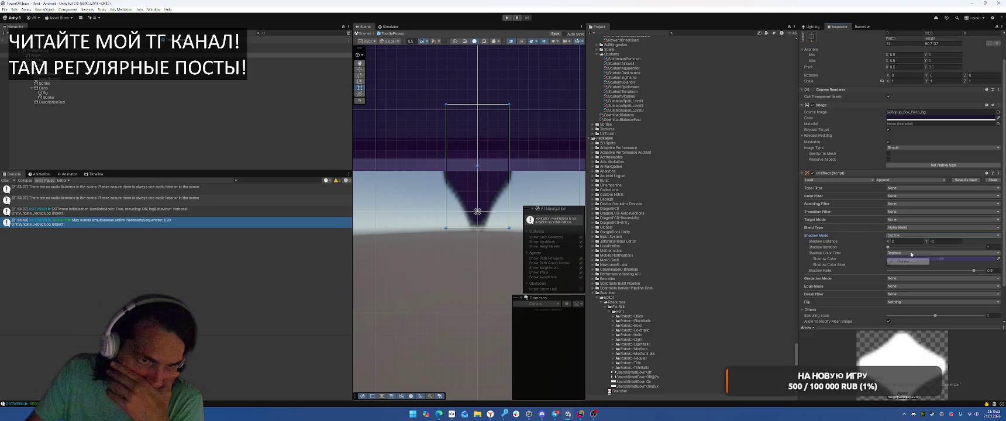
{"action": "left_click", "coordinate": [912, 253]}
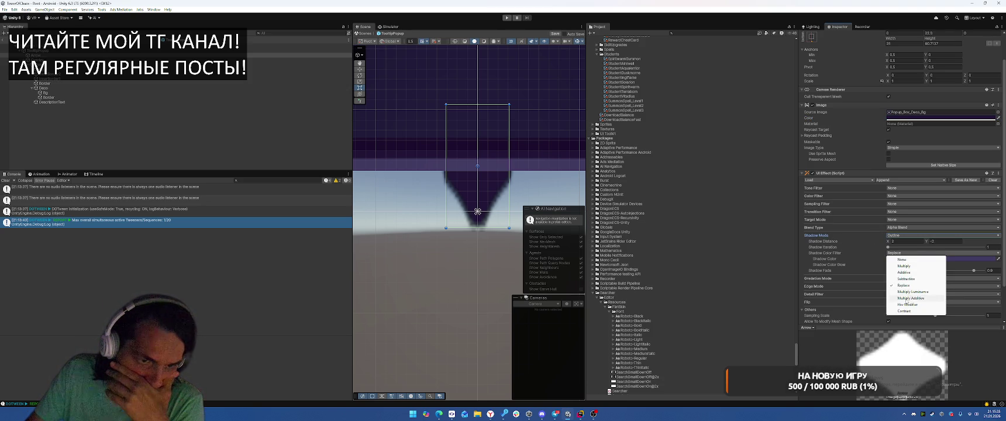
{"action": "left_click", "coordinate": [906, 298]}
{"action": "left_click", "coordinate": [912, 253]}
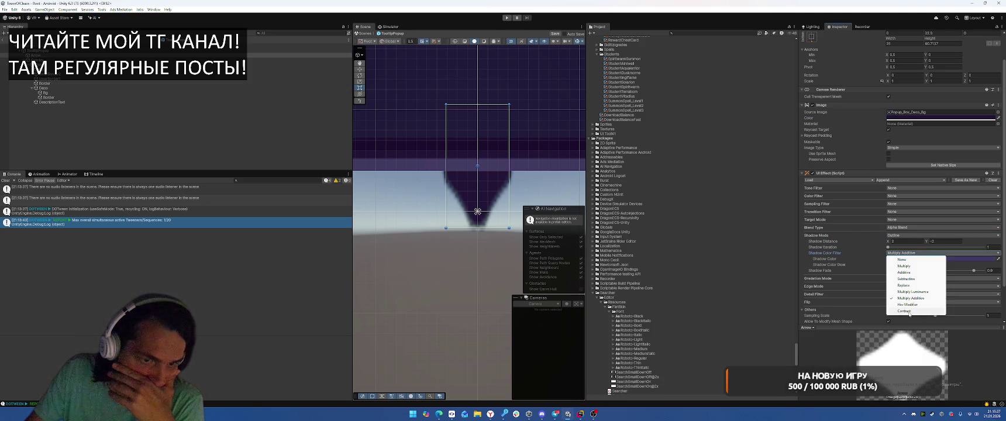
{"action": "left_click", "coordinate": [909, 312]}
{"action": "left_click", "coordinate": [912, 253]}
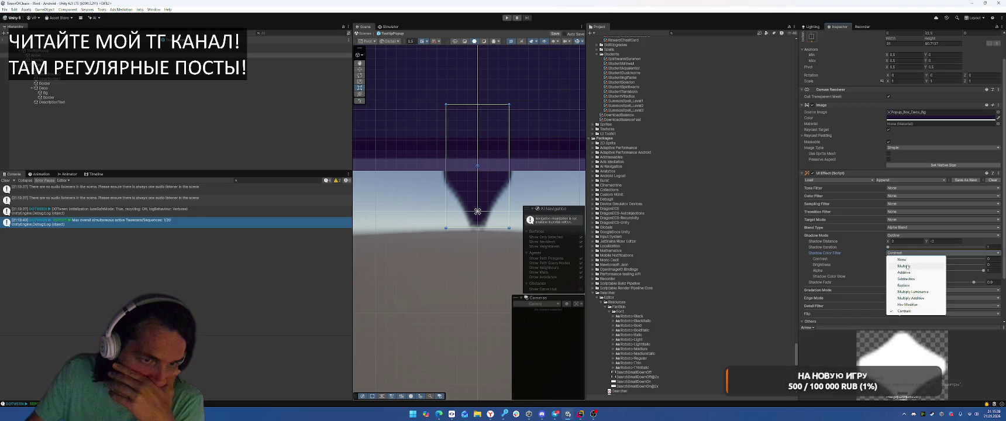
{"action": "left_click", "coordinate": [907, 266]}
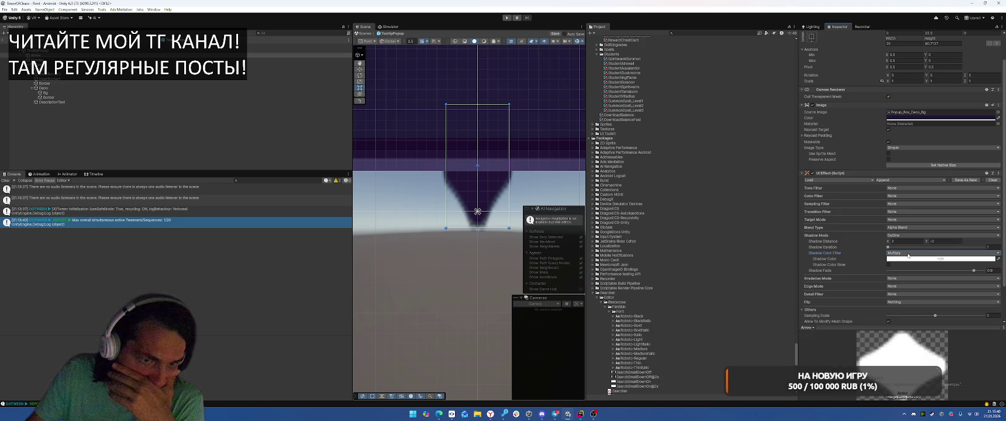
- Set the UI Effect's Shadow Mode to None
{"action": "left_click", "coordinate": [891, 235]}
{"action": "left_click", "coordinate": [902, 242]}
{"action": "scroll", "coordinate": [489, 169], "scroll_direction": "down", "scroll_amount": 5}
{"action": "scroll", "coordinate": [488, 169], "scroll_direction": "down", "scroll_amount": 5}
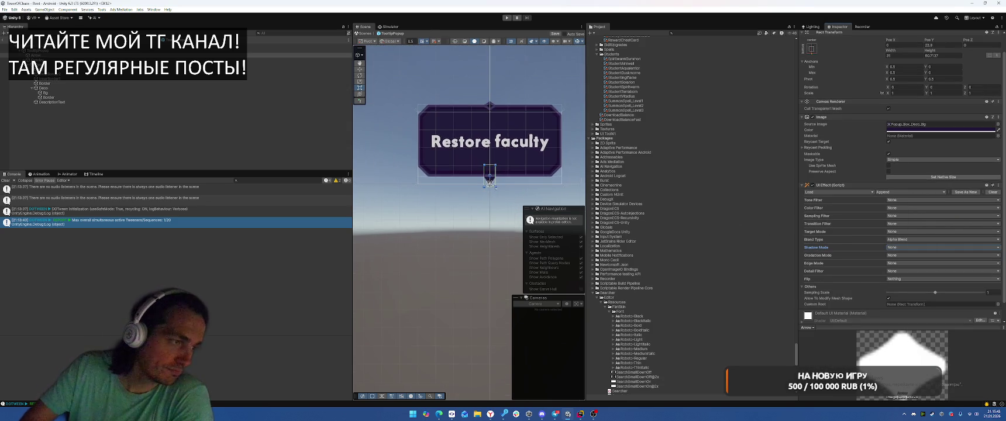
- Search 'arrow' sprites but keep the current one, then eyedrop the popup's purple onto the arrow
{"action": "scroll", "coordinate": [501, 179], "scroll_direction": "up", "scroll_amount": 5}
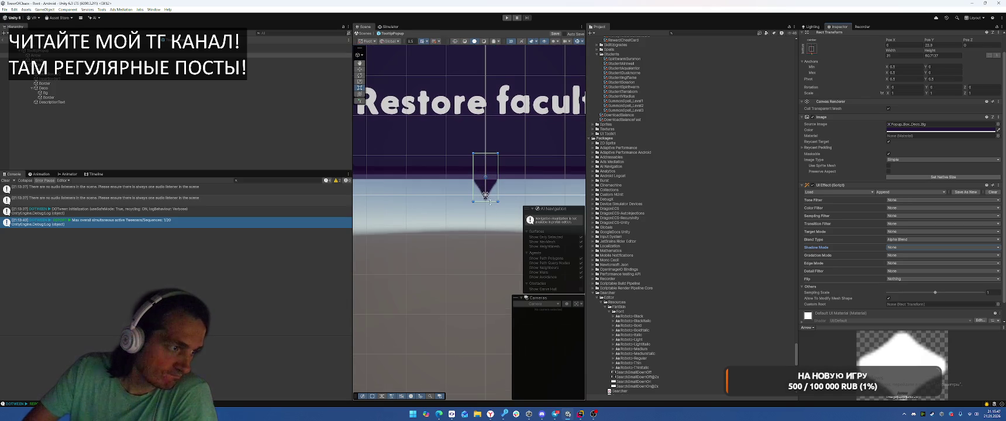
{"action": "left_click", "coordinate": [998, 124]}
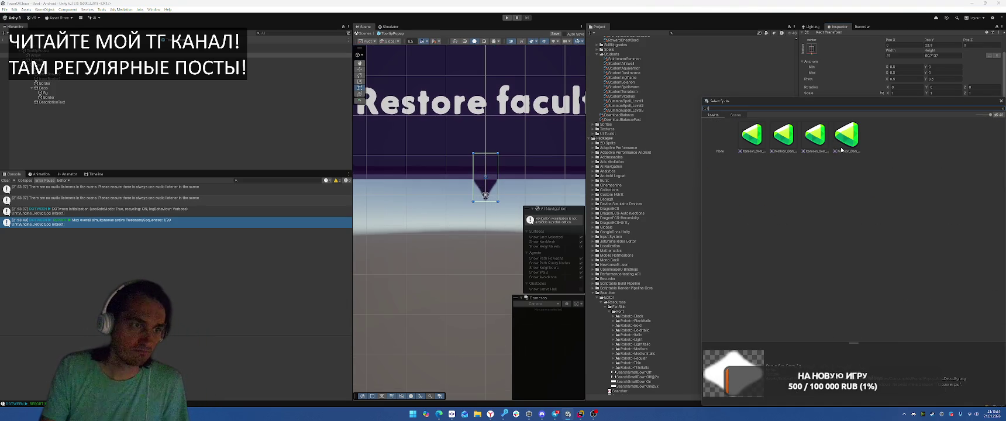
{"action": "key", "text": "BackSpace"}
{"action": "key", "text": "BackSpace"}
{"action": "type", "text": "w"}
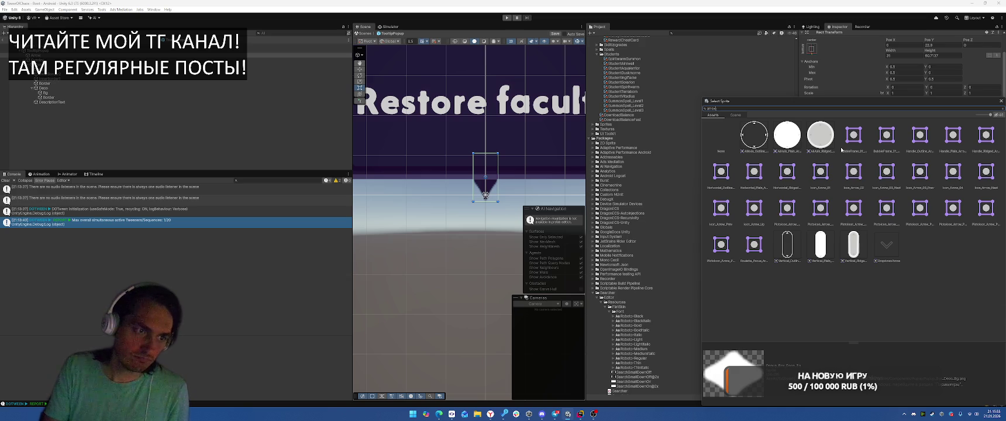
{"action": "key", "text": "BackSpace"}
{"action": "key", "text": "BackSpace"}
{"action": "left_click", "coordinate": [1001, 100]}
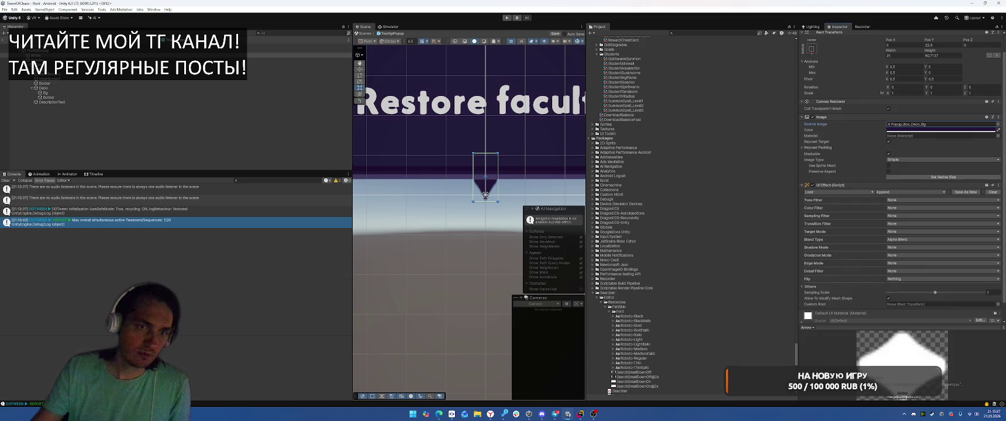
{"action": "left_click", "coordinate": [998, 131]}
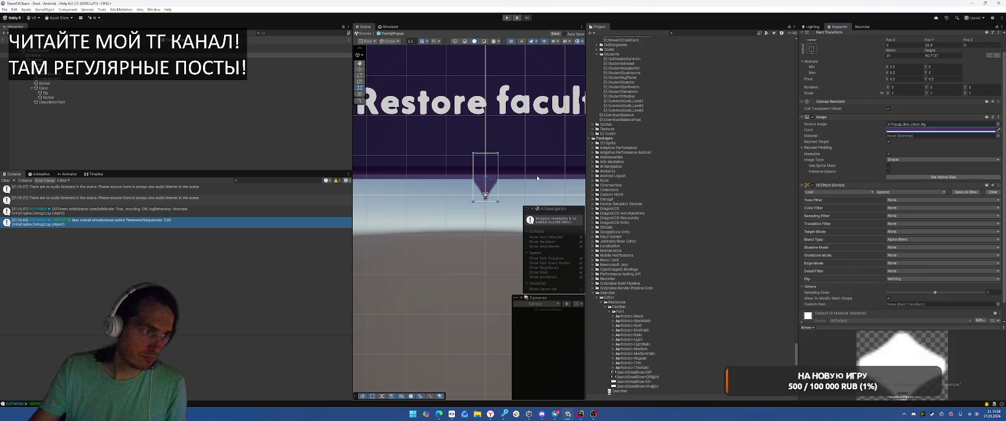
{"action": "left_click", "coordinate": [486, 238]}
- Center the tooltip and inspect the top diamond's Bg and Border layers
{"action": "scroll", "coordinate": [483, 244], "scroll_direction": "down", "scroll_amount": 3}
{"action": "scroll", "coordinate": [489, 222], "scroll_direction": "up", "scroll_amount": 4}
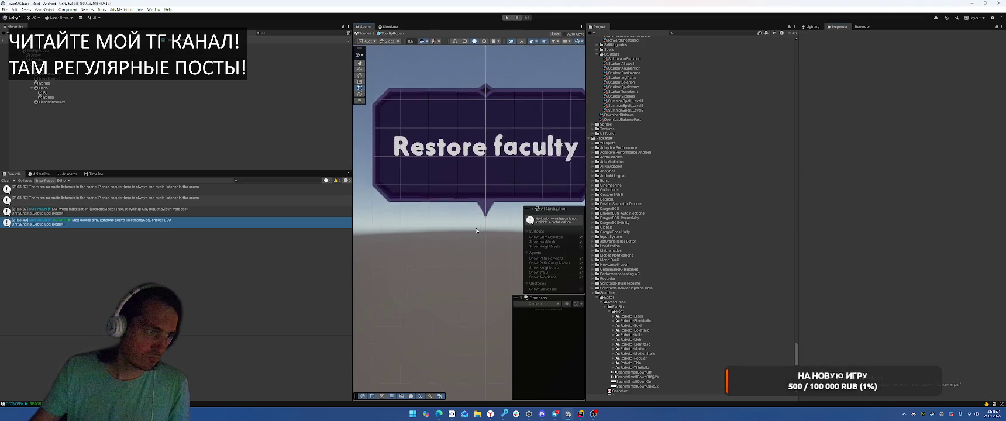
{"action": "scroll", "coordinate": [506, 167], "scroll_direction": "down", "scroll_amount": 2}
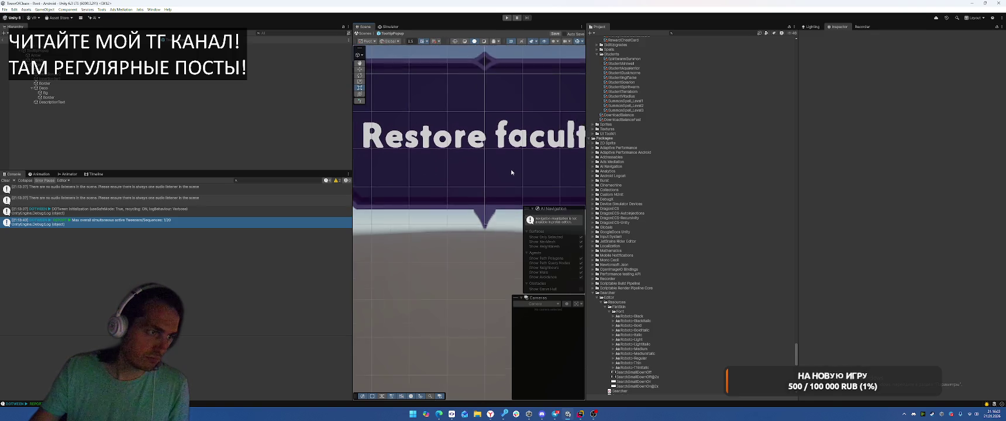
{"action": "left_click_drag", "start_coordinate": [509, 172], "coordinate": [481, 171]}
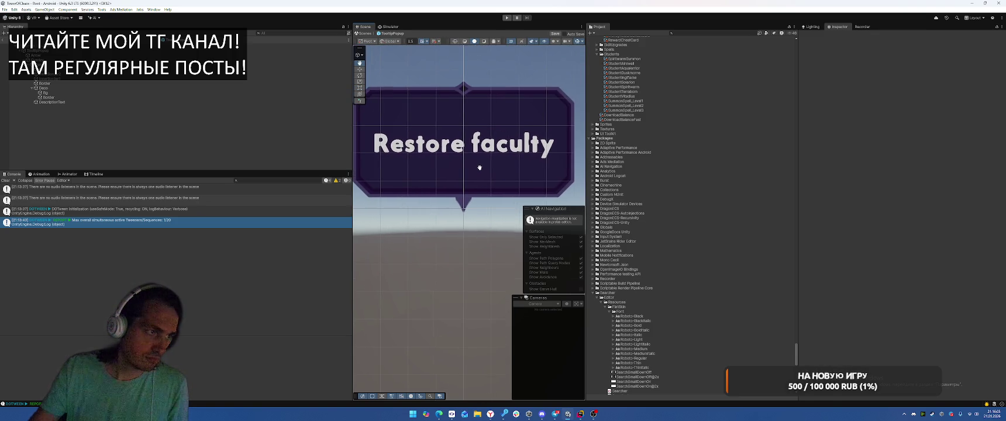
{"action": "scroll", "coordinate": [457, 78], "scroll_direction": "up", "scroll_amount": 6}
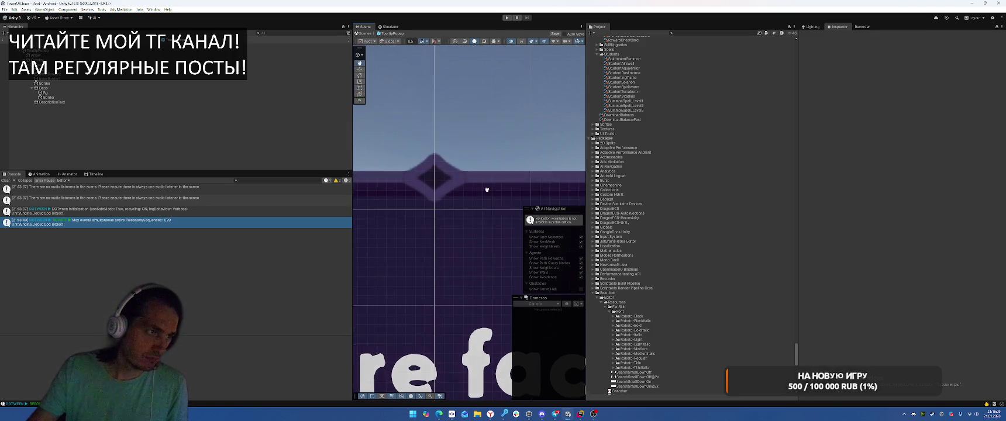
{"action": "left_click", "coordinate": [112, 94]}
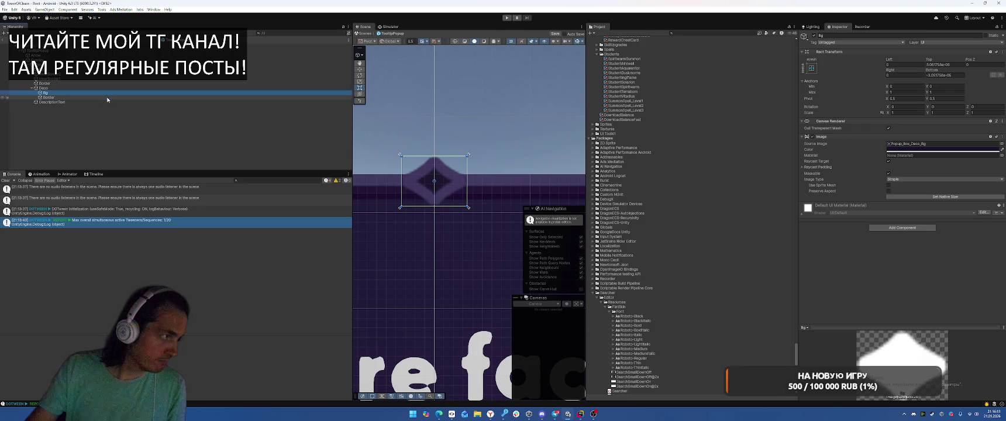
{"action": "left_click", "coordinate": [112, 97]}
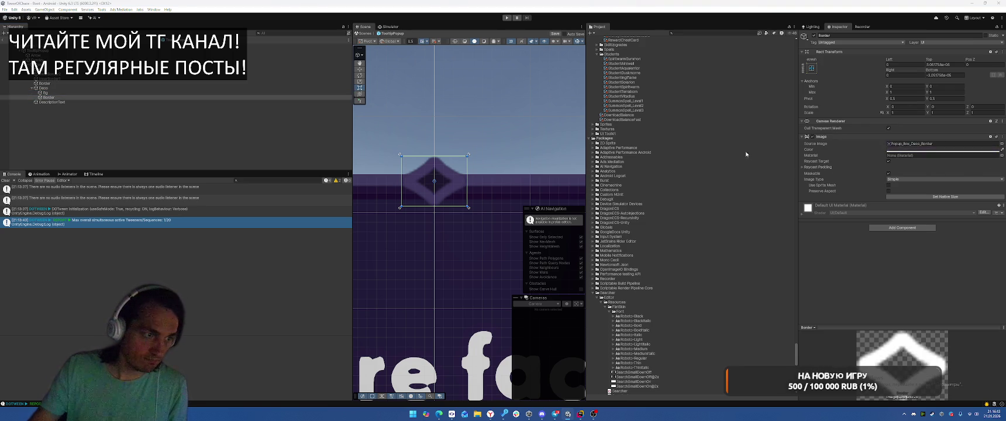
{"action": "left_click", "coordinate": [530, 133]}
- Exit the TooltipPopup prefab back to the scene and enter Play mode
{"action": "scroll", "coordinate": [530, 134], "scroll_direction": "down", "scroll_amount": 5}
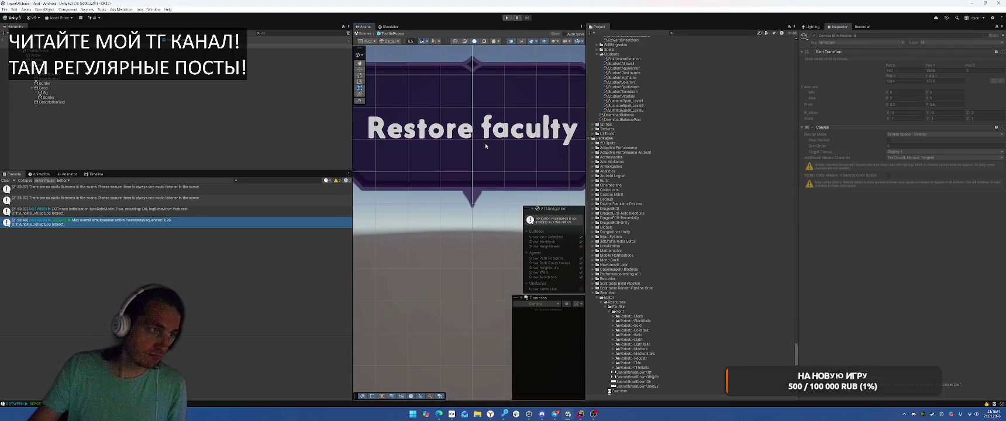
{"action": "scroll", "coordinate": [508, 151], "scroll_direction": "up", "scroll_amount": 2}
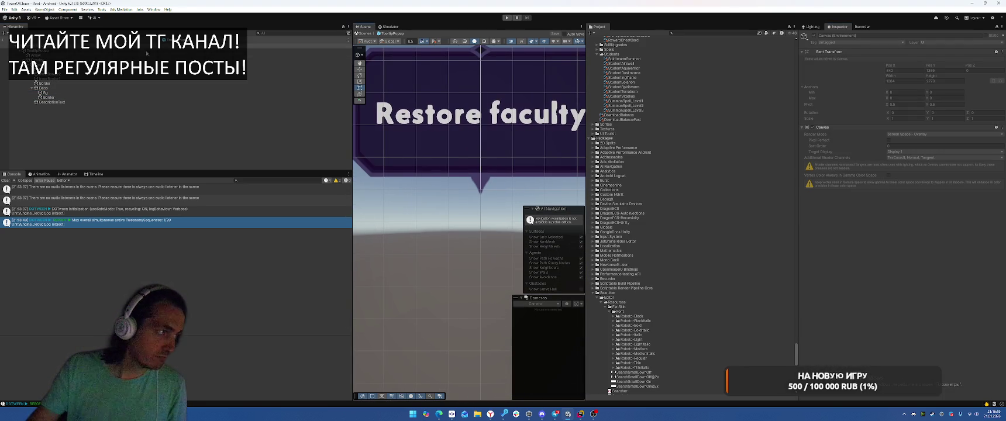
{"action": "left_click", "coordinate": [4, 34]}
{"action": "left_click", "coordinate": [508, 18]}
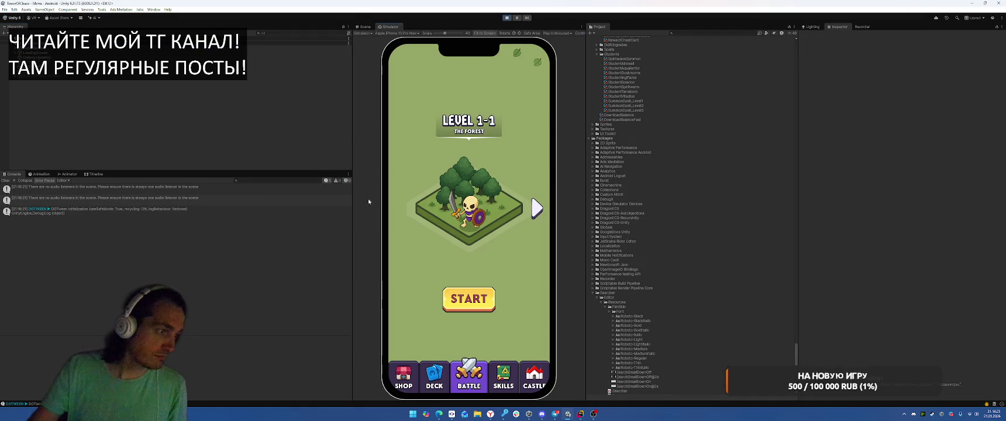
- On the Deck screen, tap locked faculty cards like Spiritwarm, Vitadius and Highflame to show the tooltip
{"action": "left_click", "coordinate": [438, 374]}
{"action": "left_click", "coordinate": [436, 238]}
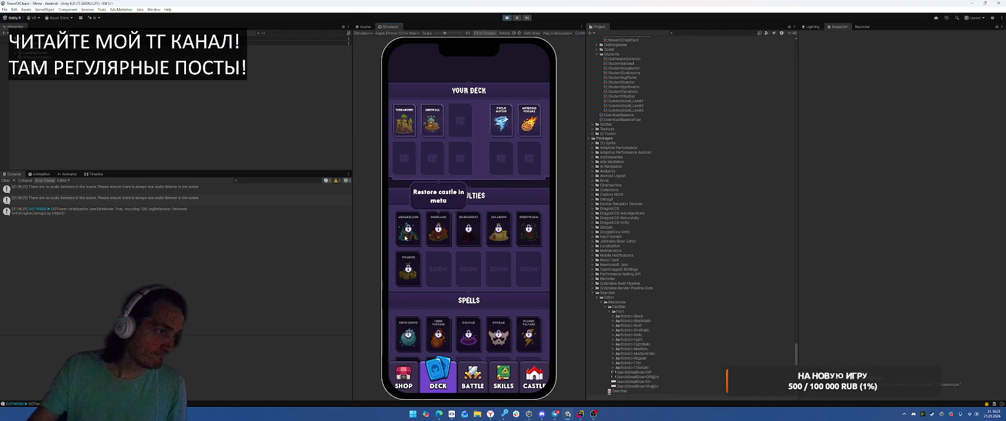
{"action": "left_click", "coordinate": [517, 235]}
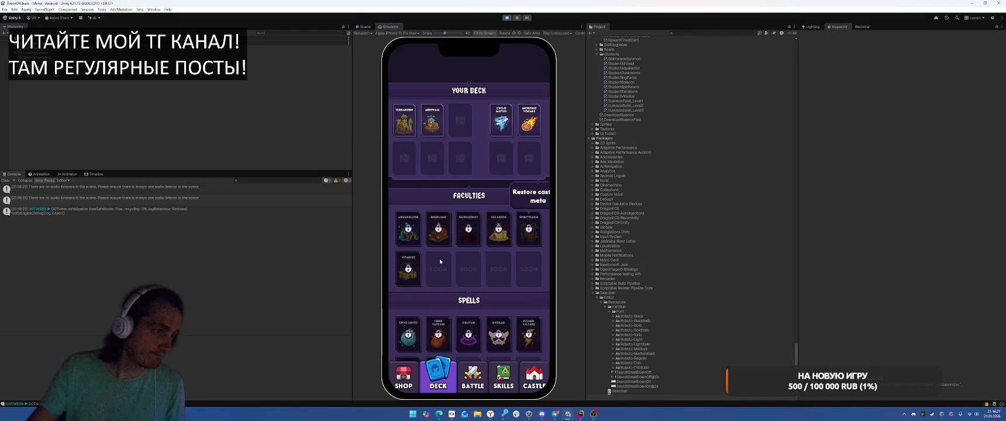
{"action": "left_click", "coordinate": [407, 282]}
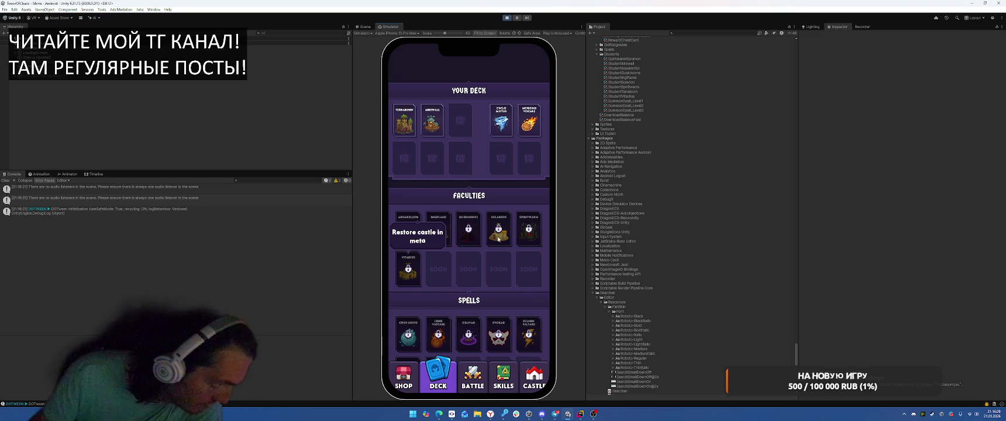
{"action": "left_click", "coordinate": [420, 276]}
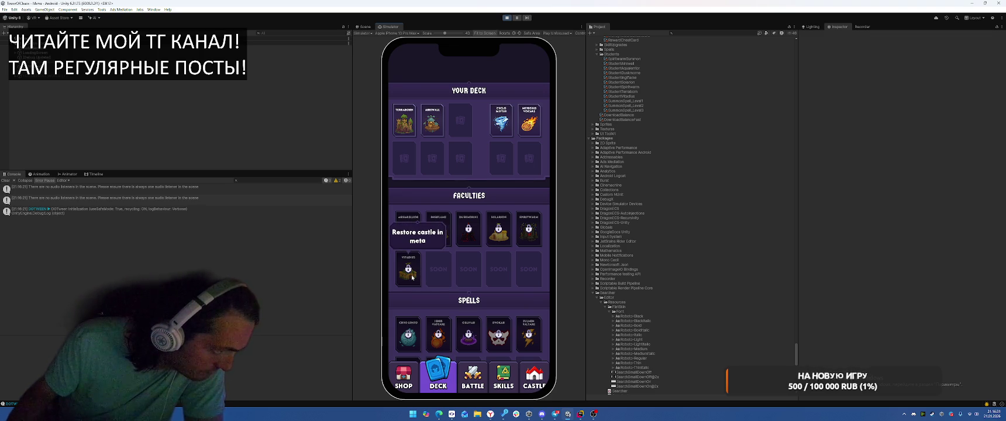
{"action": "left_click", "coordinate": [411, 278]}
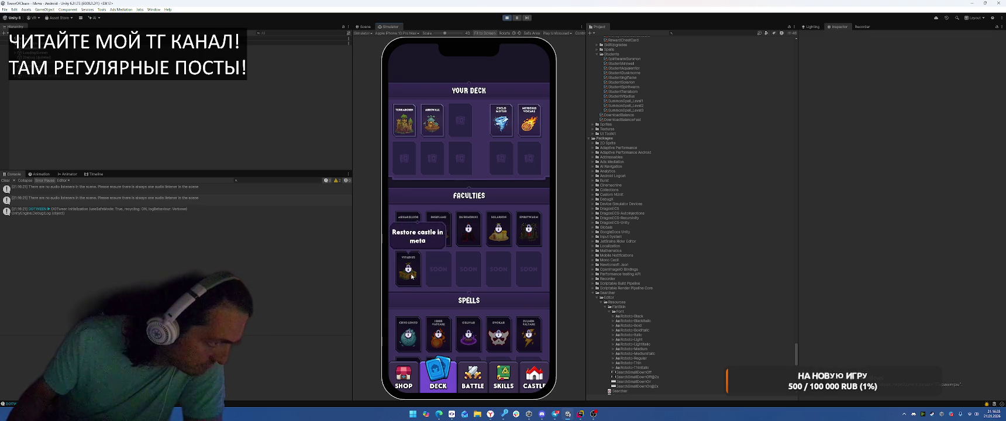
{"action": "left_click", "coordinate": [440, 234]}
{"action": "left_click", "coordinate": [499, 229]}
{"action": "left_click", "coordinate": [438, 229]}
{"action": "left_click", "coordinate": [409, 229]}
- Check Airswall's details, tap locked spell cards such as Stone Wall, then stop Play mode
{"action": "left_click", "coordinate": [432, 120]}
{"action": "left_click", "coordinate": [532, 120]}
{"action": "left_click", "coordinate": [498, 335]}
{"action": "left_click", "coordinate": [469, 335]}
{"action": "left_click", "coordinate": [438, 335]}
{"action": "scroll", "coordinate": [502, 218], "scroll_direction": "down", "scroll_amount": 1}
{"action": "left_click", "coordinate": [448, 322]}
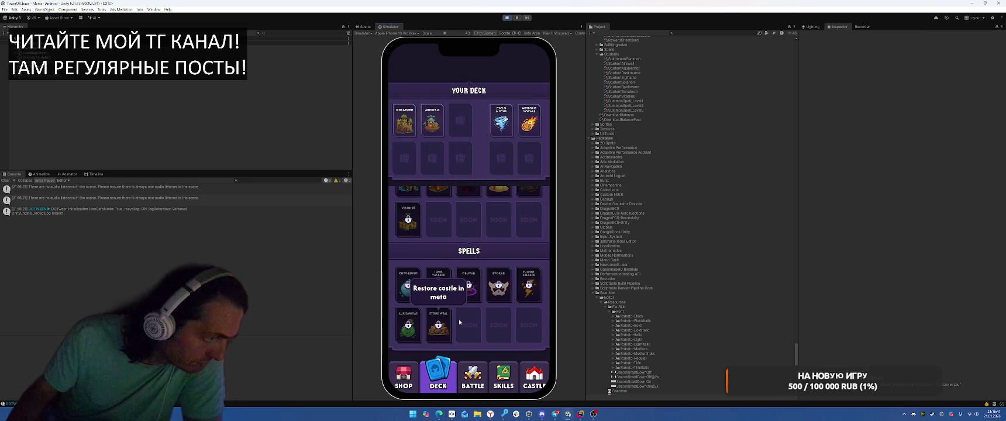
{"action": "left_click", "coordinate": [525, 287]}
{"action": "left_click", "coordinate": [446, 326]}
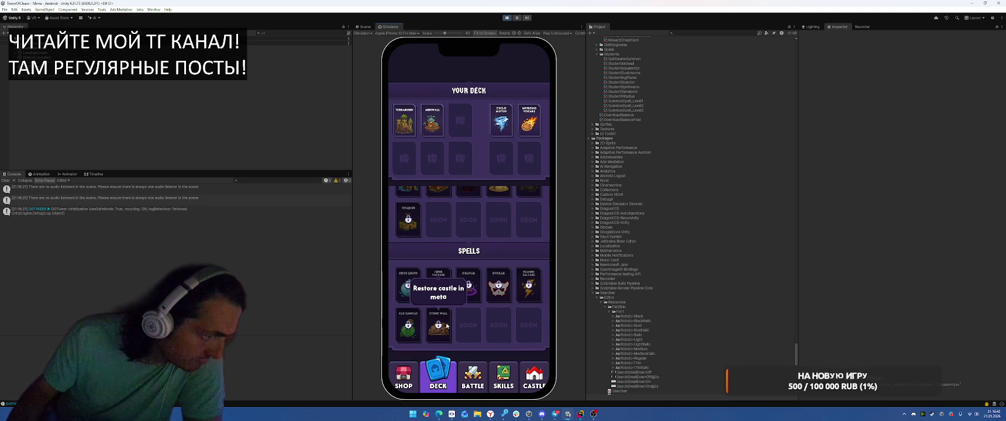
{"action": "key", "text": "ctrl+p"}
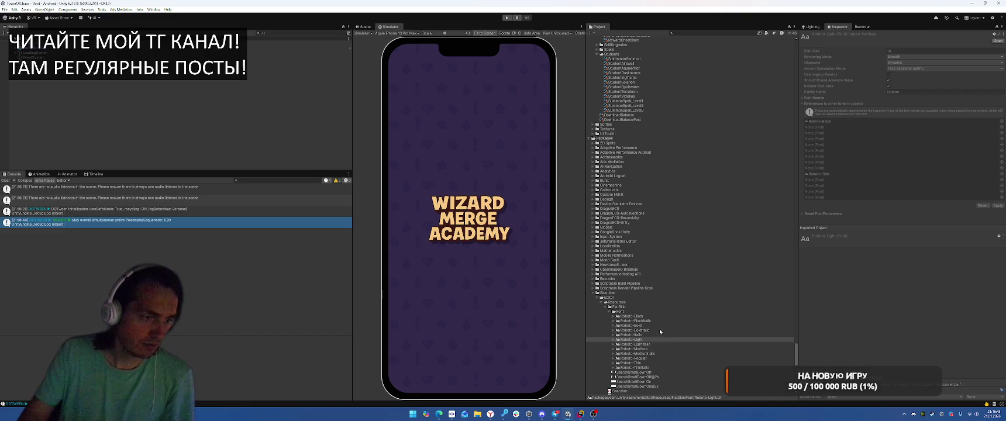
- Find and open the TooltipPopup prefab, framing its Arrow in view
{"action": "left_click", "coordinate": [696, 34]}
{"action": "type", "text": "ooltip"}
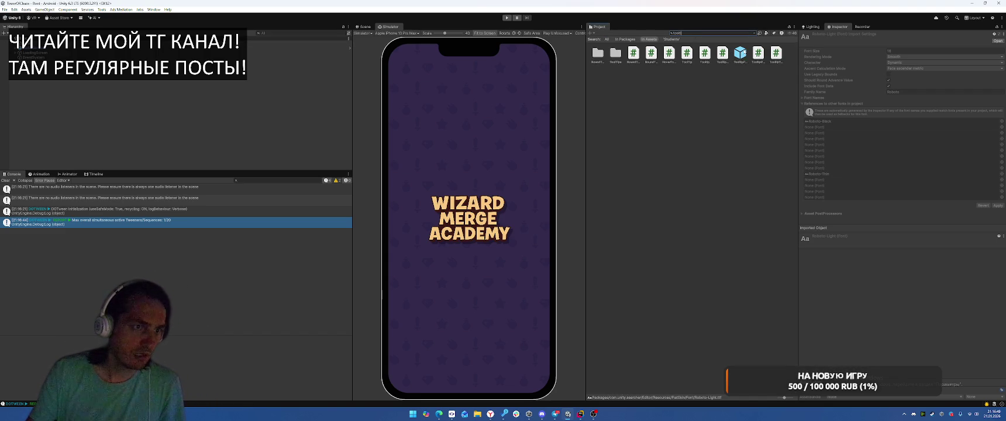
{"action": "double_click", "coordinate": [740, 53]}
{"action": "left_click", "coordinate": [93, 97]}
{"action": "double_click", "coordinate": [175, 55]}
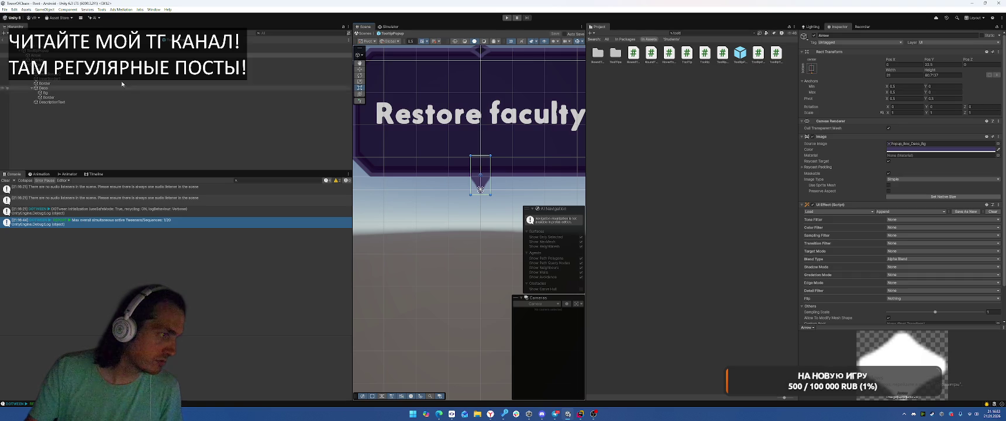
- Inspect the Bg, InnerBorder2 and Border layers and hide InnerBorder1
{"action": "double_click", "coordinate": [63, 69]}
{"action": "left_click", "coordinate": [64, 75]}
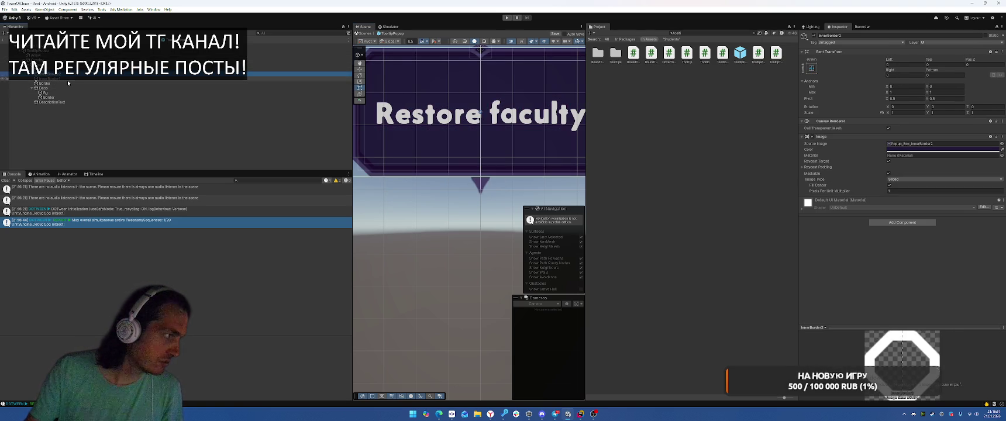
{"action": "left_click", "coordinate": [63, 84]}
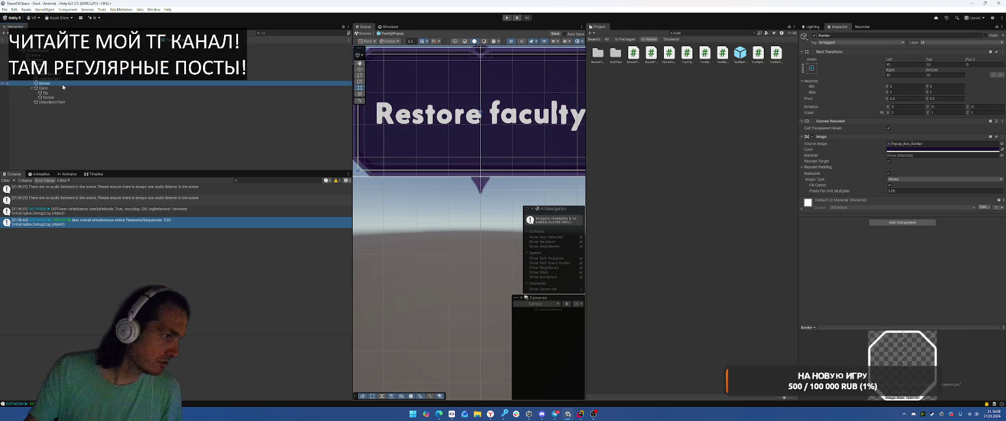
{"action": "left_click", "coordinate": [70, 79]}
{"action": "key", "text": "alt+shift+a"}
- Select the tooltip's Arrow colour, then enter Play mode to test
{"action": "scroll", "coordinate": [391, 139], "scroll_direction": "up", "scroll_amount": 3}
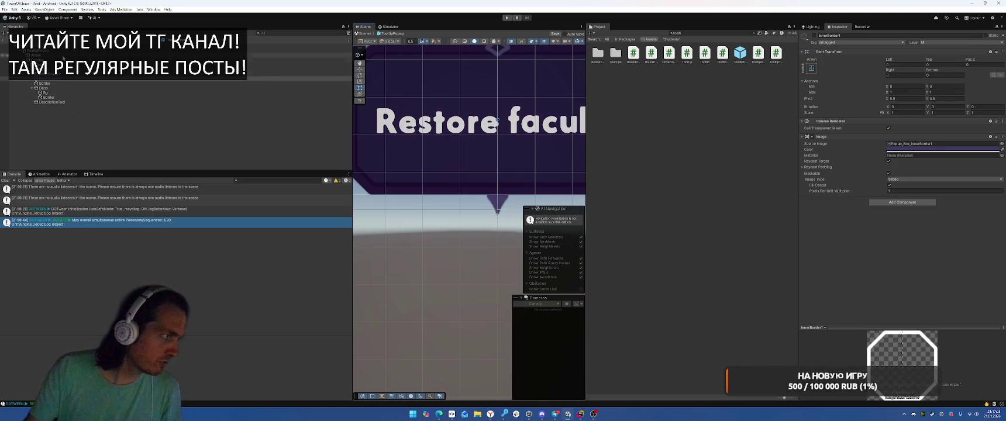
{"action": "left_click", "coordinate": [47, 55]}
{"action": "left_click", "coordinate": [1000, 151]}
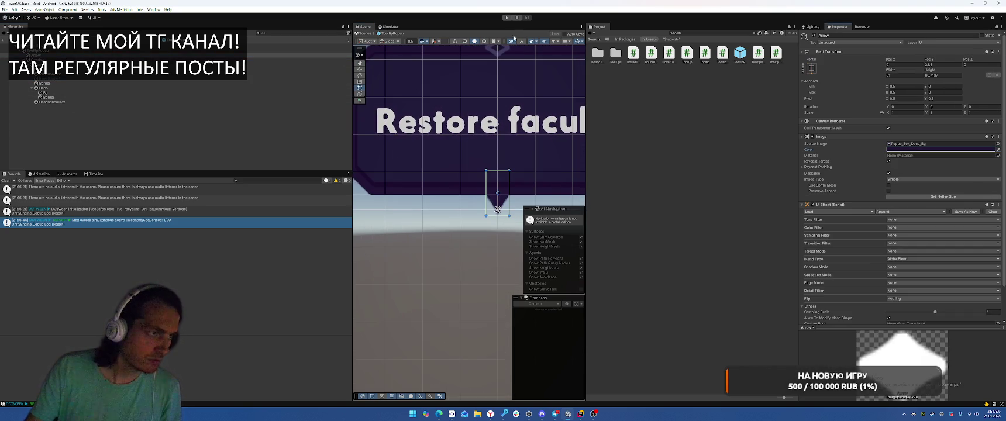
{"action": "key", "text": "ctrl+p"}
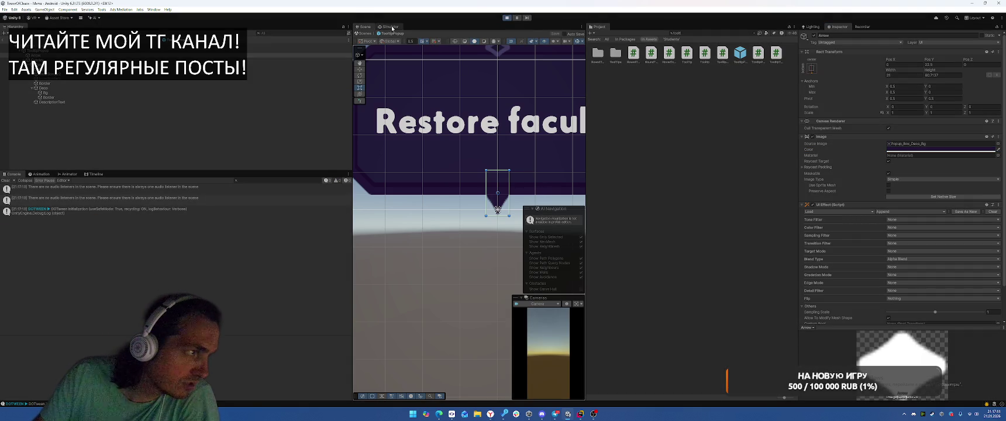
- Preview a locked faculty card's tooltip on the Simulator's Deck screen, then stop and select InnerBorder1
{"action": "left_click", "coordinate": [391, 27]}
{"action": "left_click", "coordinate": [438, 375]}
{"action": "mouse_move", "coordinate": [466, 241]}
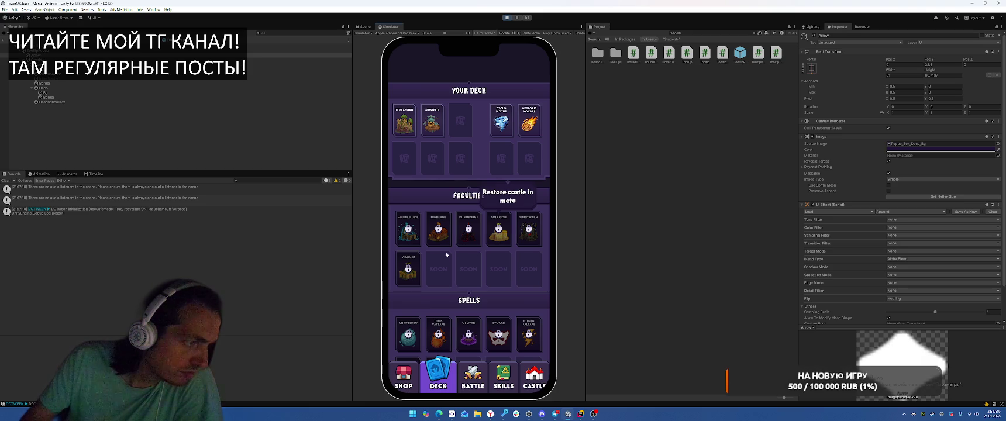
{"action": "key", "text": "ctrl+p"}
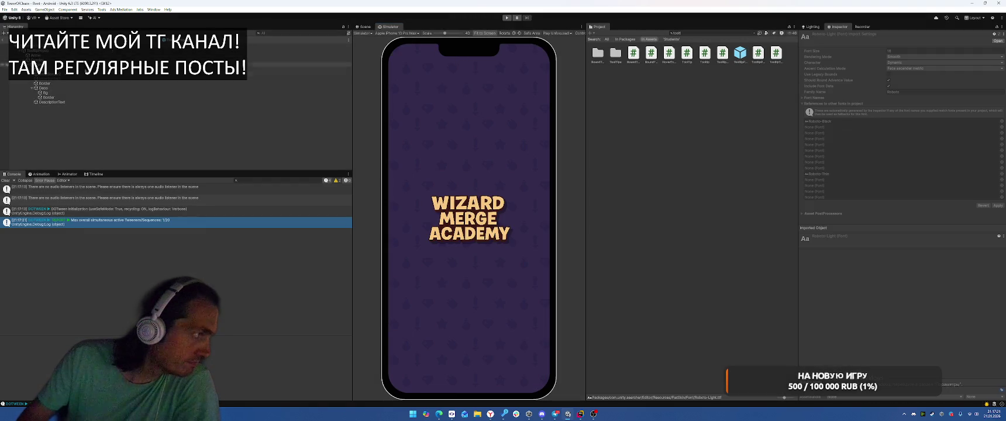
{"action": "left_click", "coordinate": [281, 79]}
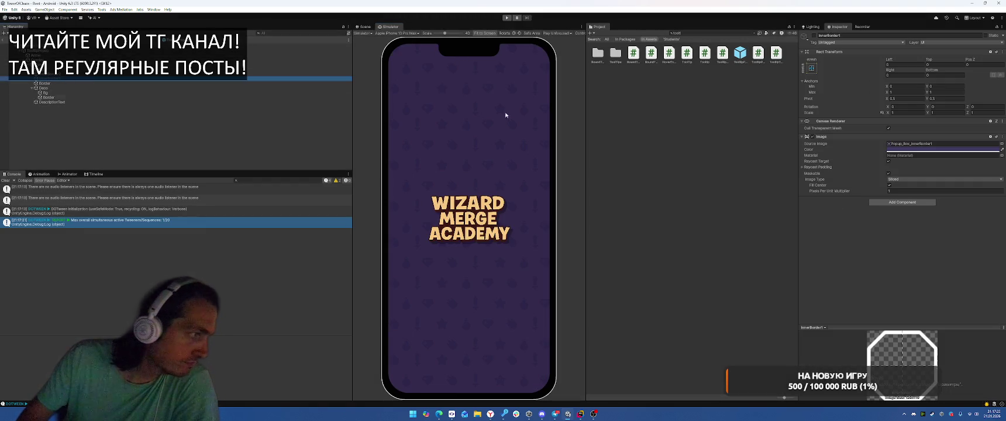
- Frame the diamond and eyedrop the tooltip background's dark purple 221638 onto its Border
{"action": "left_click", "coordinate": [328, 92]}
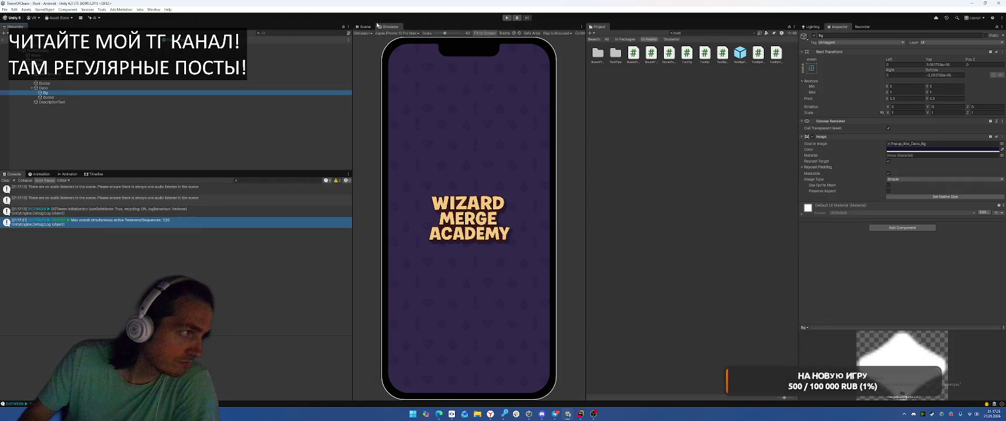
{"action": "left_click", "coordinate": [364, 27]}
{"action": "key", "text": "f"}
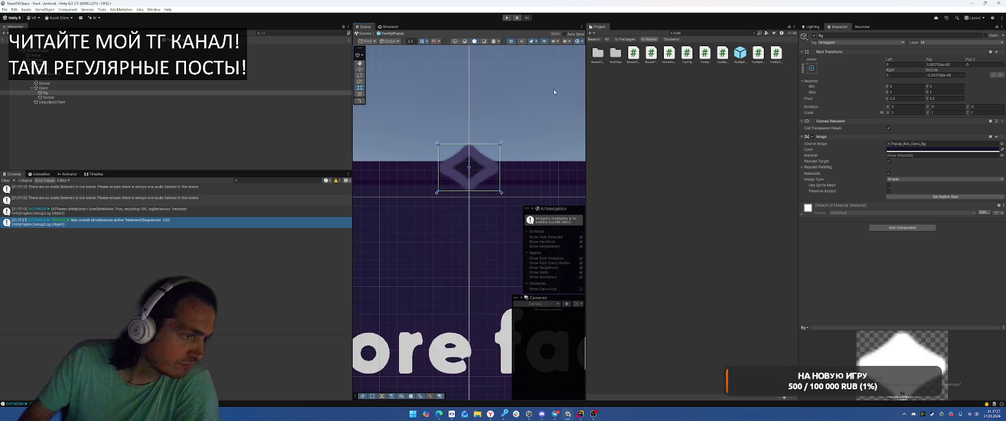
{"action": "left_click", "coordinate": [63, 97]}
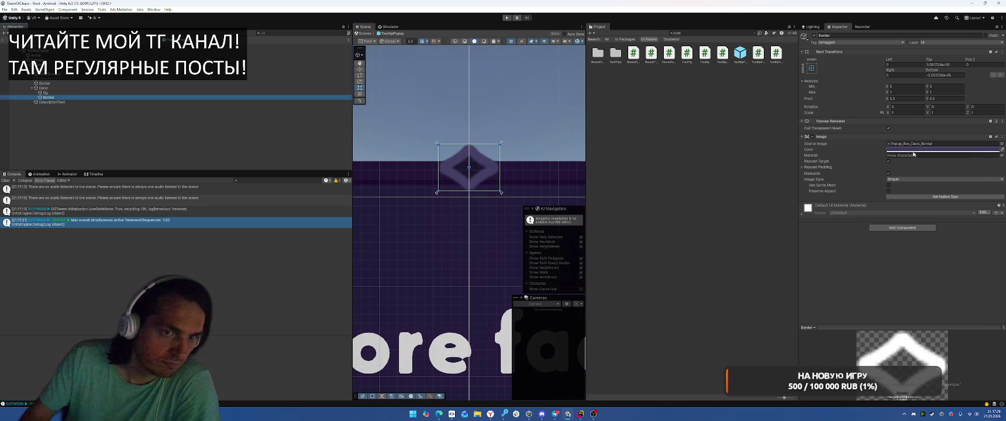
{"action": "left_click", "coordinate": [936, 150]}
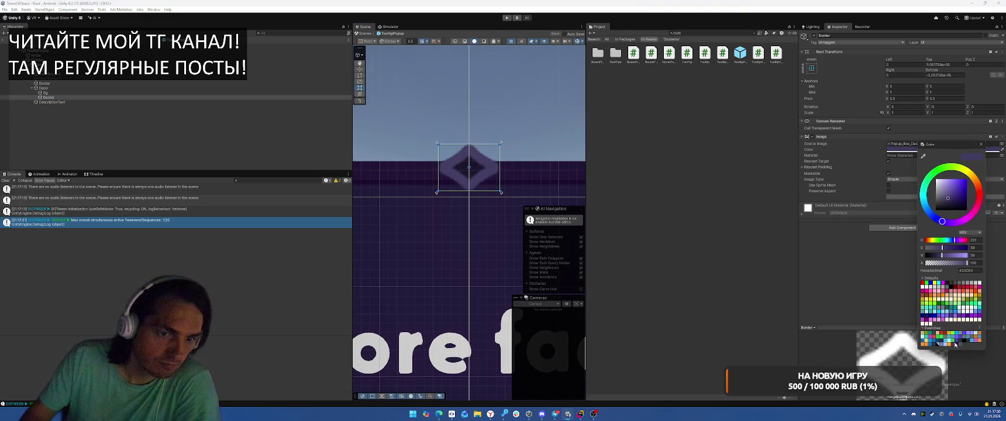
{"action": "left_click", "coordinate": [981, 144]}
{"action": "left_click", "coordinate": [107, 97]}
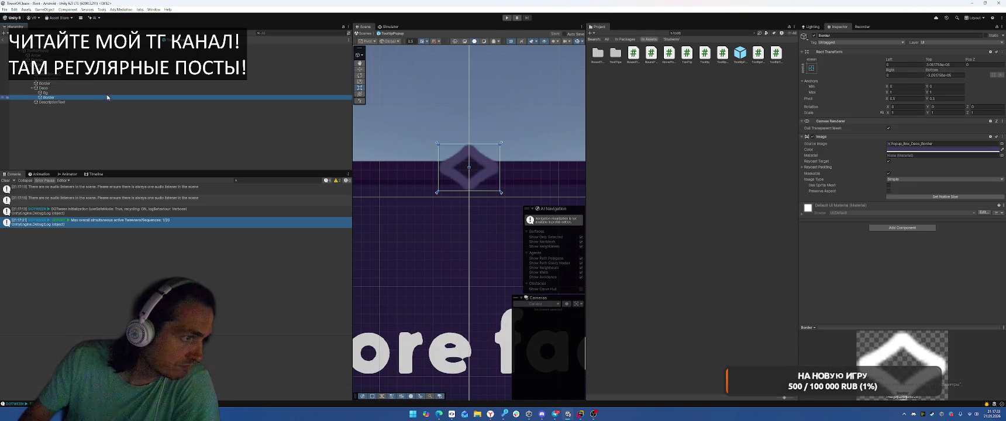
{"action": "left_click", "coordinate": [936, 149]}
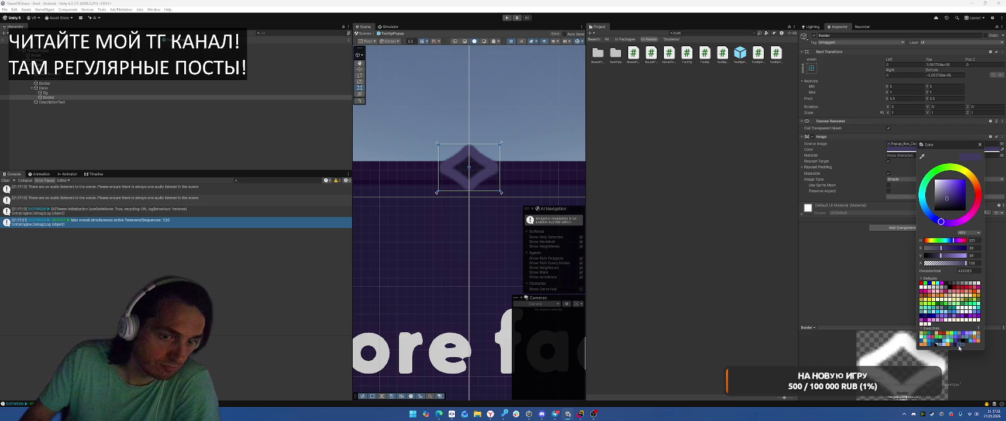
{"action": "left_click", "coordinate": [960, 343]}
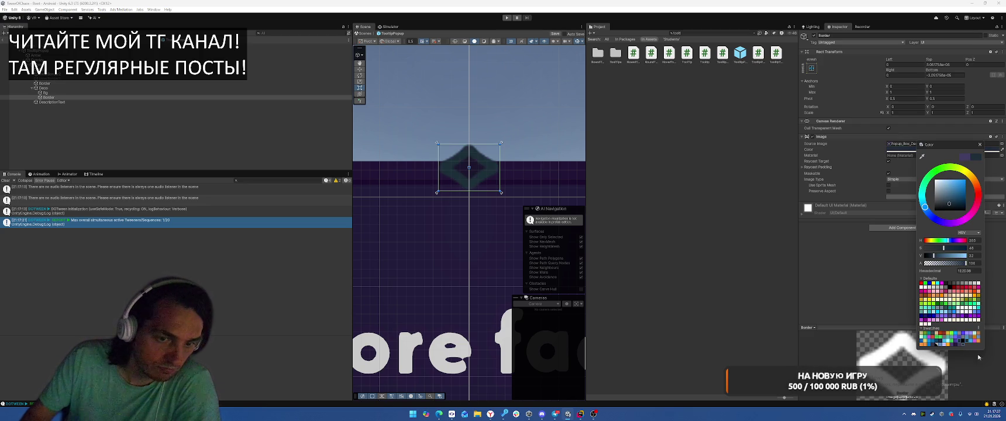
{"action": "left_click", "coordinate": [960, 345]}
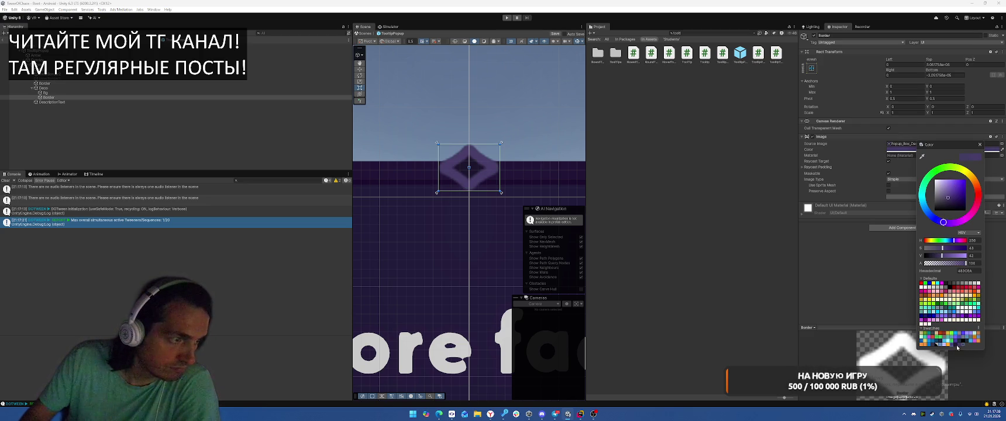
{"action": "left_click", "coordinate": [922, 156]}
{"action": "left_click", "coordinate": [518, 169]}
- Set the diamond's Bg fill to the lighter purple swatch 433C63
{"action": "left_click", "coordinate": [57, 93]}
{"action": "left_click", "coordinate": [904, 150]}
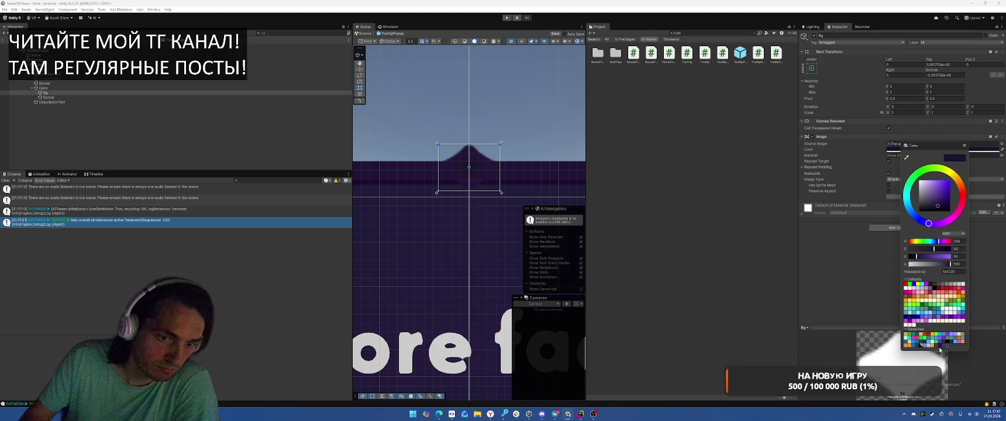
{"action": "left_click", "coordinate": [942, 343]}
{"action": "left_click", "coordinate": [965, 145]}
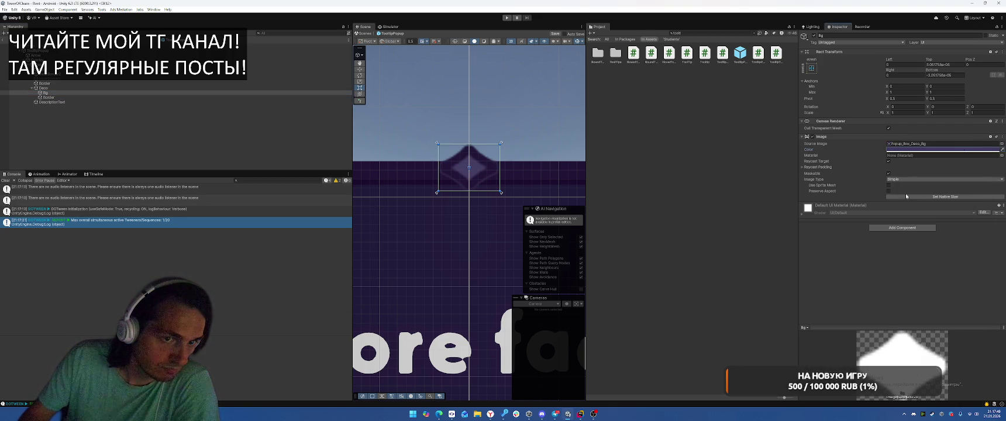
{"action": "scroll", "coordinate": [482, 180], "scroll_direction": "down", "scroll_amount": 4}
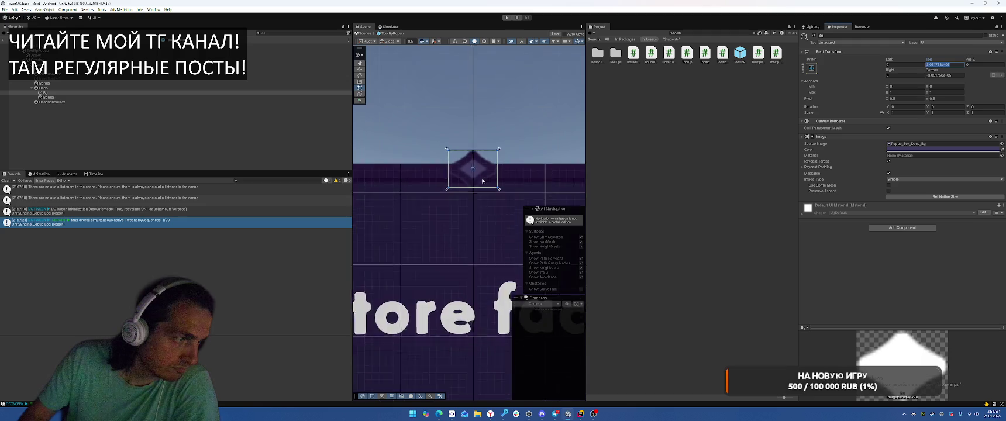
- Set the Bg fill's Rect Transform Top to 0, Bottom to 2 and Right to 2
{"action": "left_click", "coordinate": [941, 64]}
{"action": "type", "text": "0"}
{"action": "left_click", "coordinate": [952, 75]}
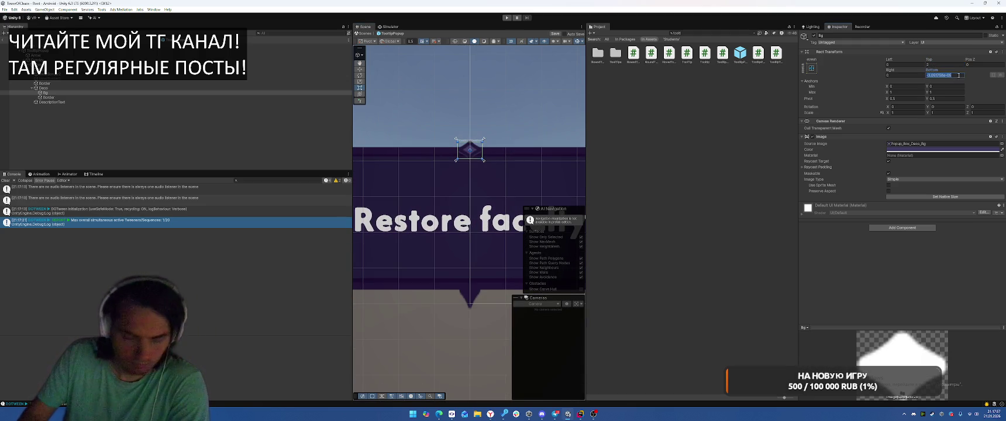
{"action": "type", "text": "2"}
{"action": "left_click", "coordinate": [898, 76]}
{"action": "type", "text": "2"}
{"action": "left_click", "coordinate": [899, 63]}
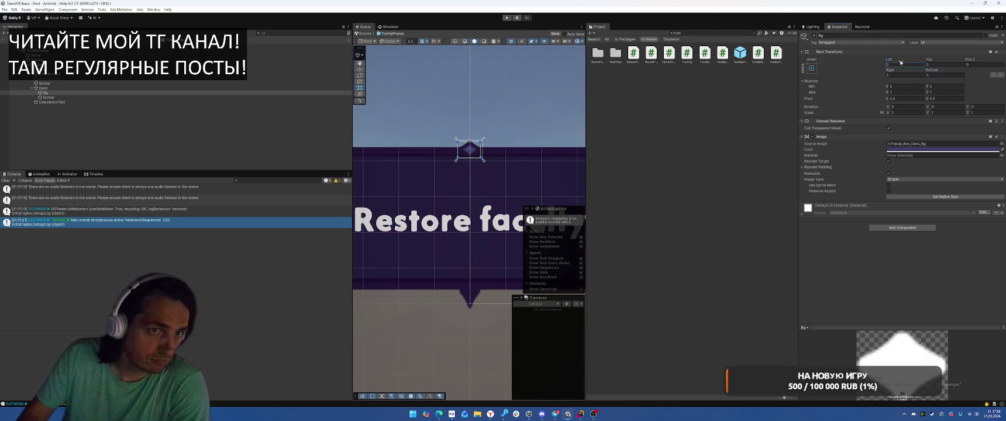
- Select the Canvas, zoom out the Scene view, and start Play mode
{"action": "left_click", "coordinate": [499, 126]}
{"action": "scroll", "coordinate": [499, 126], "scroll_direction": "down", "scroll_amount": 2}
{"action": "scroll", "coordinate": [492, 175], "scroll_direction": "up", "scroll_amount": 3}
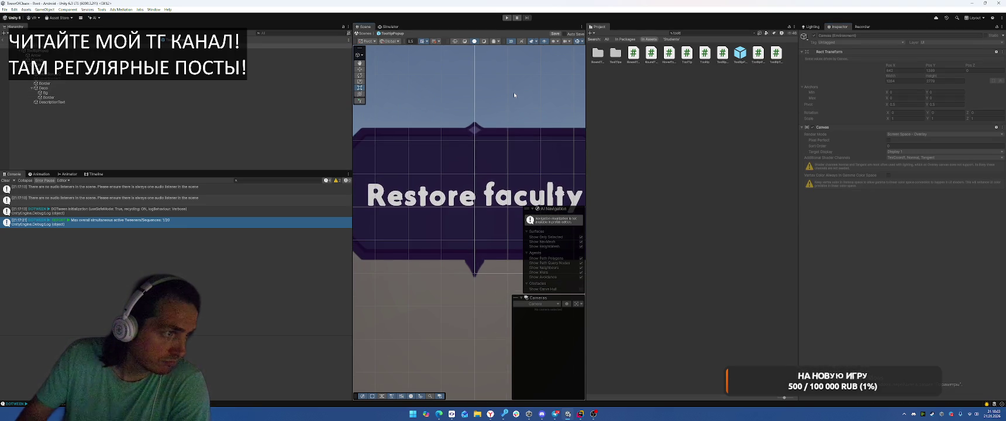
{"action": "scroll", "coordinate": [509, 94], "scroll_direction": "down", "scroll_amount": 3}
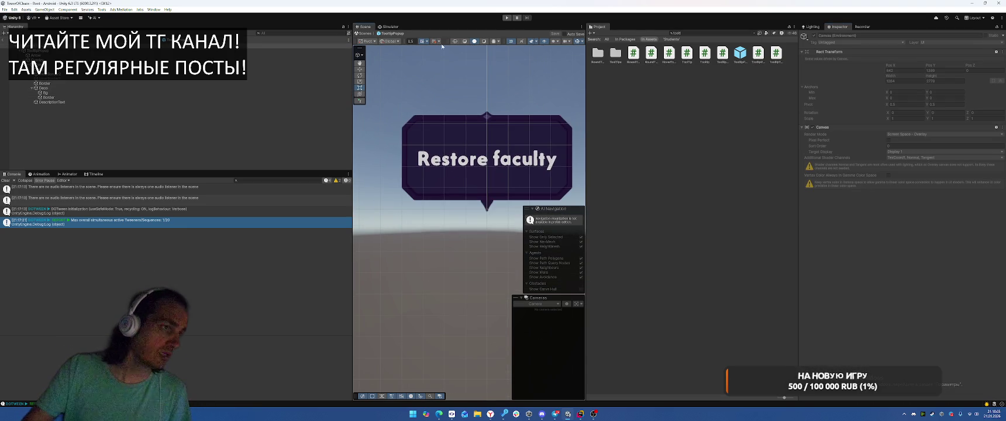
{"action": "left_click", "coordinate": [508, 18]}
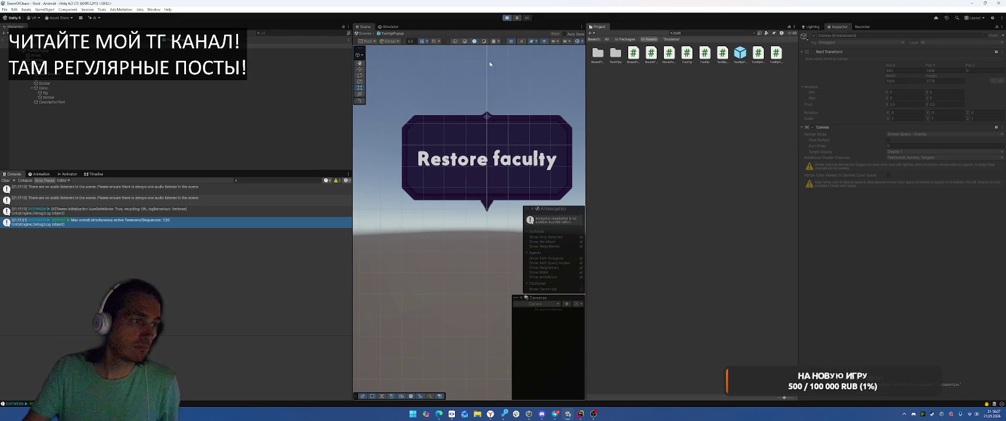
- Switch to the Deck screen and bring up a locked faculty's 'Restore castle in meta' tooltip
{"action": "left_click", "coordinate": [434, 374]}
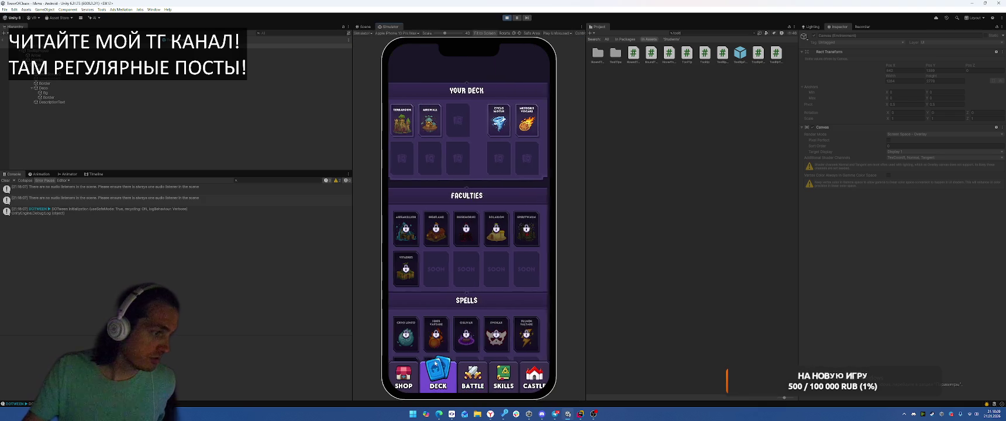
{"action": "mouse_move", "coordinate": [439, 229]}
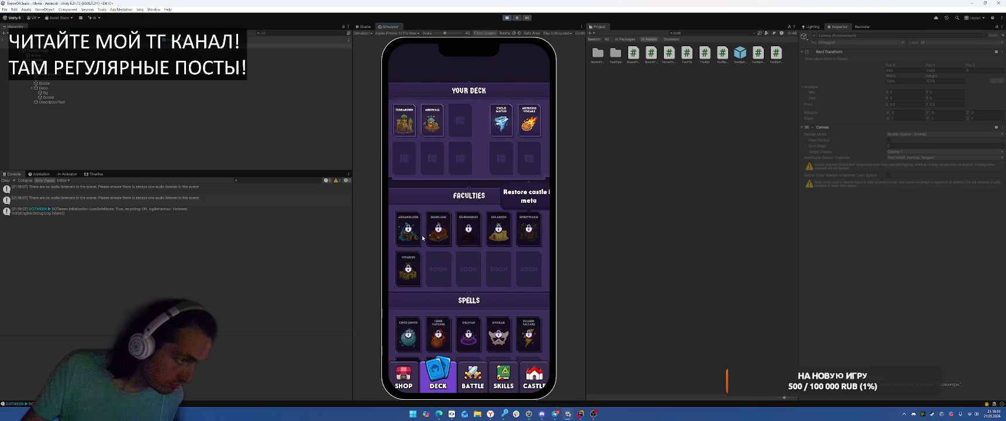
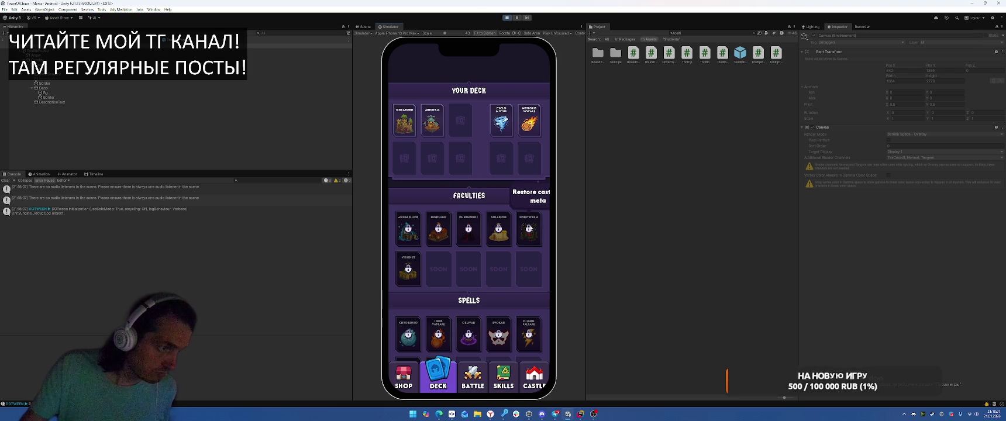
- Stop play mode and set the Overlay's Rect Transform Anchors Max X to 0
{"action": "left_click", "coordinate": [507, 19]}
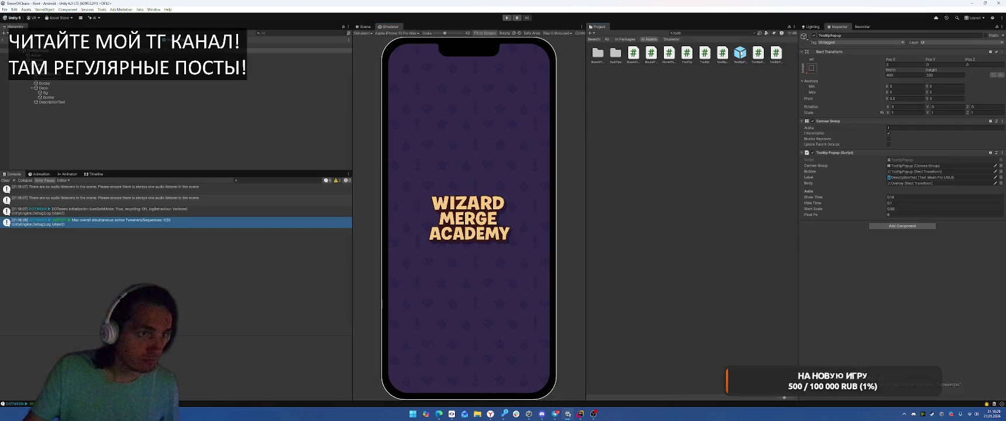
{"action": "left_click", "coordinate": [907, 92]}
{"action": "type", "text": "0"}
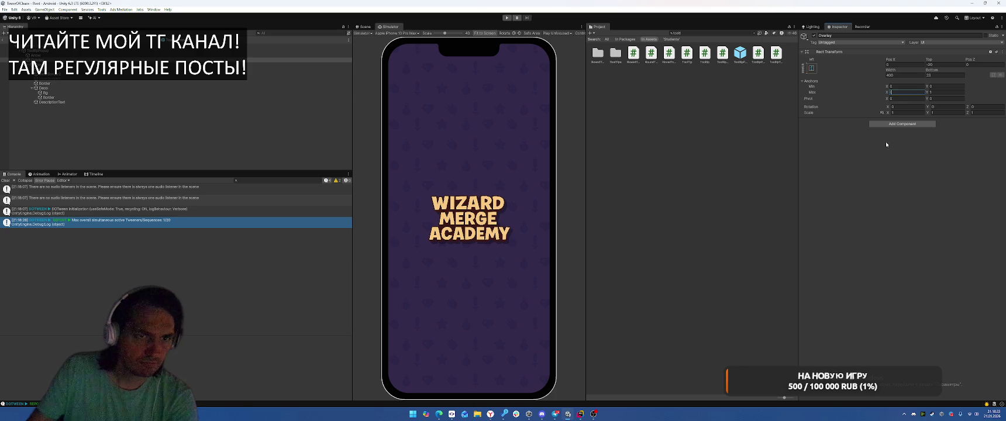
- Play the game and check tooltips on Deck over Spiritwarm, Vitadius, Aquarellion and Dusmorne
{"action": "key", "text": "ctrl+p"}
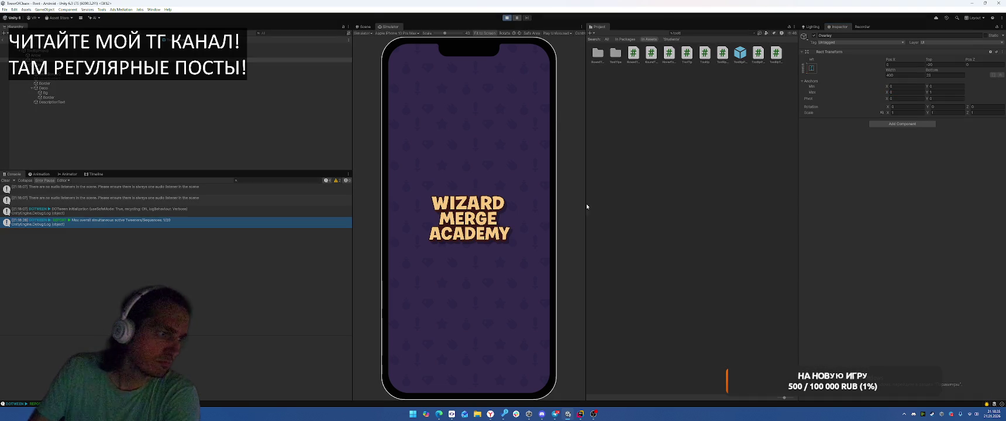
{"action": "left_click", "coordinate": [438, 377]}
{"action": "left_click", "coordinate": [446, 238]}
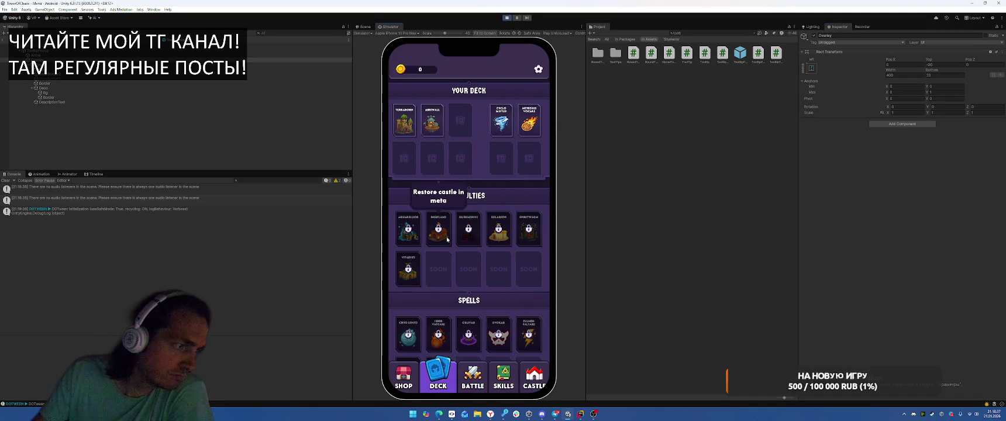
{"action": "left_click", "coordinate": [529, 231]}
{"action": "left_click", "coordinate": [408, 269]}
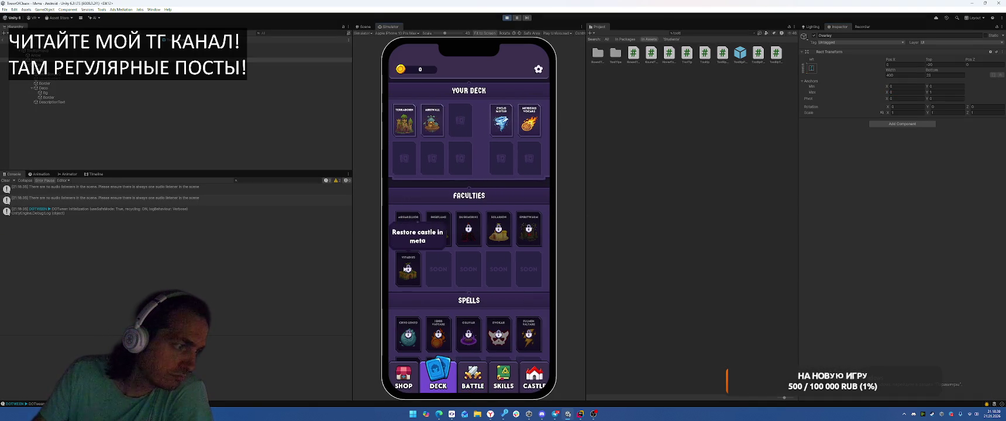
{"action": "left_click", "coordinate": [407, 219]}
{"action": "left_click", "coordinate": [478, 239]}
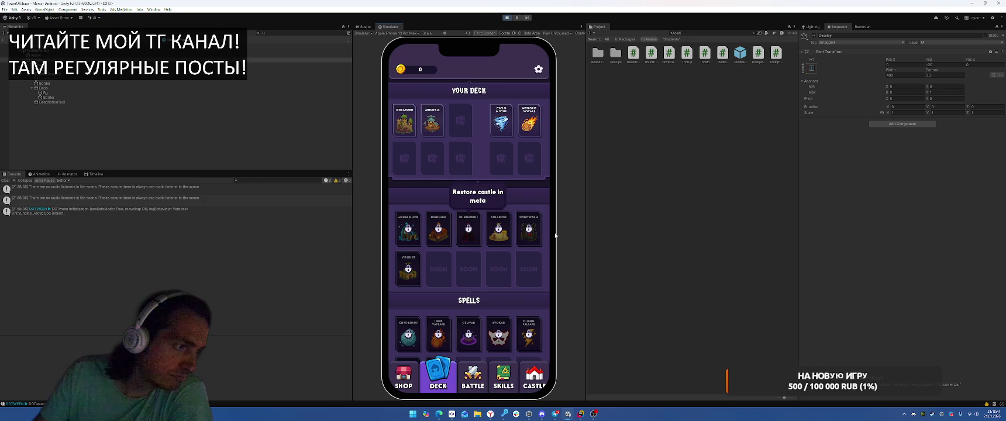
{"action": "left_click", "coordinate": [477, 238]}
{"action": "left_click", "coordinate": [474, 237]}
{"action": "left_click", "coordinate": [468, 233]}
{"action": "left_click", "coordinate": [469, 233]}
- Recheck tooltips over Spiritwarm, Inghflame, Vitadius and Solarion, then stop and return to the code
{"action": "left_click", "coordinate": [528, 229]}
{"action": "left_click", "coordinate": [439, 231]}
{"action": "left_click", "coordinate": [403, 271]}
{"action": "left_click", "coordinate": [405, 271]}
{"action": "left_click", "coordinate": [411, 274]}
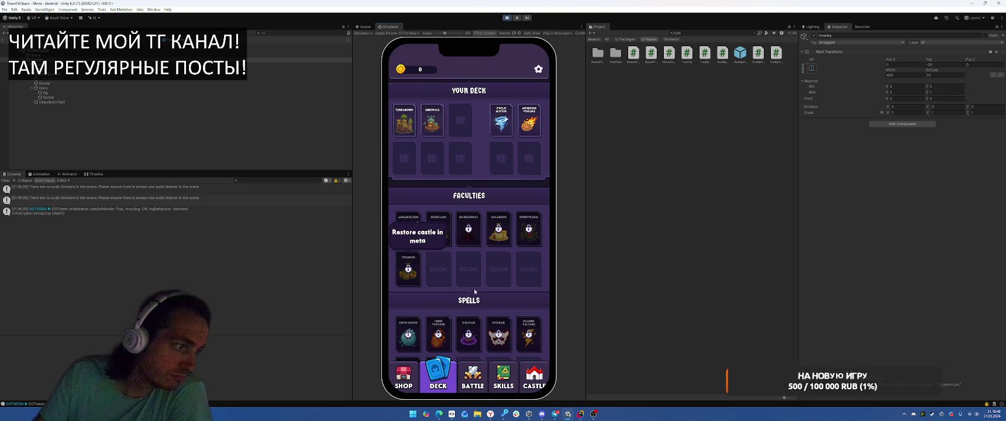
{"action": "left_click", "coordinate": [498, 232]}
{"action": "left_click", "coordinate": [536, 242]}
{"action": "left_click", "coordinate": [438, 229]}
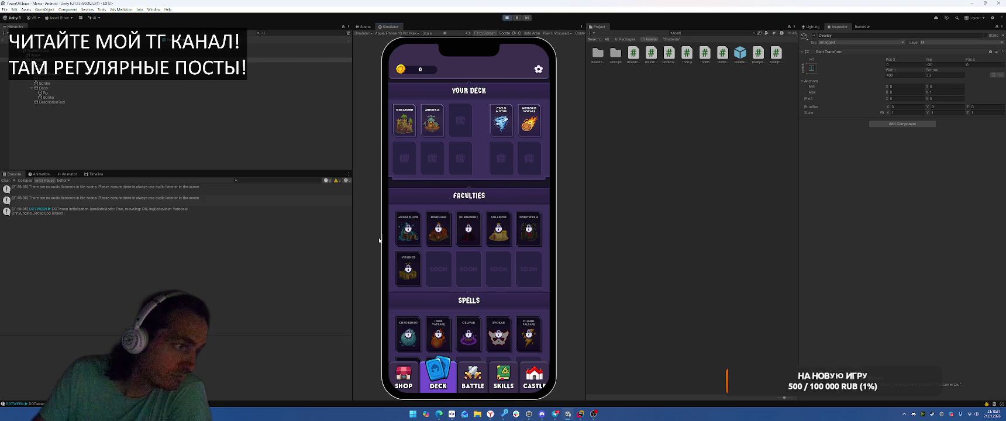
{"action": "left_click", "coordinate": [438, 226]}
{"action": "left_click", "coordinate": [507, 18]}
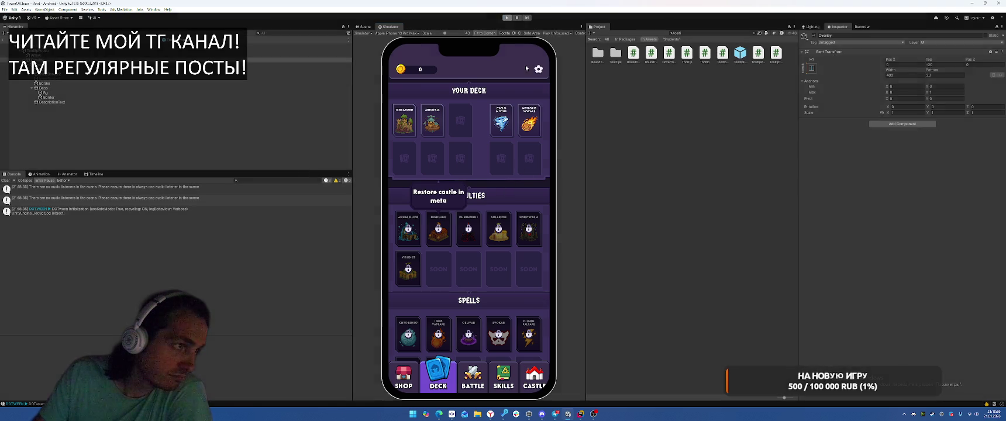
{"action": "left_click", "coordinate": [581, 414]}
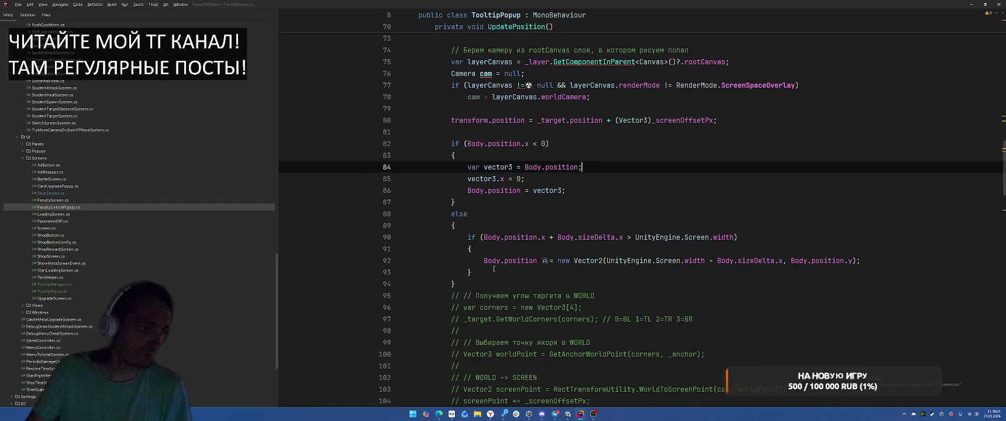
- Add 'else Body.anchoredPosition = Vector2.zero;' after the inner if block, then return to Unity
{"action": "left_click", "coordinate": [526, 272]}
{"action": "type", "text": "ells"}
{"action": "key", "text": "Escape"}
{"action": "key", "text": "BackSpace"}
{"action": "key", "text": "BackSpace"}
{"action": "type", "text": "se"}
{"action": "key", "text": "Return"}
{"action": "type", "text": "Bod"}
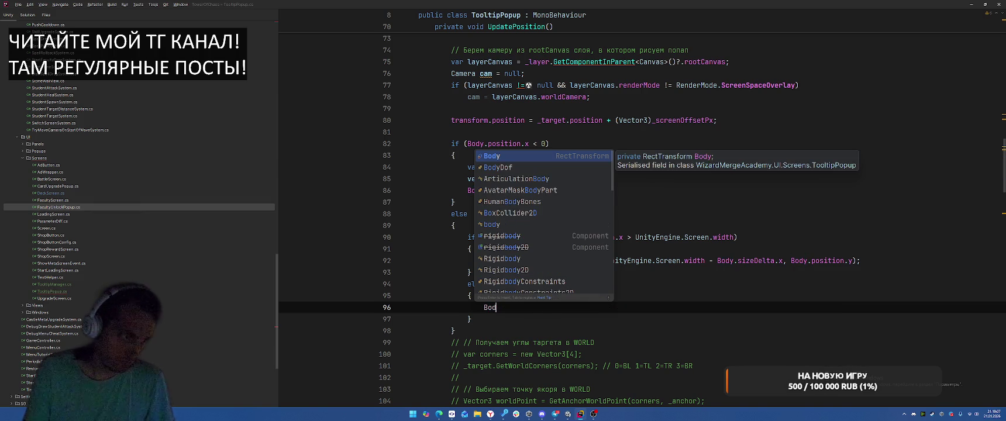
{"action": "type", "text": "y.a"}
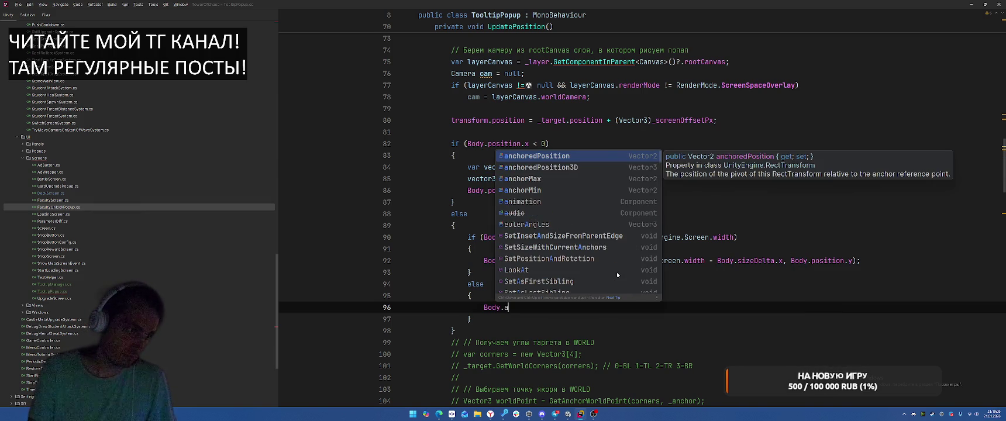
{"action": "type", "text": "n"}
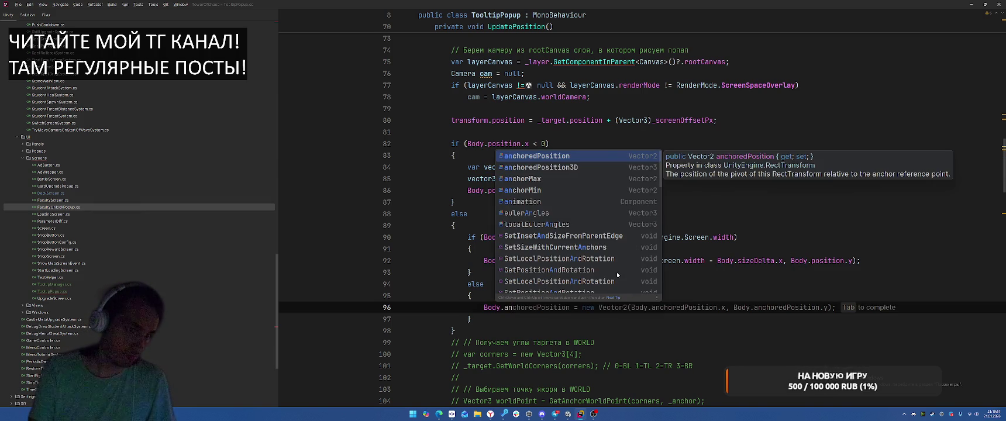
{"action": "key", "text": "Return"}
{"action": "type", "text": "= V"}
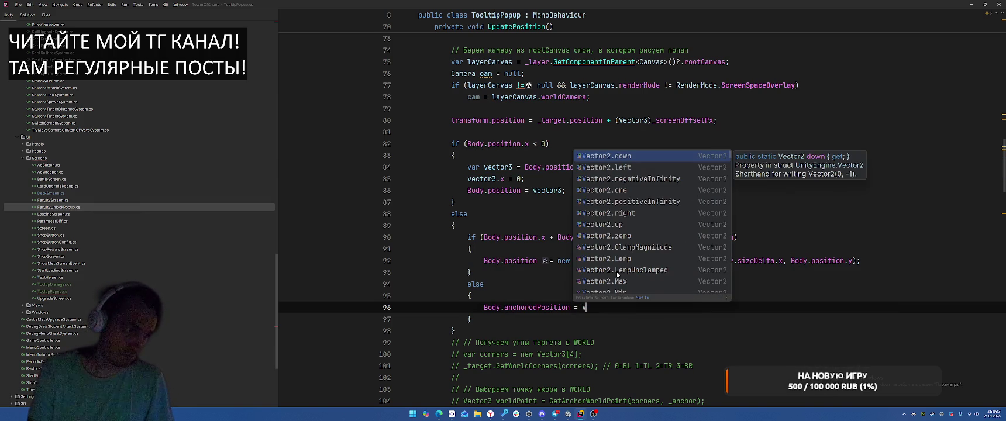
{"action": "key", "text": "Tab"}
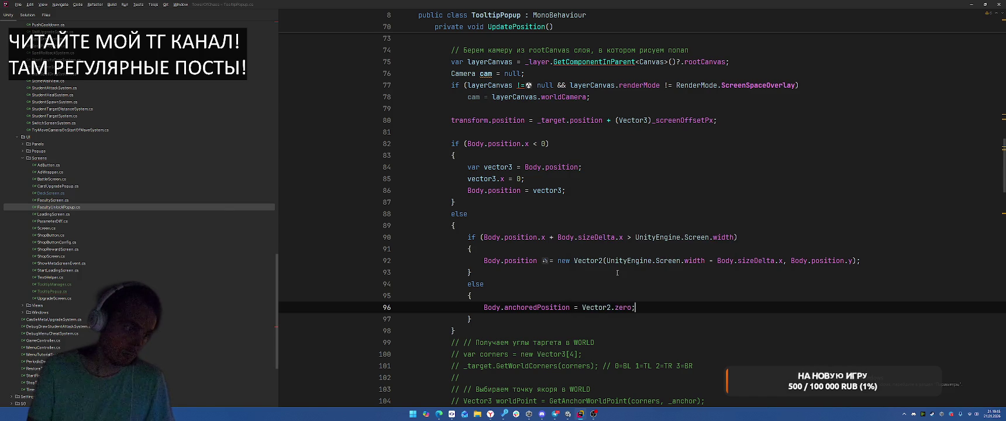
{"action": "key", "text": "alt+Tab"}
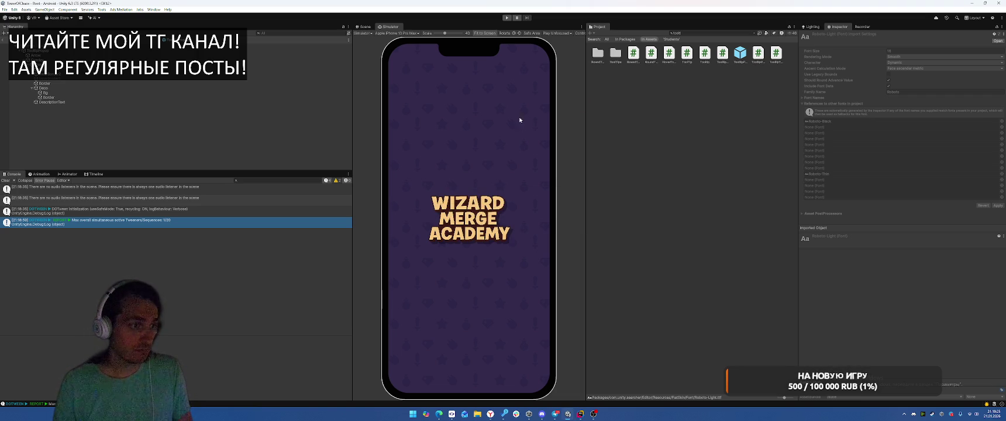
- Play-test the recompiled Deck tooltip, then stop and go back to TooltipPopup.cs
{"action": "left_click", "coordinate": [507, 18]}
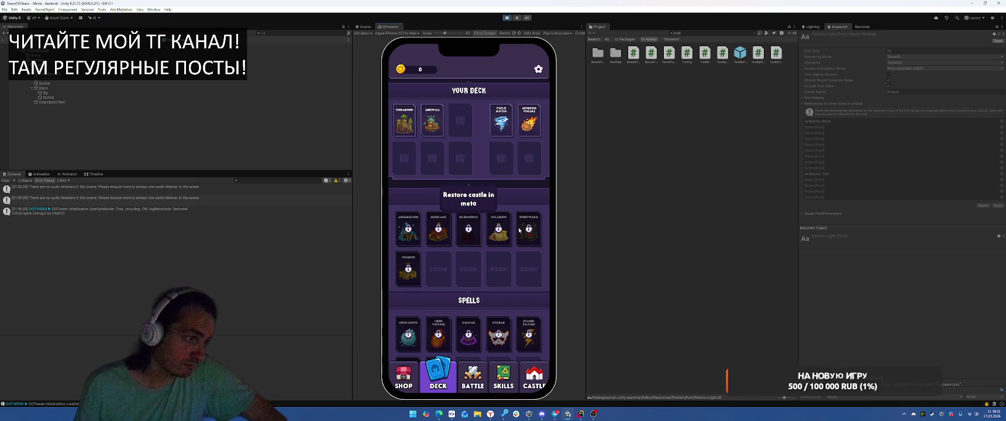
{"action": "key", "text": "ctrl+p"}
{"action": "key", "text": "alt+Tab"}
{"action": "left_click", "coordinate": [667, 202]}
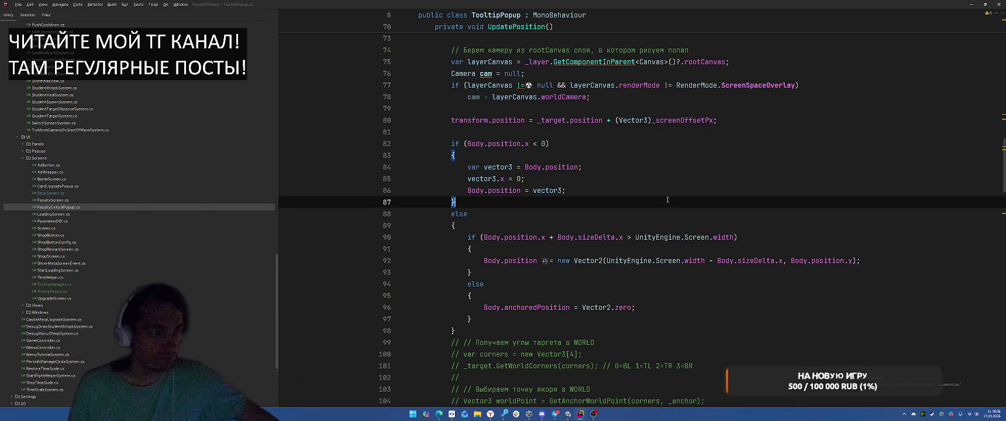
- Extract the transform.position target sum on line 80 into a variable named 'current'
{"action": "left_click", "coordinate": [578, 286]}
{"action": "key", "text": "Down"}
{"action": "scroll", "coordinate": [684, 177], "scroll_direction": "up", "scroll_amount": 2}
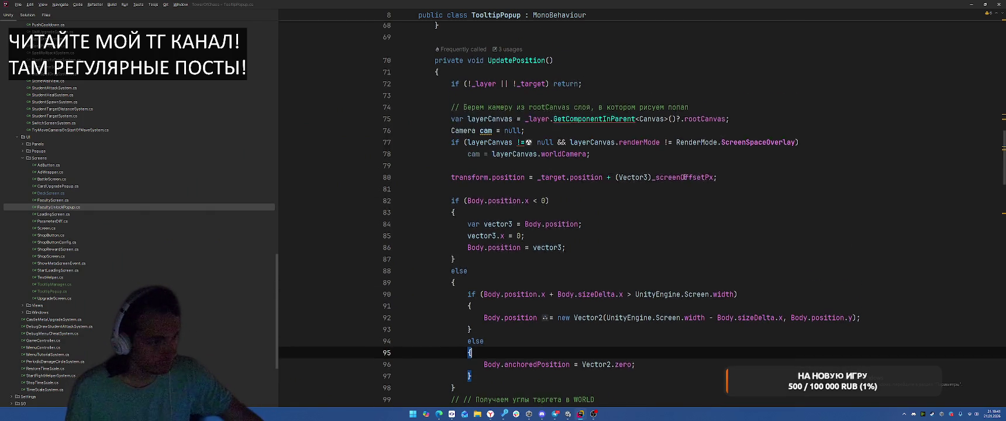
{"action": "scroll", "coordinate": [684, 177], "scroll_direction": "down", "scroll_amount": 3}
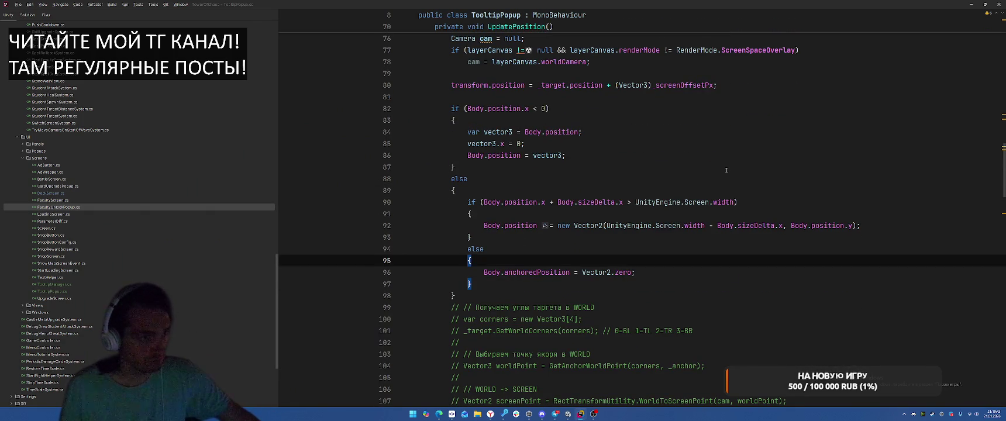
{"action": "scroll", "coordinate": [727, 169], "scroll_direction": "up", "scroll_amount": 2}
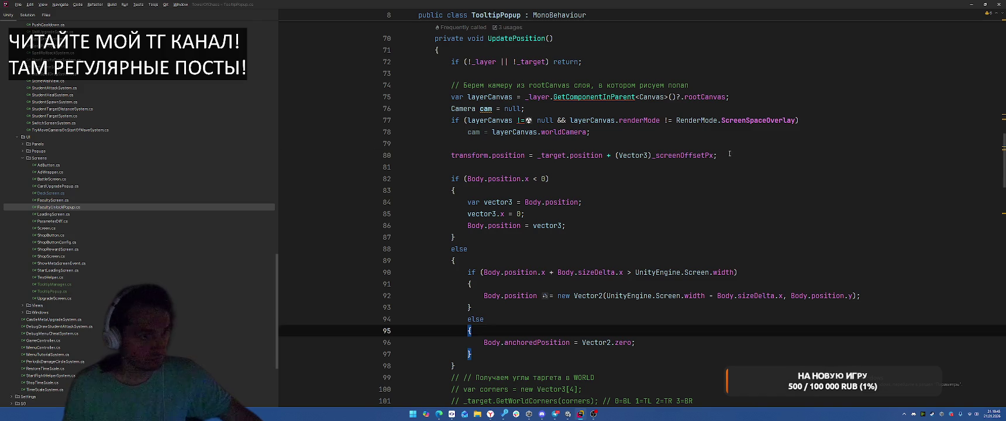
{"action": "left_click", "coordinate": [730, 154]}
{"action": "key", "text": "Up"}
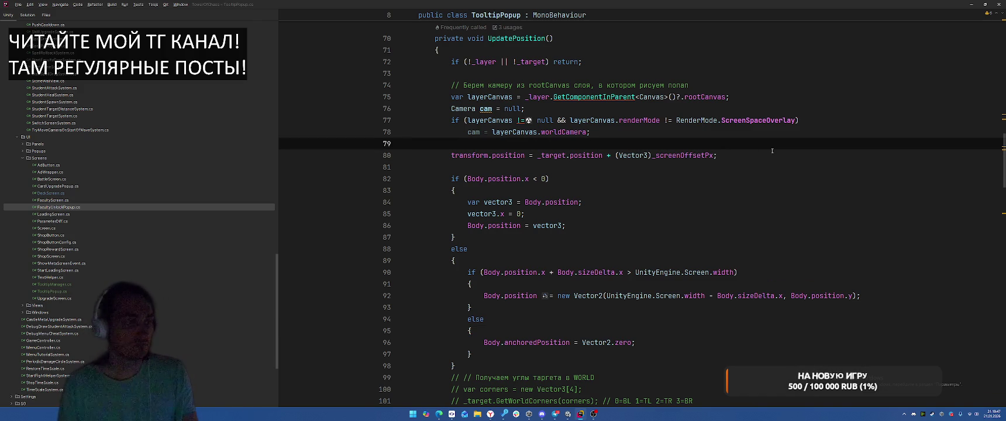
{"action": "key", "text": "Return"}
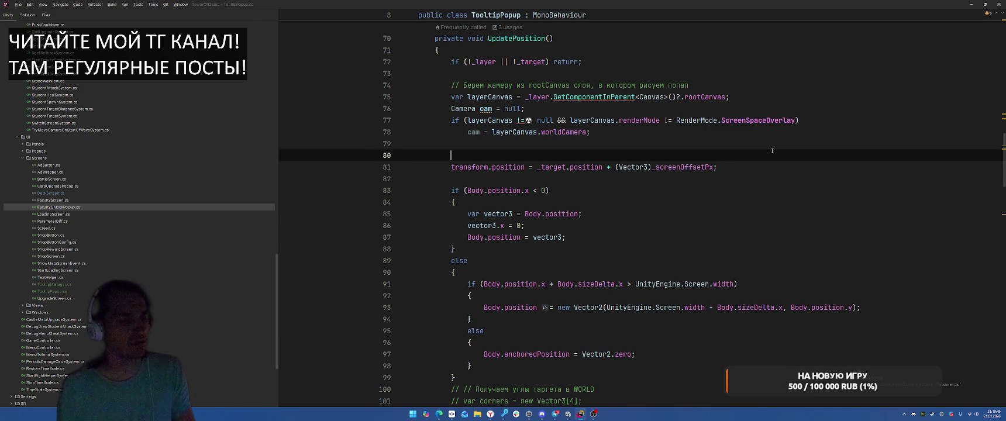
{"action": "key", "text": "BackSpace"}
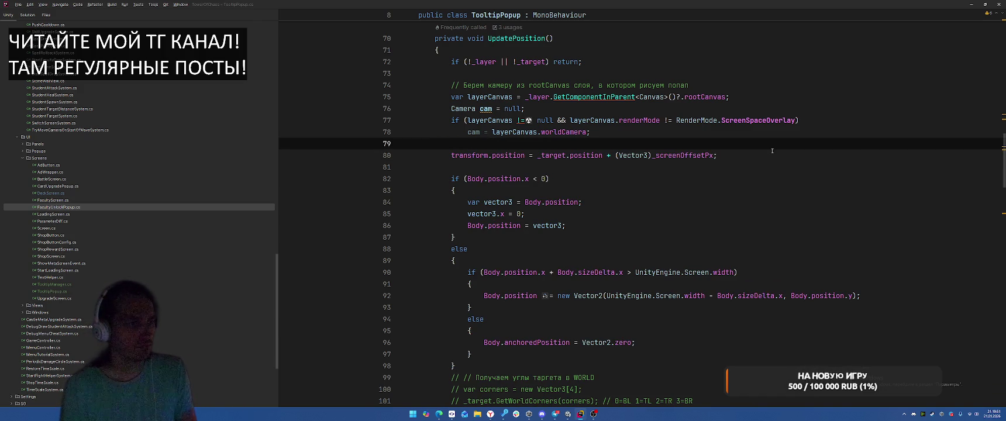
{"action": "left_click_drag", "start_coordinate": [535, 156], "coordinate": [760, 156]}
{"action": "key", "text": "ctrl+alt+v"}
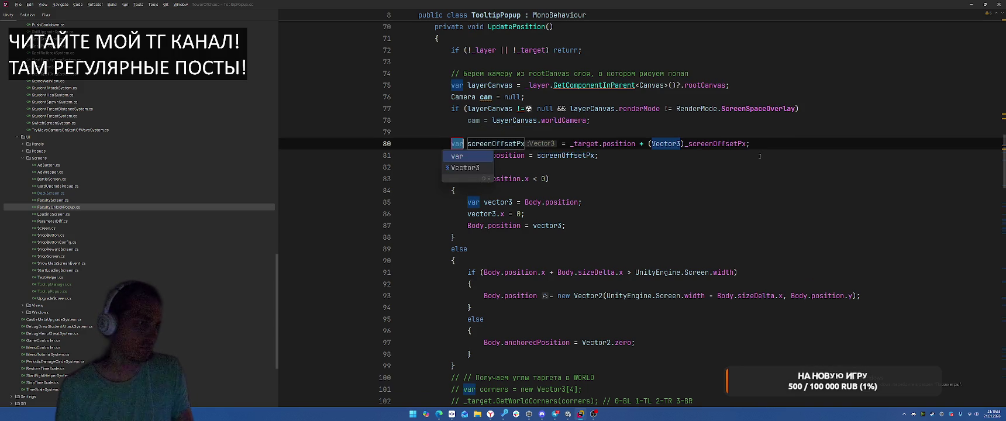
{"action": "key", "text": "Return"}
{"action": "type", "text": "current"}
{"action": "key", "text": "Return"}
{"action": "key", "text": "Return"}
- Wrap the position assignment in 'if (current != _prev) { }'
{"action": "type", "text": "if (cu"}
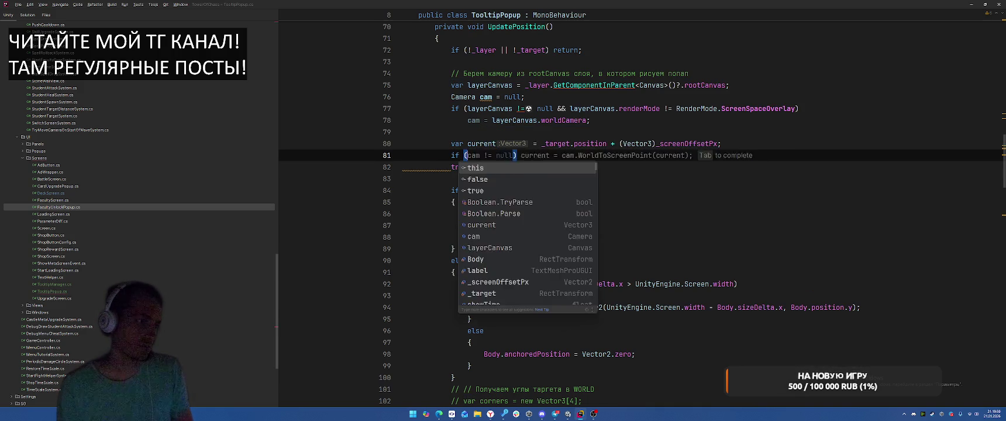
{"action": "type", "text": "rrent !=  pre"}
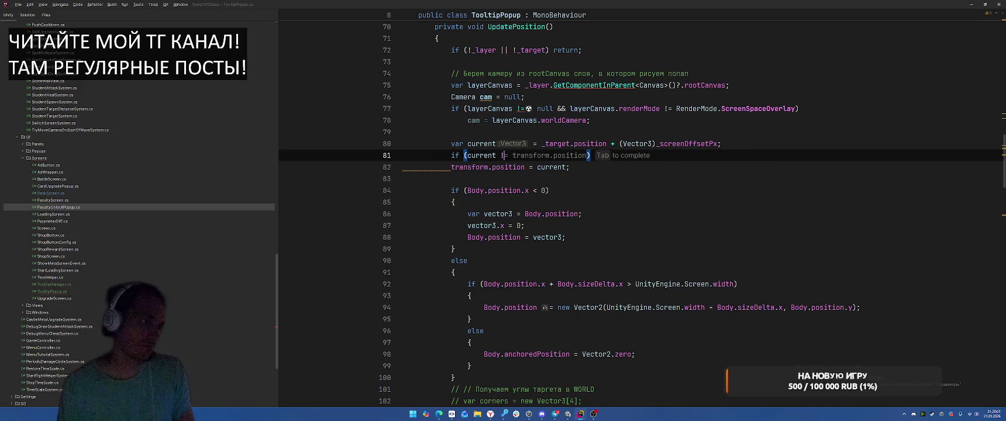
{"action": "key", "text": "BackSpace"}
{"action": "key", "text": "BackSpace"}
{"action": "key", "text": "BackSpace"}
{"action": "type", "text": "_pre"}
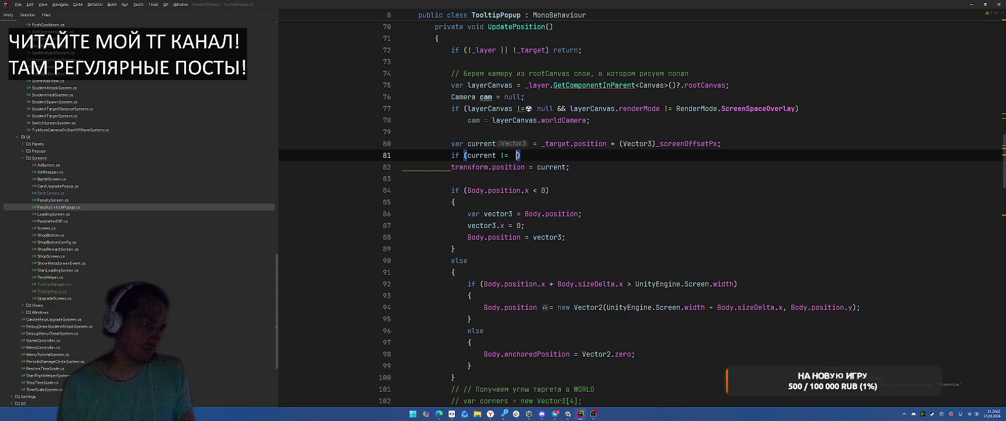
{"action": "type", "text": "v) {"}
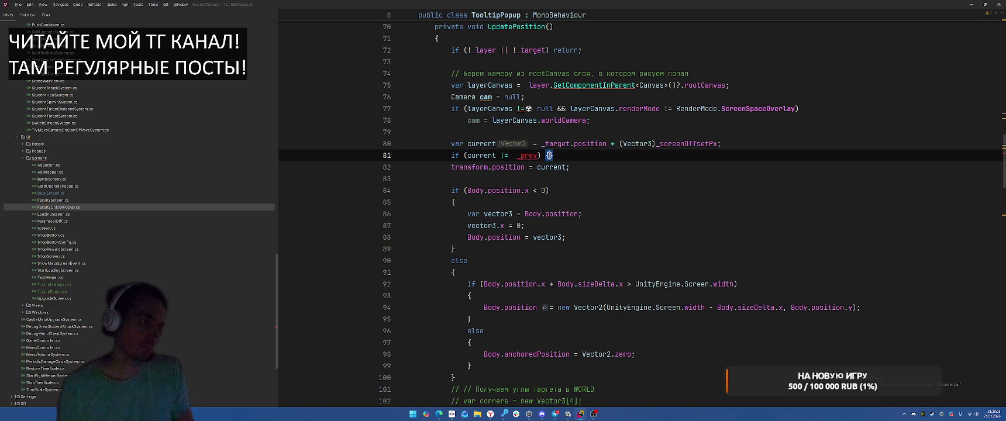
{"action": "scroll", "coordinate": [606, 317], "scroll_direction": "down", "scroll_amount": 2}
{"action": "left_click", "coordinate": [606, 308]}
{"action": "key", "text": "Return"}
{"action": "type", "text": "}"}
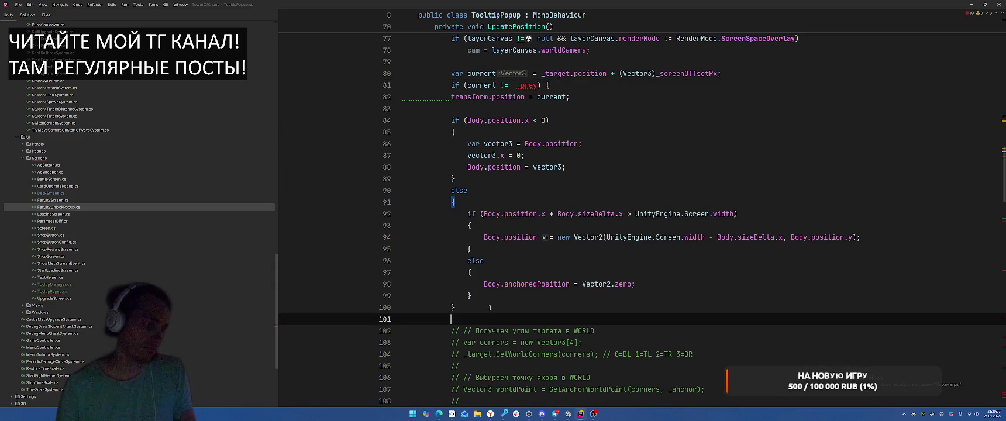
- Create a Vector3 field '_prev' and store '_prev = current;' after the assignment
{"action": "left_click", "coordinate": [553, 74]}
{"action": "key", "text": "alt+Return"}
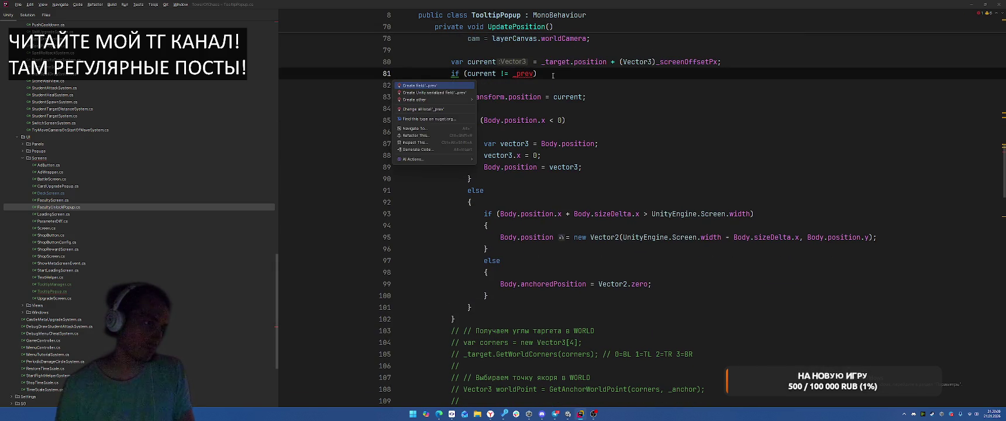
{"action": "key", "text": "Return"}
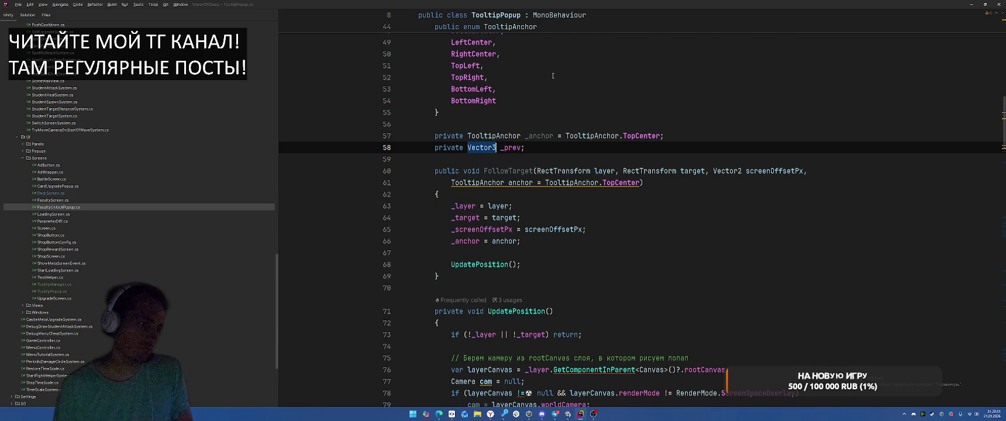
{"action": "key", "text": "Return"}
{"action": "left_click", "coordinate": [608, 110]}
{"action": "key", "text": "Return"}
{"action": "type", "text": "_"}
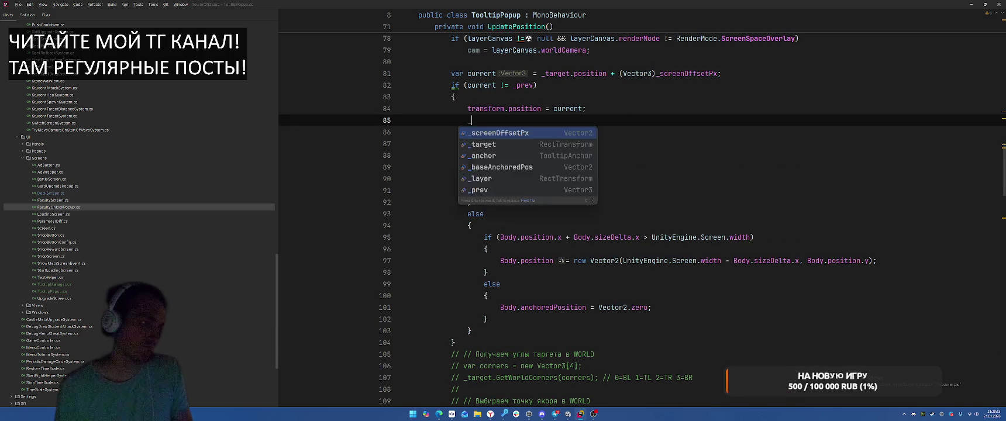
{"action": "type", "text": "prev = cu"}
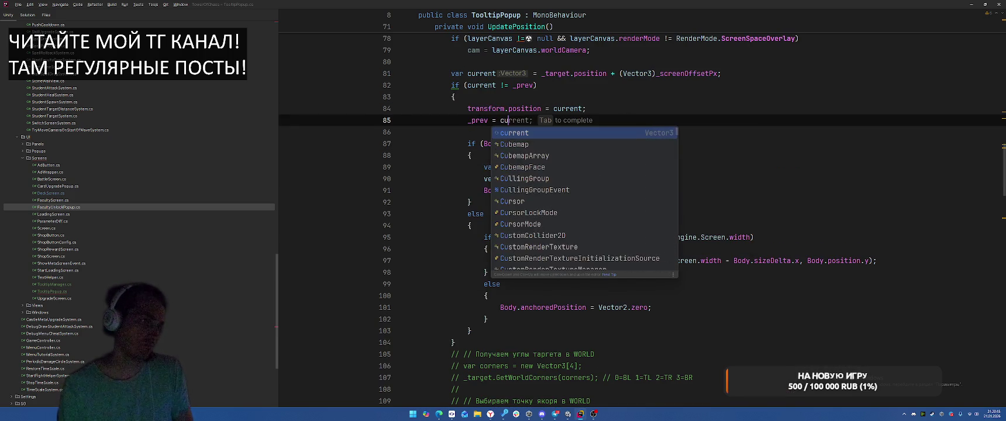
{"action": "type", "text": "rrent;"}
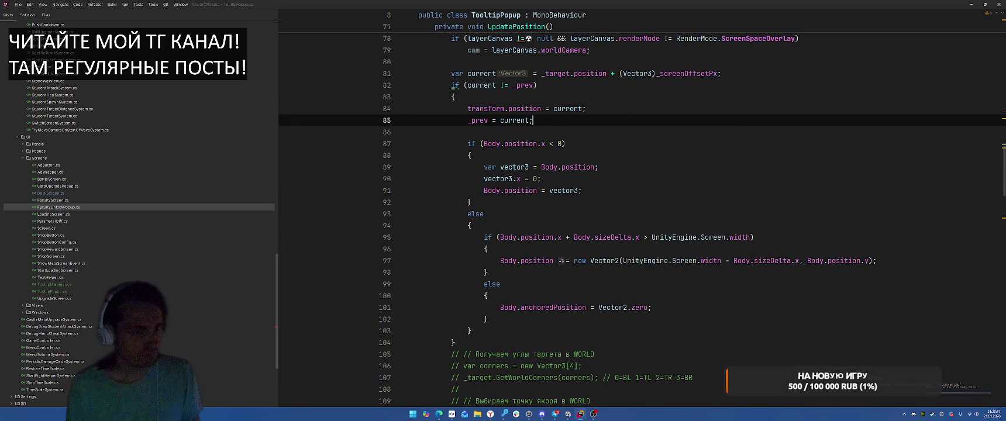
{"action": "key", "text": "alt+Tab"}
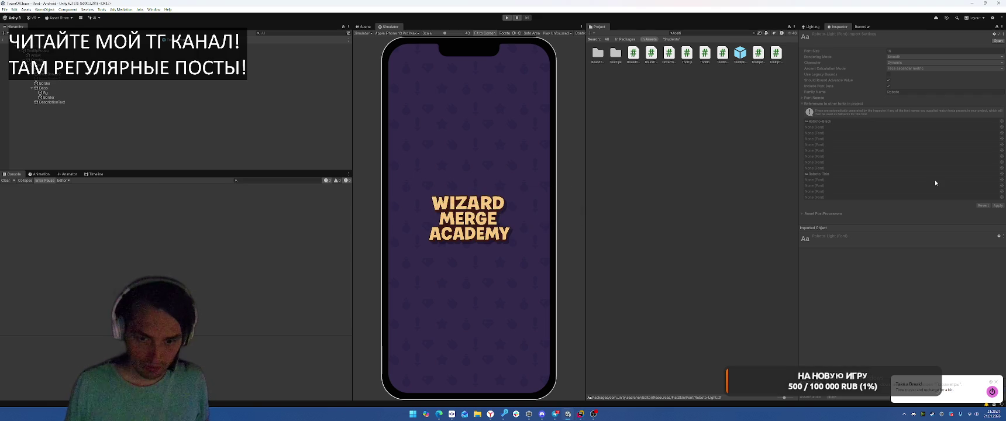
- Play-test the tooltip over a faculty card on Deck, then stop and return to TooltipPopup.cs
{"action": "left_click", "coordinate": [507, 17]}
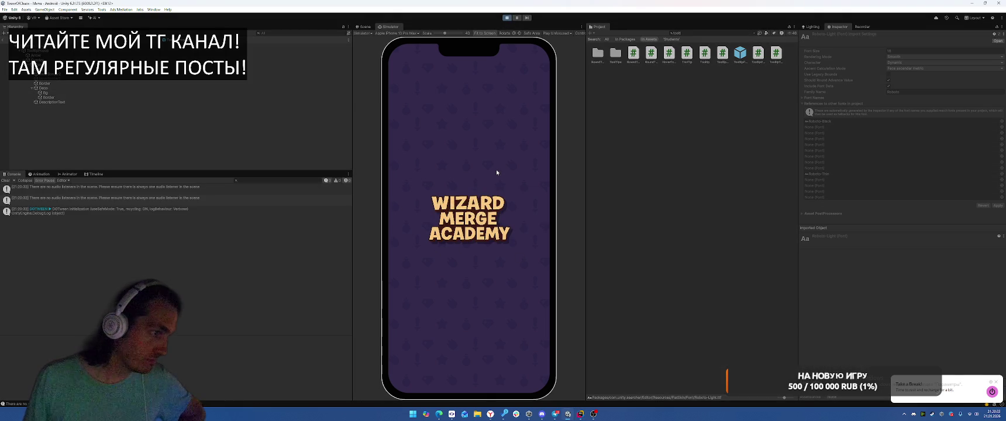
{"action": "left_click", "coordinate": [432, 388]}
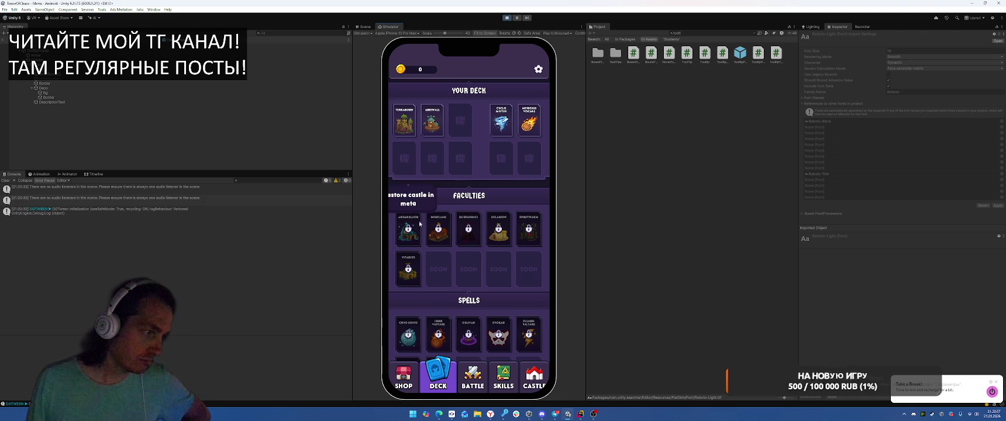
{"action": "mouse_move", "coordinate": [534, 235]}
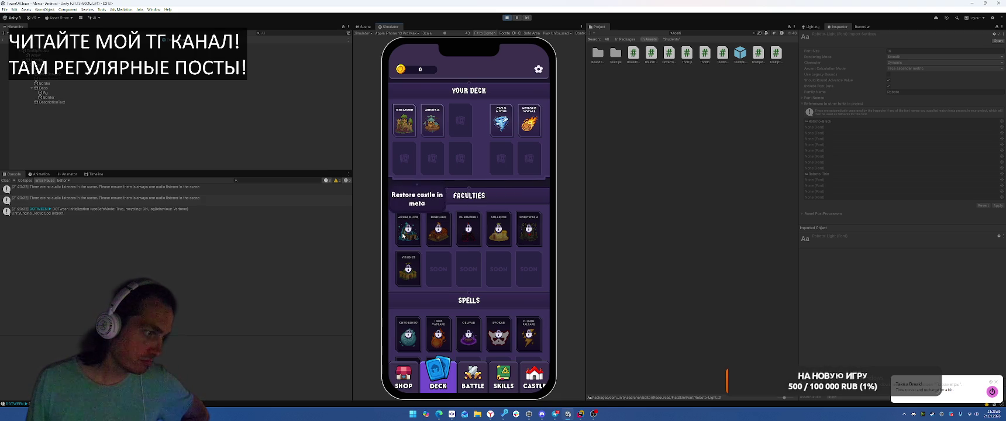
{"action": "left_click", "coordinate": [507, 17]}
{"action": "left_click", "coordinate": [580, 414]}
{"action": "left_click", "coordinate": [698, 175]}
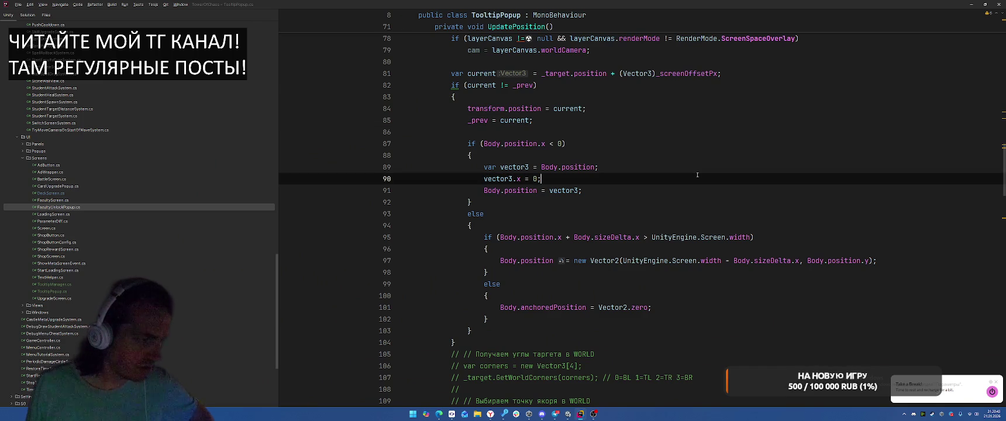
{"action": "left_click", "coordinate": [489, 110]}
{"action": "scroll", "coordinate": [489, 109], "scroll_direction": "up", "scroll_amount": 2}
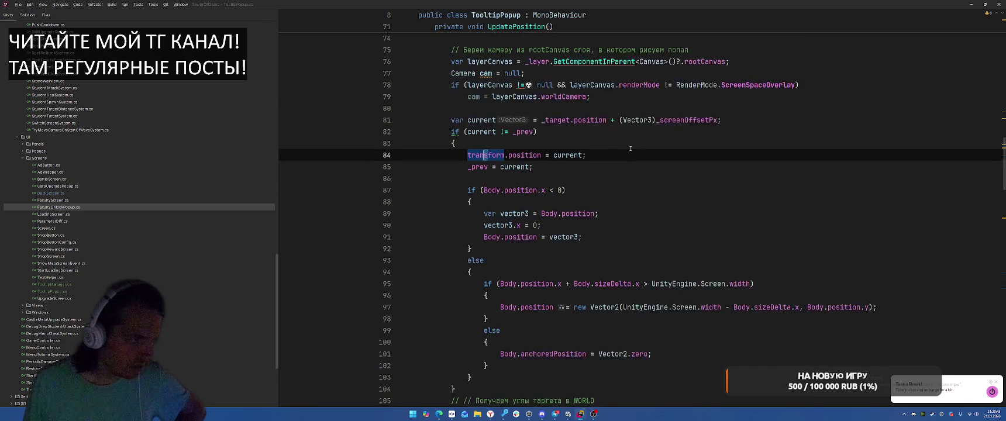
{"action": "key", "text": "Up"}
{"action": "key", "text": "Up"}
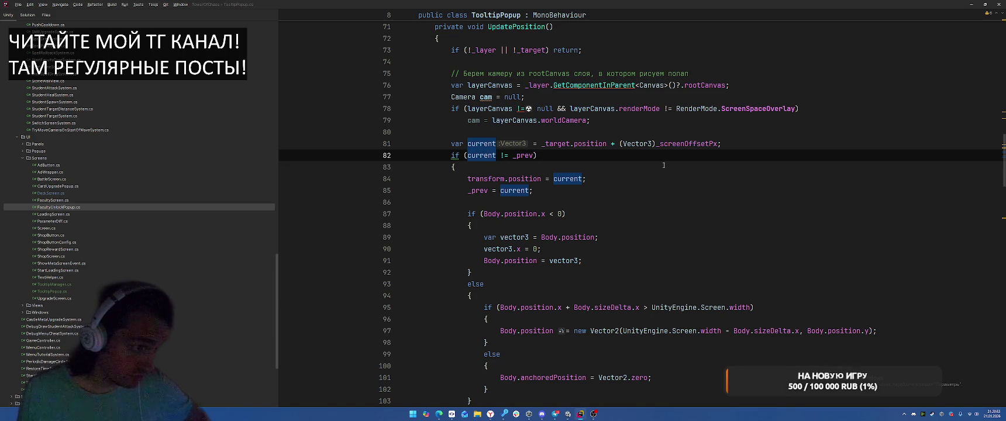
{"action": "left_click", "coordinate": [510, 179]}
{"action": "scroll", "coordinate": [644, 204], "scroll_direction": "down", "scroll_amount": 2}
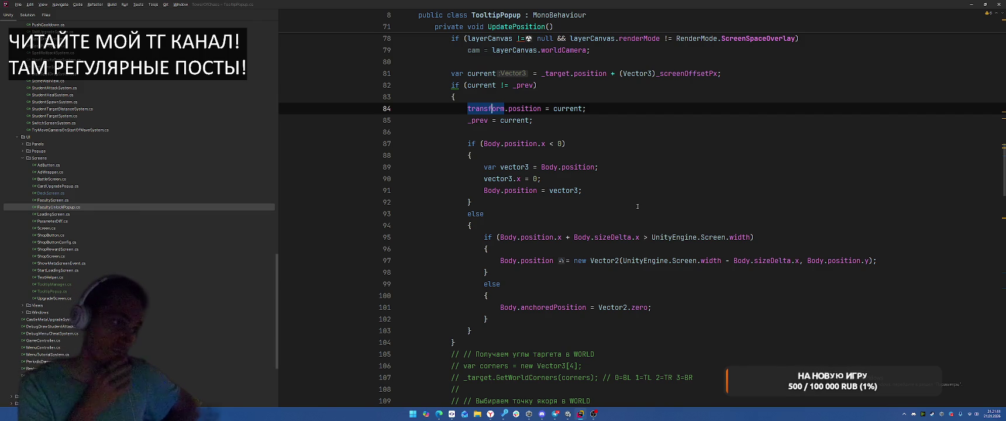
{"action": "left_click", "coordinate": [561, 127]}
{"action": "scroll", "coordinate": [651, 212], "scroll_direction": "up", "scroll_amount": 3}
{"action": "left_click", "coordinate": [527, 144]}
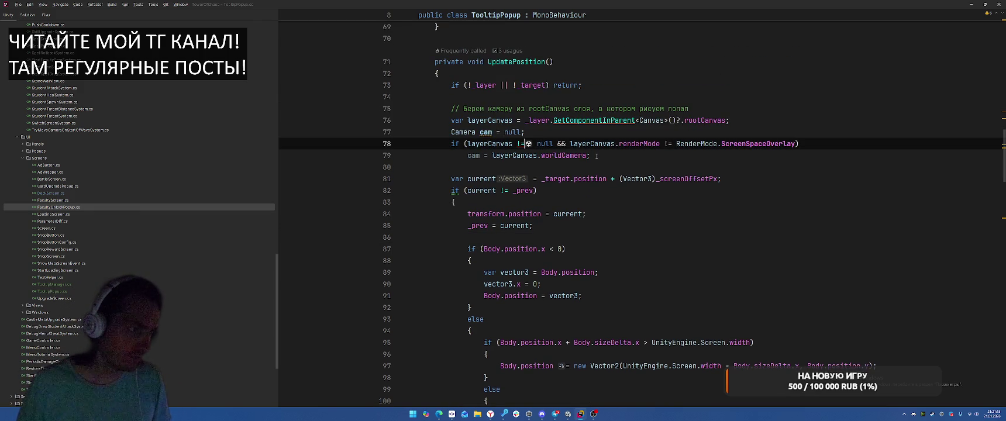
{"action": "left_click_drag", "start_coordinate": [446, 120], "coordinate": [665, 155]}
{"action": "key", "text": "ctrl+c"}
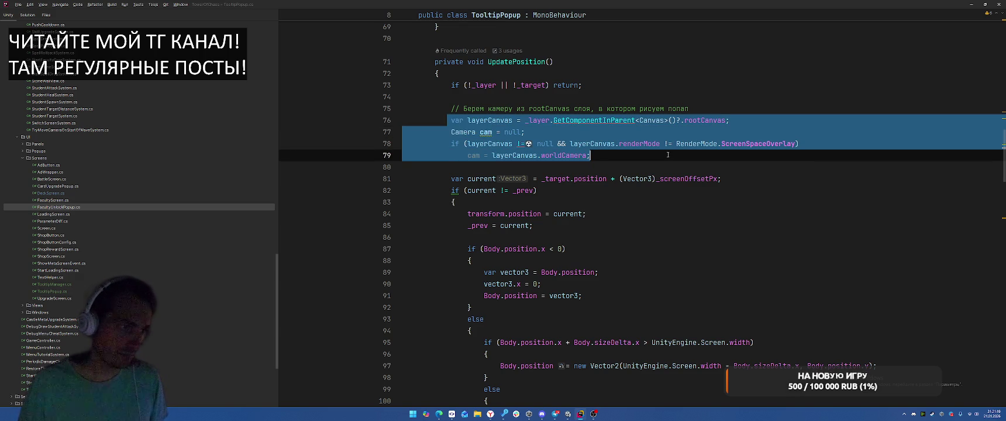
{"action": "key", "text": "ctrl+slash"}
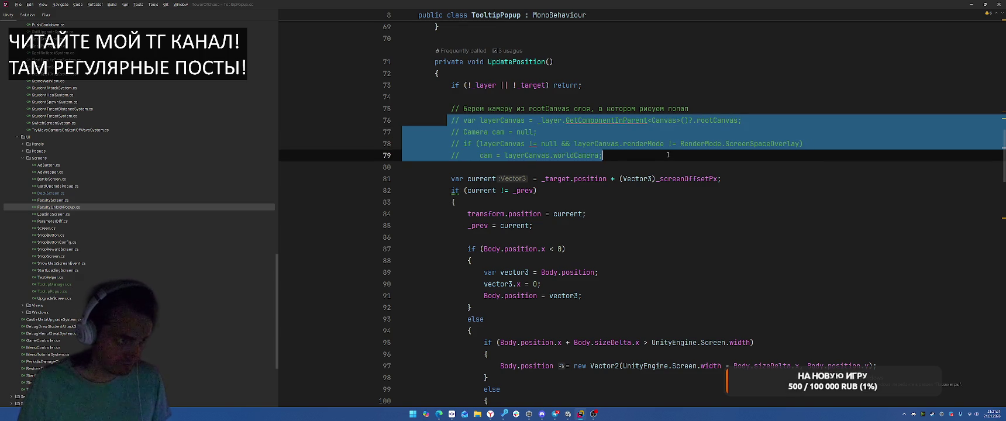
{"action": "scroll", "coordinate": [701, 240], "scroll_direction": "down", "scroll_amount": 2}
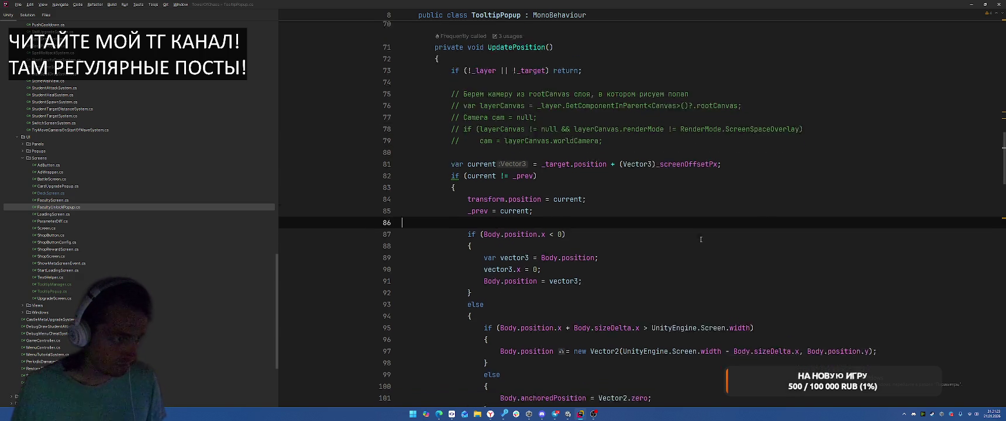
{"action": "left_click", "coordinate": [525, 121]}
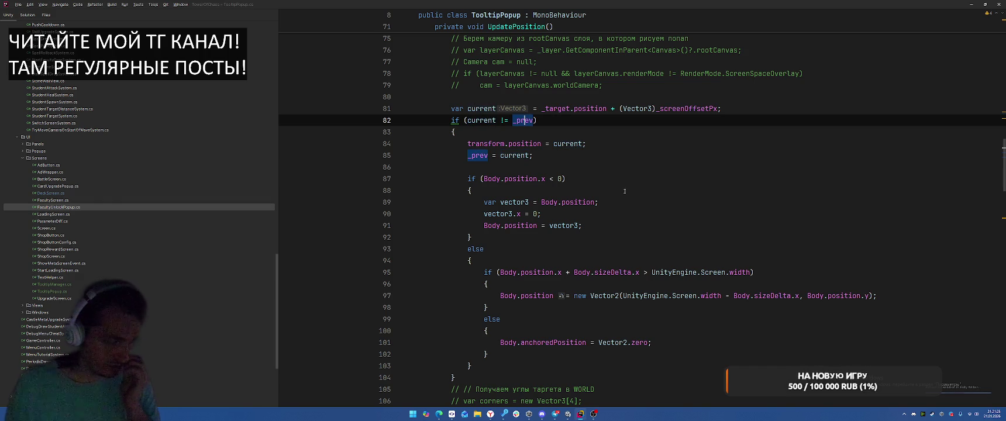
{"action": "left_click", "coordinate": [635, 175]}
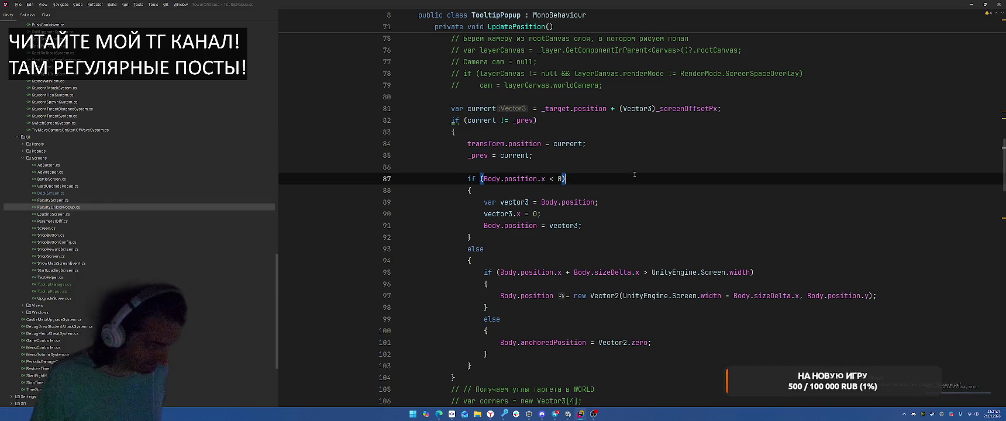
{"action": "left_click", "coordinate": [634, 155]}
{"action": "scroll", "coordinate": [644, 188], "scroll_direction": "down", "scroll_amount": 2}
{"action": "scroll", "coordinate": [656, 196], "scroll_direction": "up", "scroll_amount": 1}
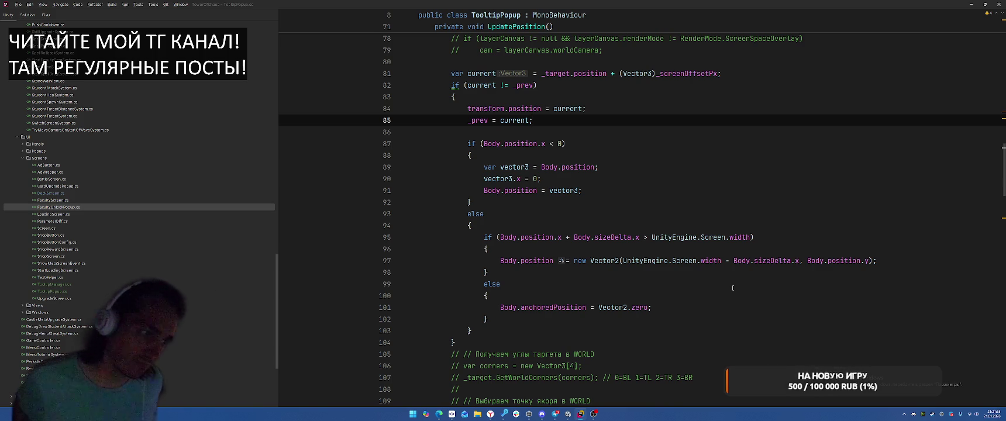
{"action": "left_click", "coordinate": [586, 298]}
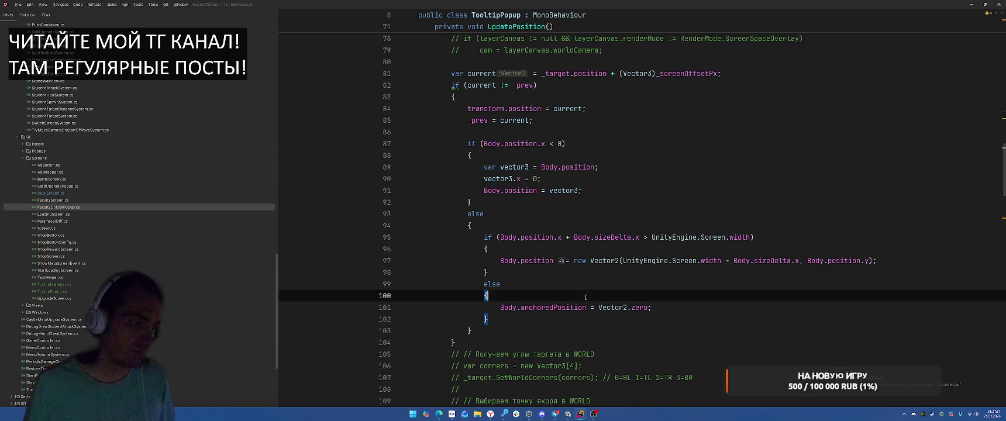
- Start the condition 'if (Body.position.x > 0 && Body.position.x <' inside the last else
{"action": "key", "text": "Return"}
{"action": "type", "text": "if (B"}
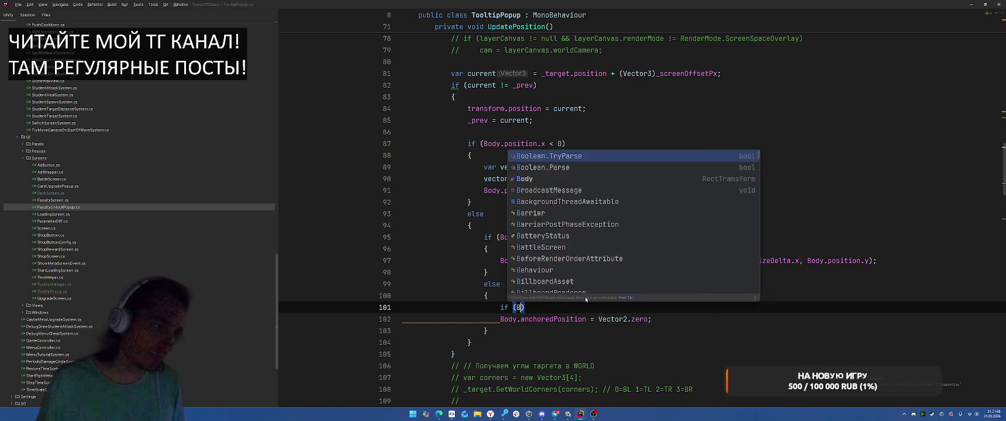
{"action": "type", "text": "ody.position.x > 0 &&"}
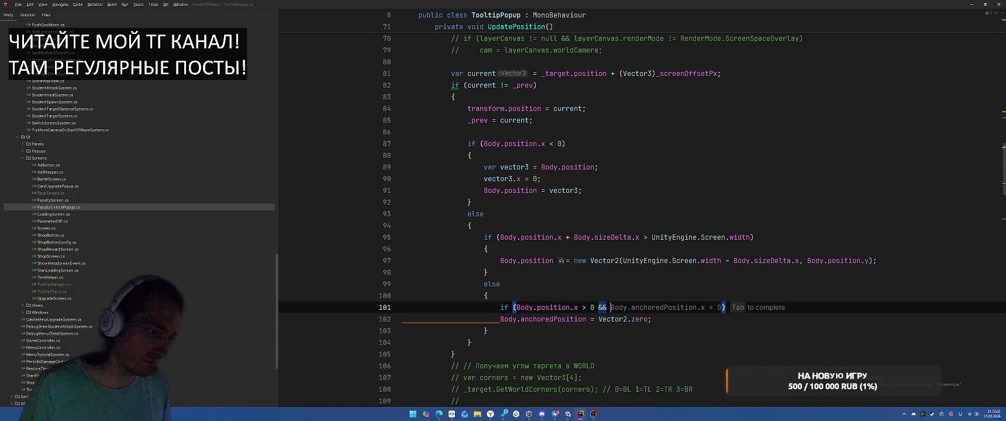
{"action": "key", "text": "BackSpace"}
{"action": "key", "text": "BackSpace"}
{"action": "key", "text": "BackSpace"}
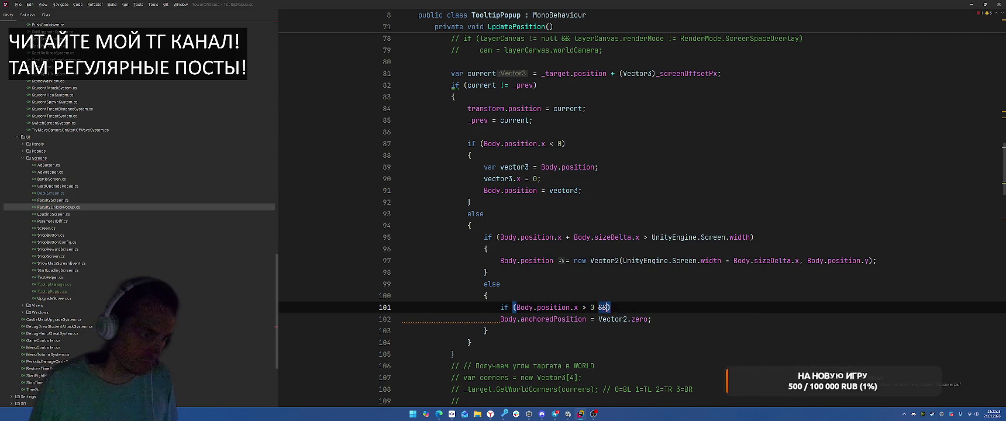
{"action": "type", "text": "&&"}
{"action": "key", "text": "Escape"}
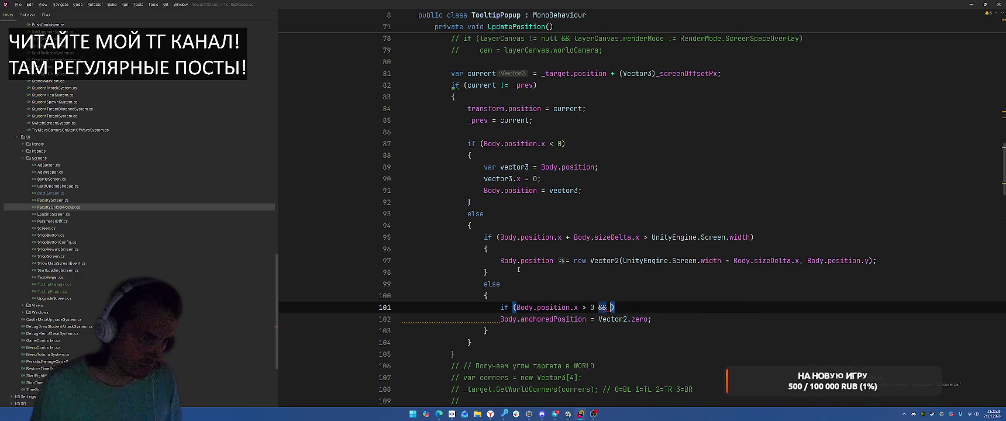
{"action": "left_click_drag", "start_coordinate": [500, 237], "coordinate": [561, 236]}
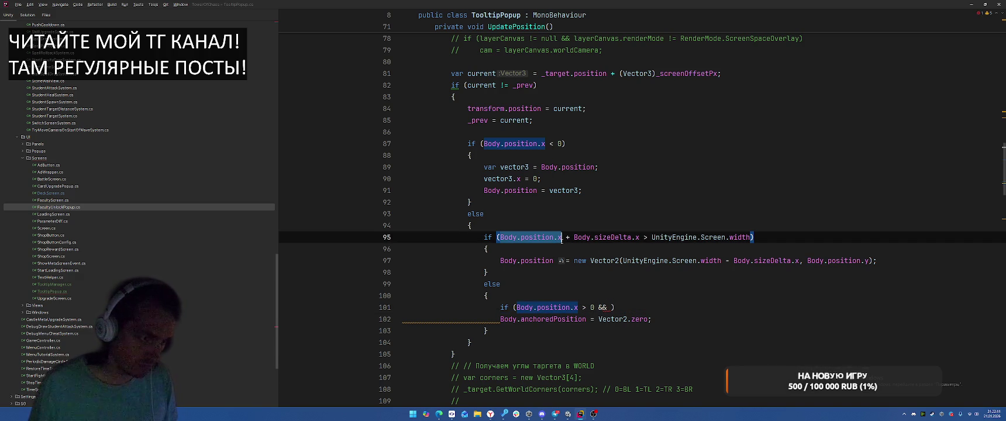
{"action": "left_click", "coordinate": [611, 307]}
{"action": "key", "text": "ctrl+v"}
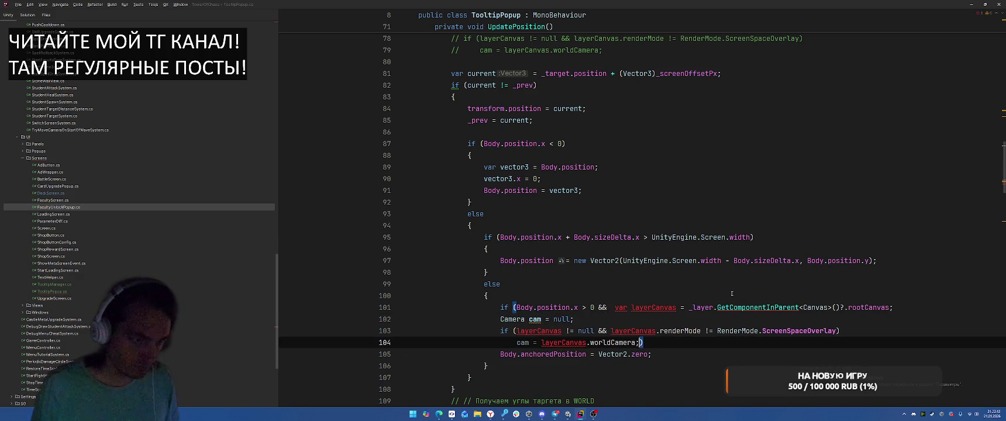
{"action": "key", "text": "ctrl+z"}
{"action": "type", "text": "Body.position.x > 0 && Body.po"}
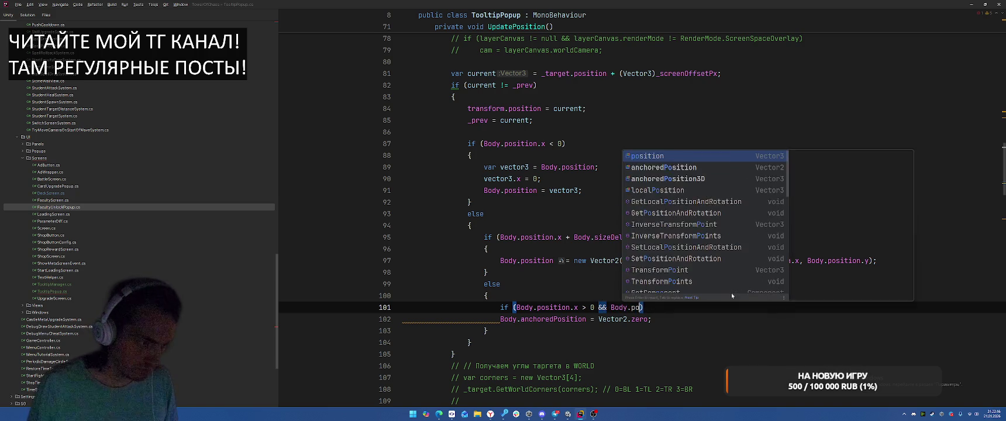
{"action": "key", "text": "Return"}
{"action": "type", "text": ".x <"}
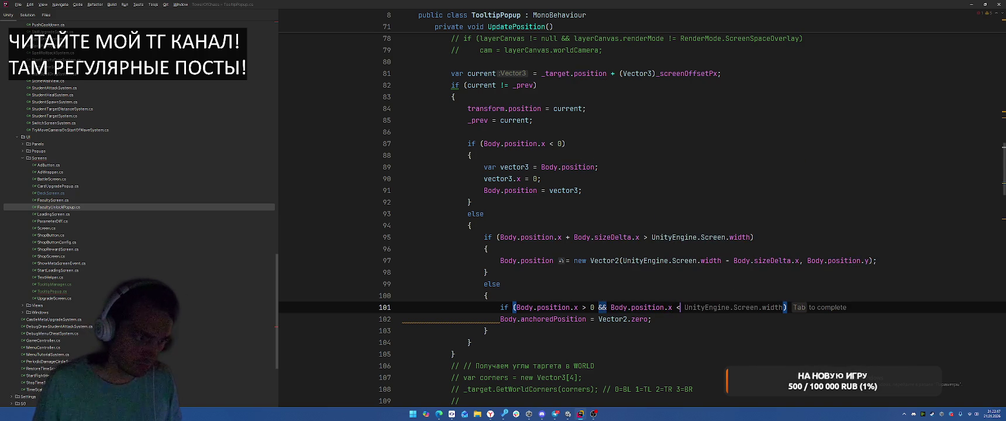
- Complete it with 'UnityEngine.Screen.width - Body.sizeDelta.x' and brace the anchoredPosition reset
{"action": "left_click_drag", "start_coordinate": [624, 260], "coordinate": [802, 260]}
{"action": "key", "text": "ctrl+shift+Left"}
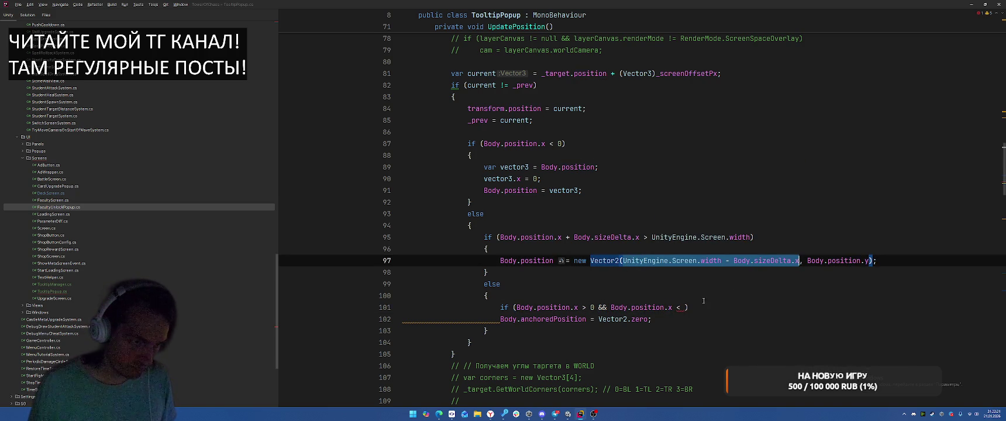
{"action": "left_click", "coordinate": [684, 307]}
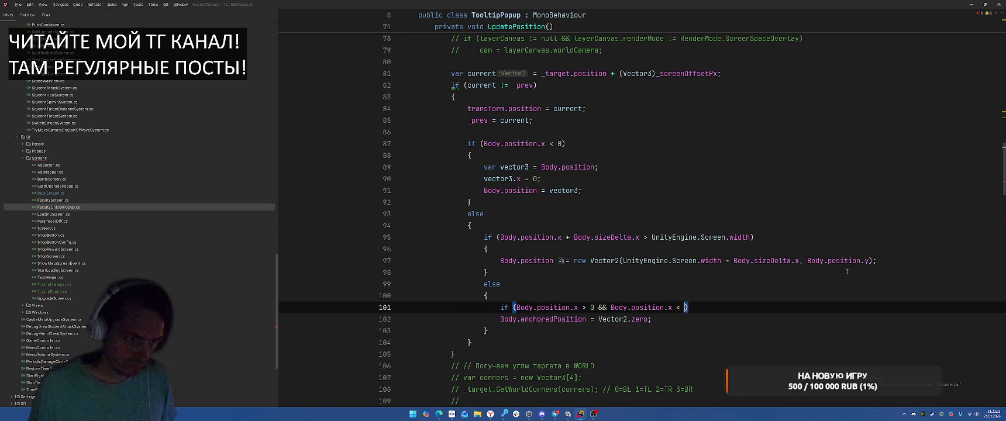
{"action": "left_click_drag", "start_coordinate": [591, 260], "coordinate": [799, 260]}
{"action": "key", "text": "ctrl+c"}
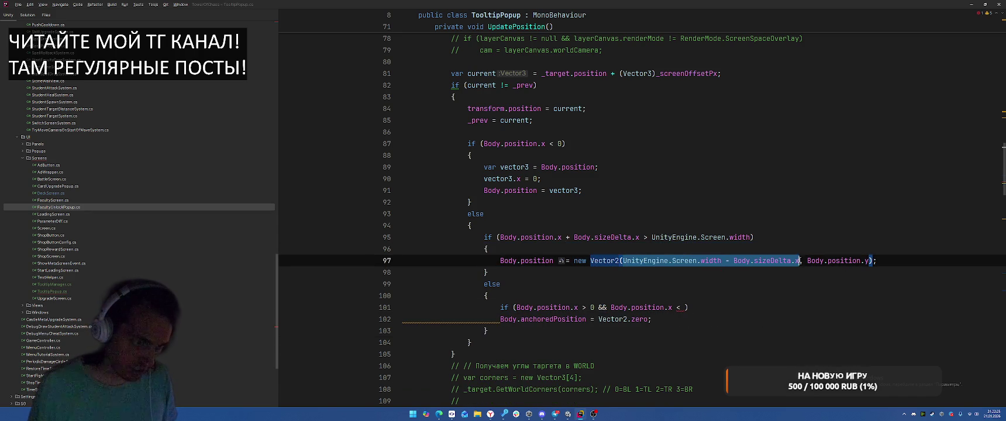
{"action": "key", "text": "ctrl+alt+Left"}
{"action": "key", "text": "ctrl+v"}
{"action": "key", "text": "Down"}
{"action": "key", "text": "ctrl+w"}
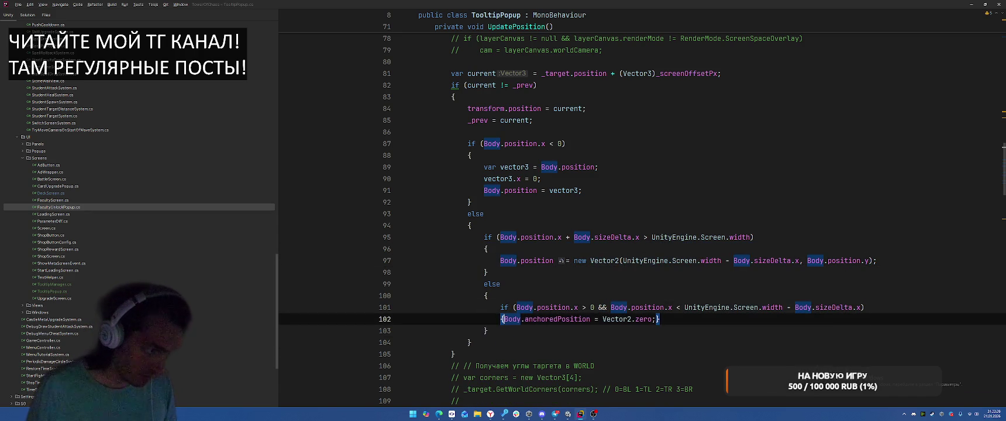
{"action": "type", "text": "{"}
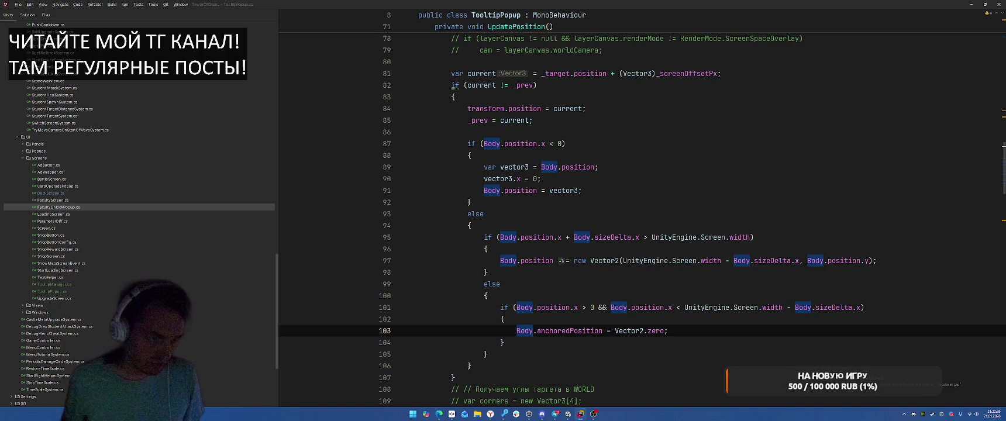
- Briefly change line 95's comparison to >=, revert it to >, then bring up the window switcher
{"action": "left_click", "coordinate": [644, 237]}
{"action": "type", "text": "="}
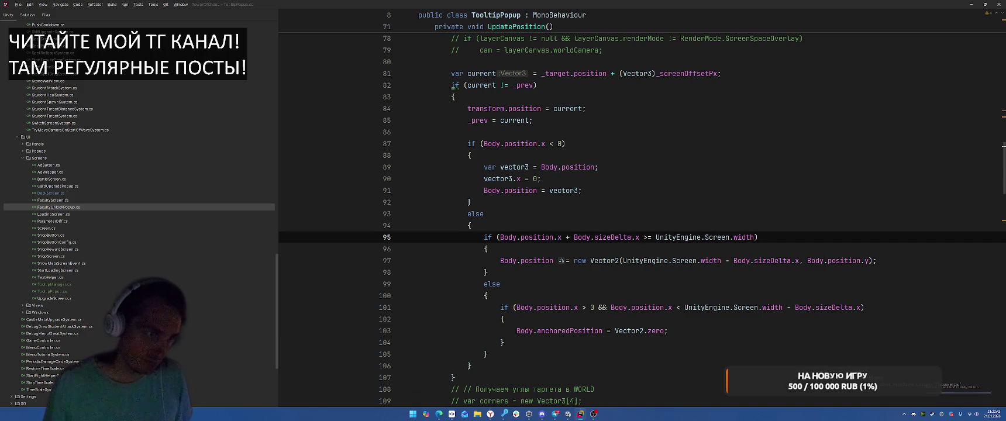
{"action": "key", "text": "BackSpace"}
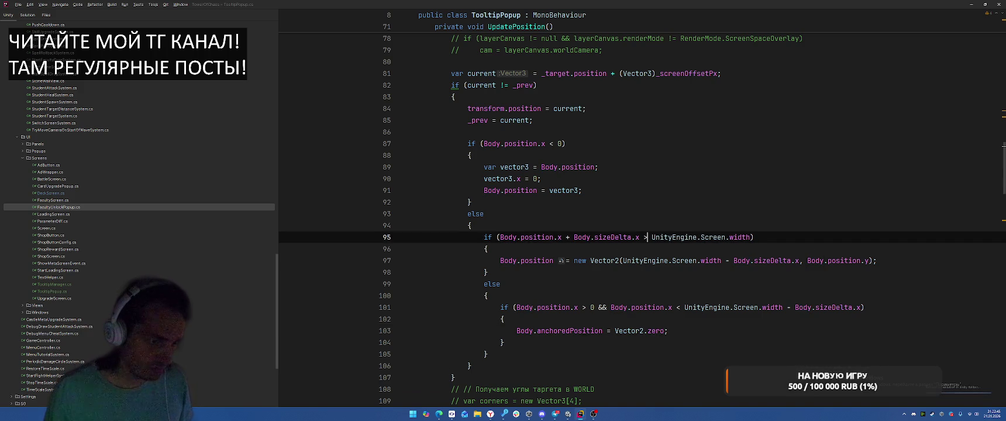
{"action": "key", "text": "alt+Tab"}
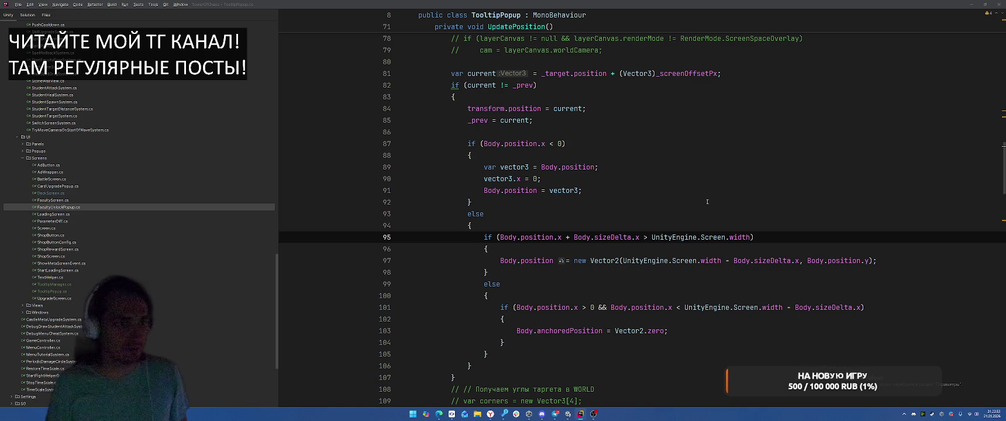
{"action": "left_click", "coordinate": [677, 196]}
{"action": "left_click", "coordinate": [652, 187]}
{"action": "key", "text": "alt+Tab"}
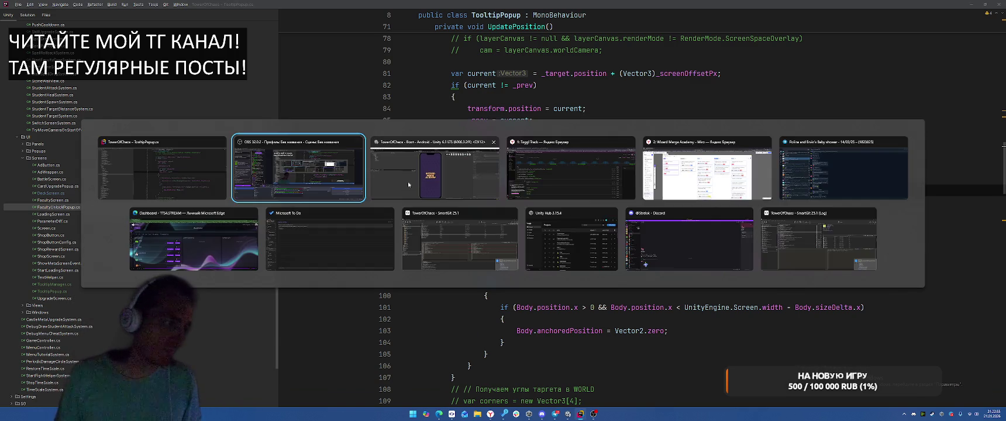
- Let Unity reload scripts, check the Miro board, then return to Unity to play
{"action": "key", "text": "alt+Tab"}
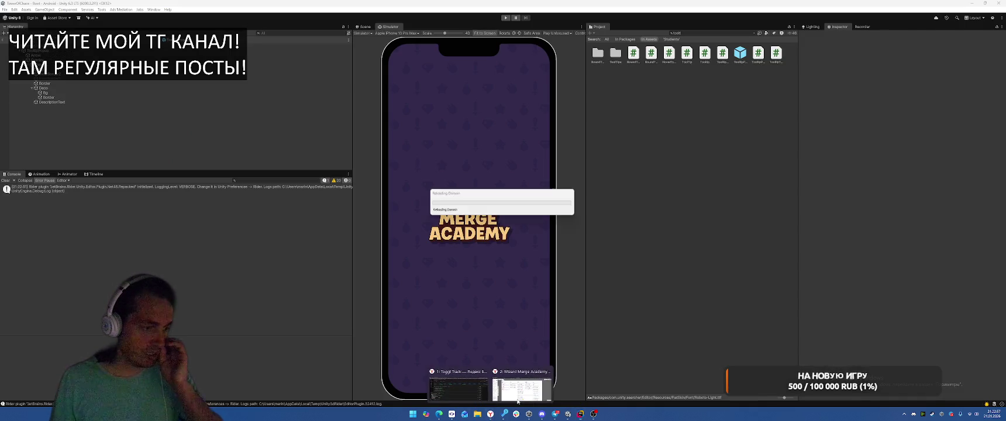
{"action": "key", "text": "alt+Tab"}
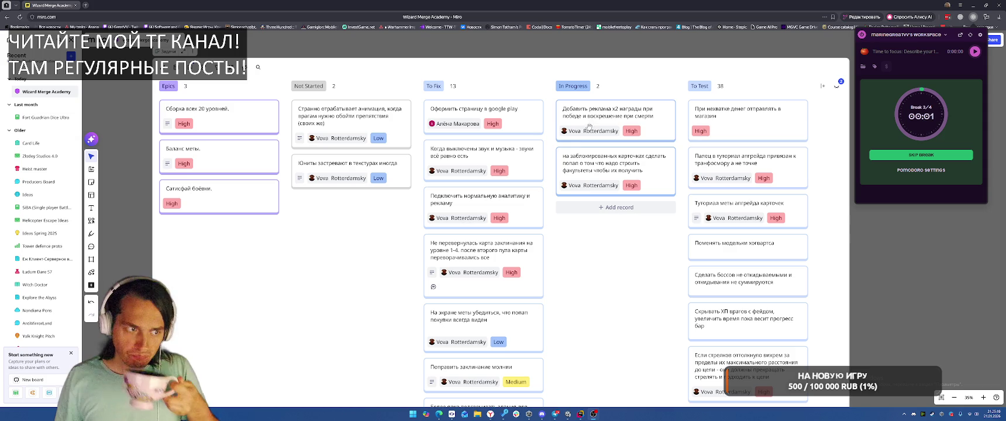
{"action": "left_click", "coordinate": [568, 414]}
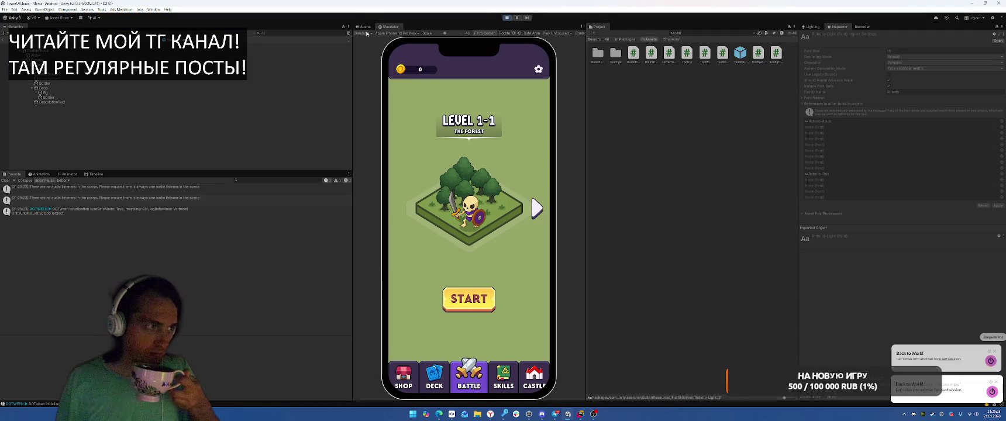
- Check the locked-card tooltip on Deck near the left screen edge, then stop the game
{"action": "left_click", "coordinate": [442, 386]}
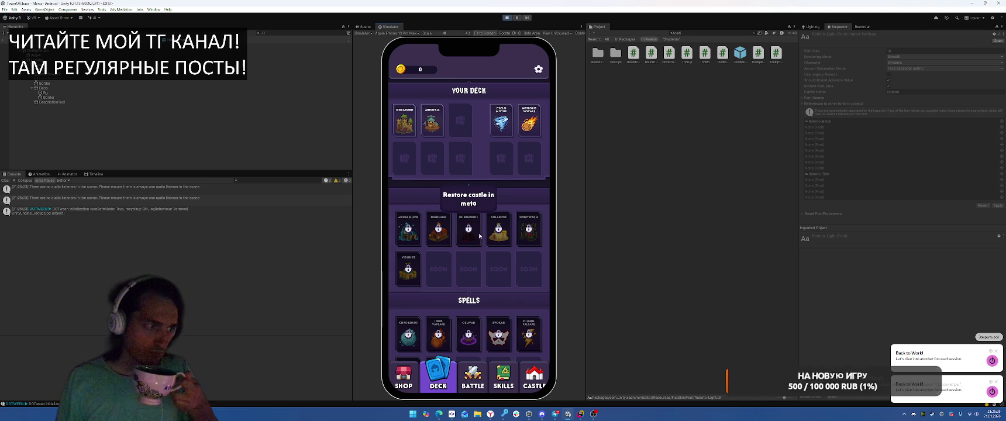
{"action": "mouse_move", "coordinate": [529, 231]}
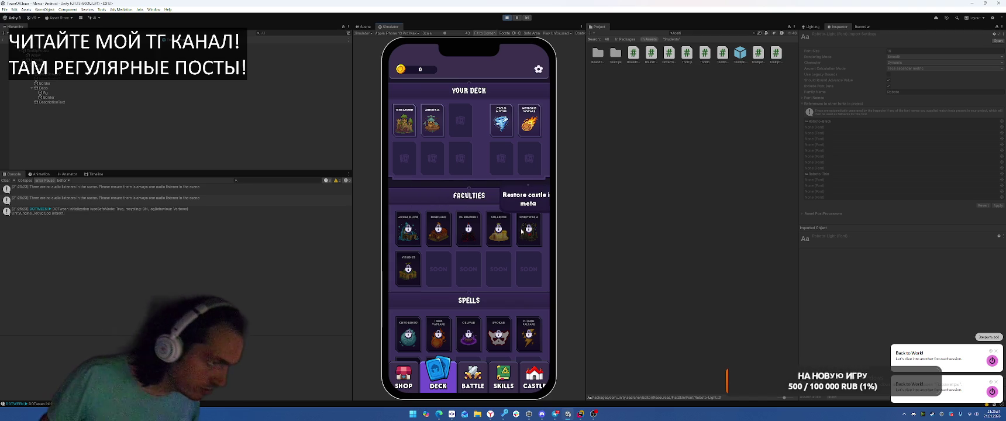
{"action": "left_click", "coordinate": [438, 233]}
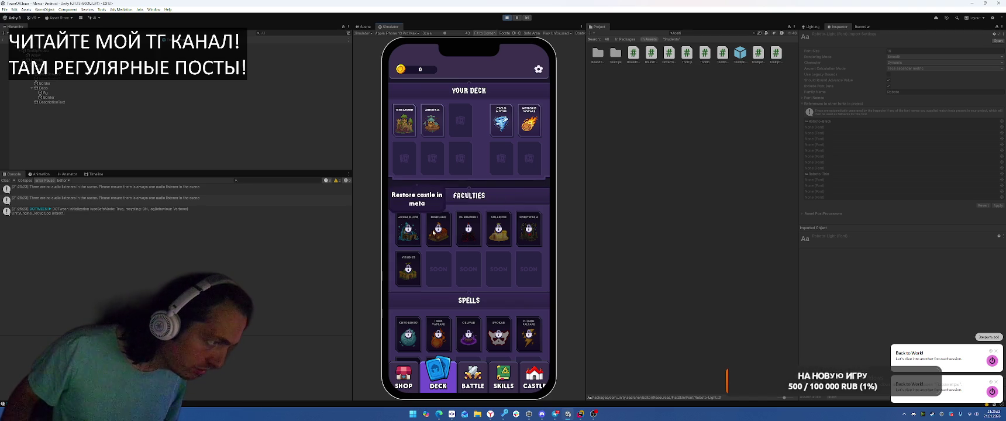
{"action": "left_click", "coordinate": [506, 18]}
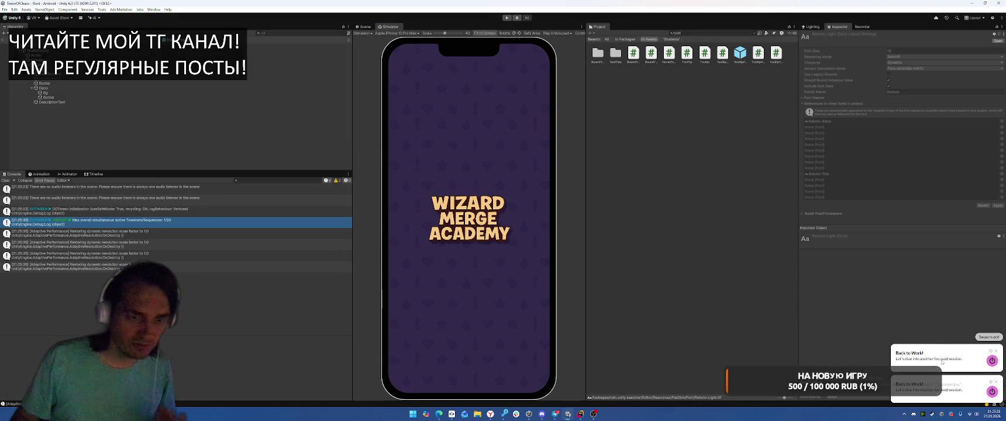
- Start the time-tracking timer for the current task in Miro, then return to Rider
{"action": "mouse_move", "coordinate": [490, 414]}
{"action": "left_click", "coordinate": [522, 380]}
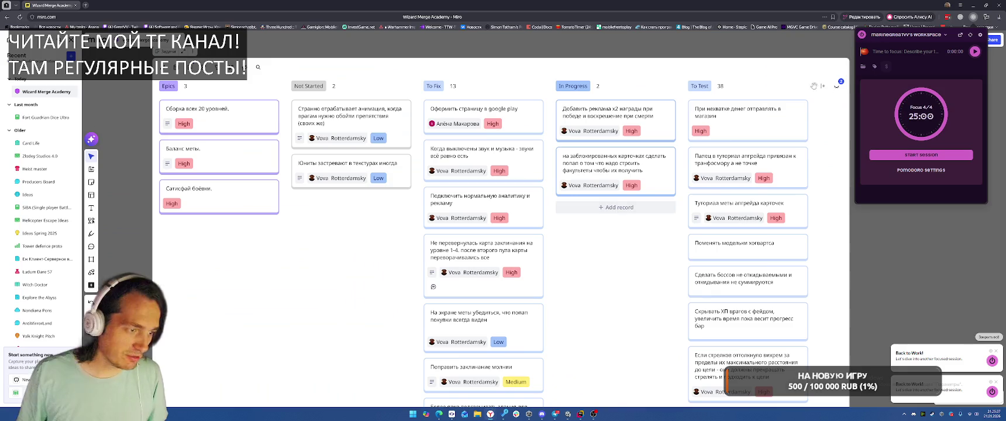
{"action": "left_click", "coordinate": [865, 54]}
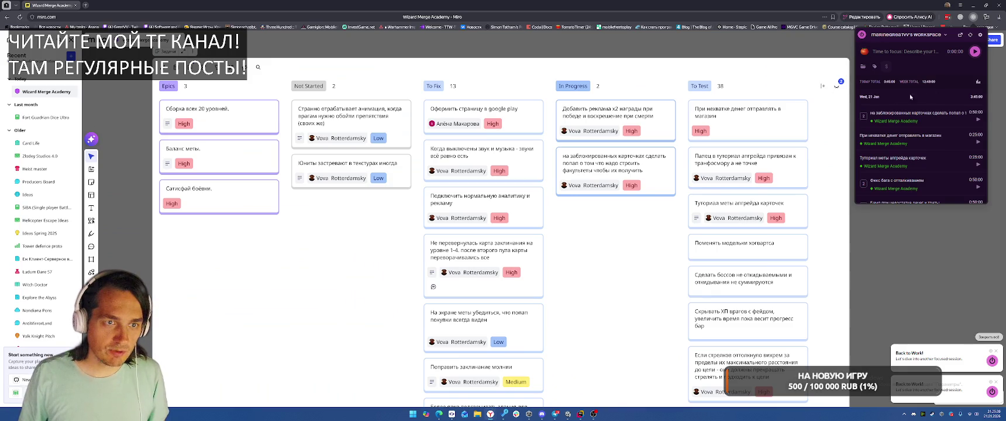
{"action": "left_click", "coordinate": [979, 121]}
{"action": "left_click", "coordinate": [580, 414]}
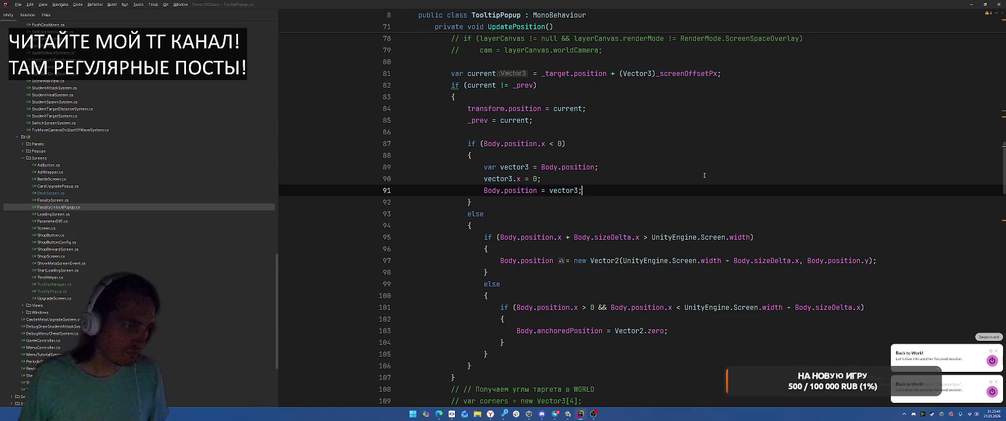
- Replace line 103's Vector2.zero with a 'new Vector2' expression via completion, then switch windows
{"action": "scroll", "coordinate": [707, 226], "scroll_direction": "down", "scroll_amount": 3}
{"action": "left_click_drag", "start_coordinate": [614, 225], "coordinate": [665, 226]}
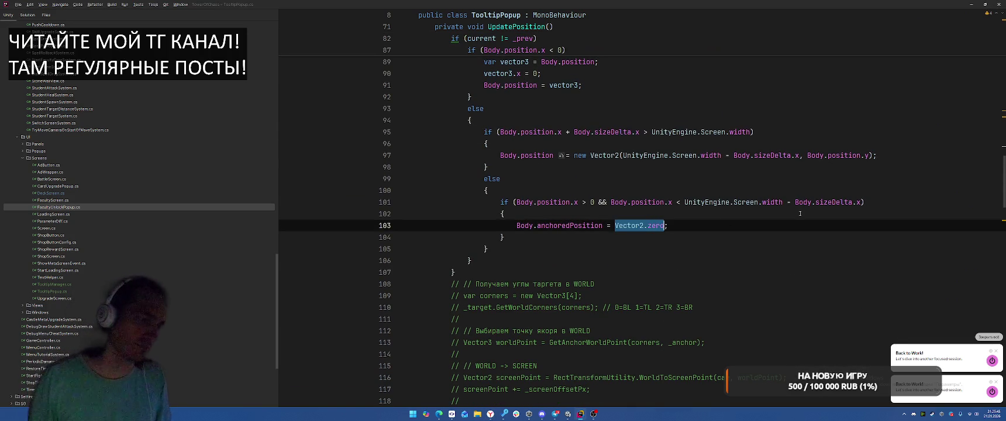
{"action": "key", "text": "BackSpace"}
{"action": "type", "text": "ew"}
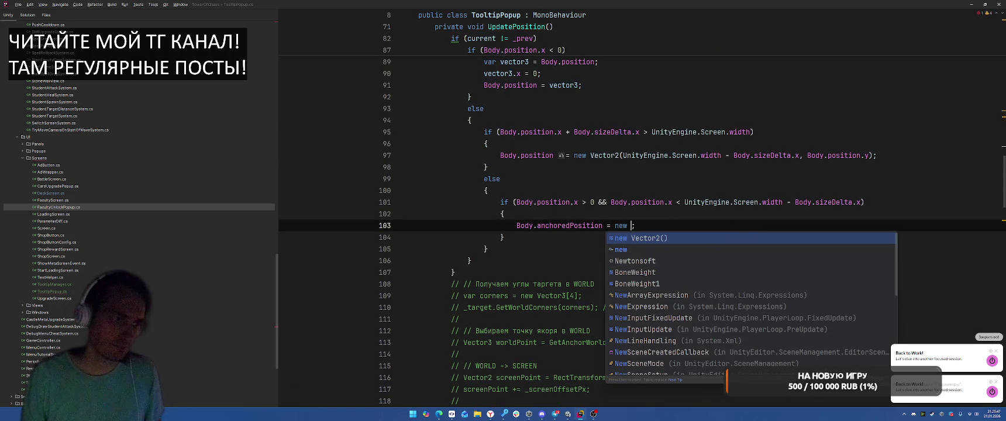
{"action": "key", "text": "Tab"}
{"action": "key", "text": "alt+Tab"}
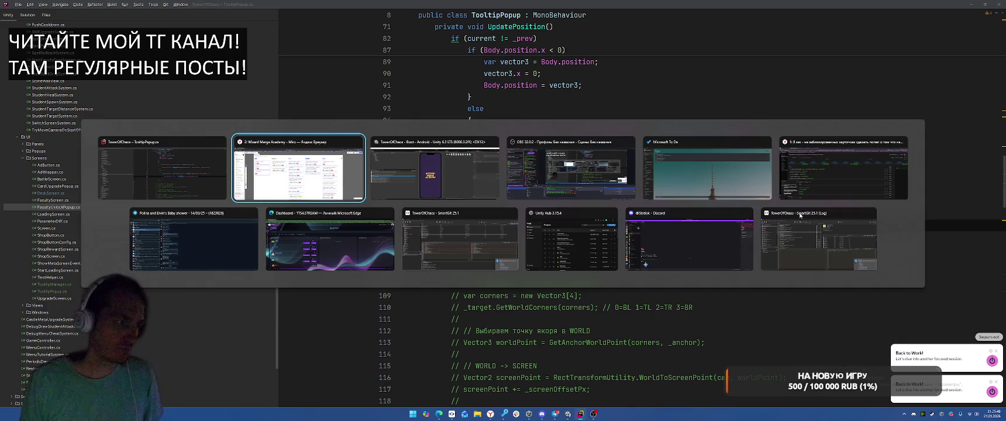
- Recompile and run the game, testing tooltips on a locked faculty card and the Oblivar spell card
{"action": "key", "text": "alt+Tab"}
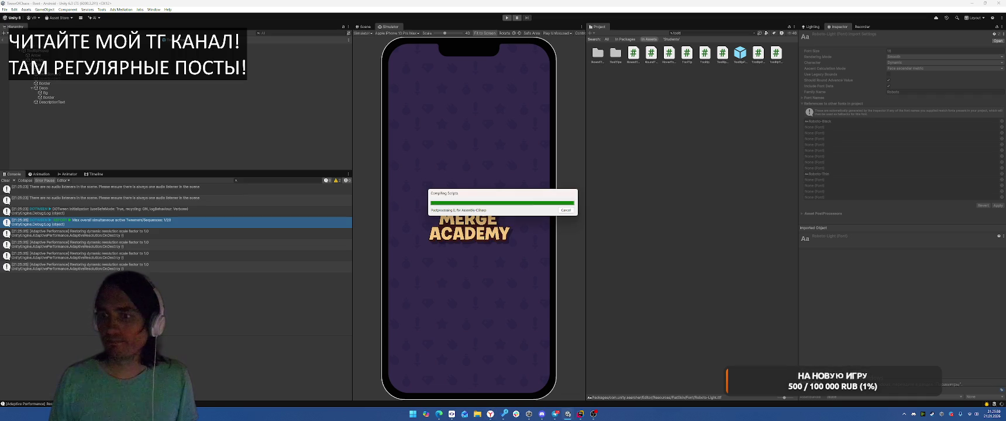
{"action": "left_click", "coordinate": [506, 19]}
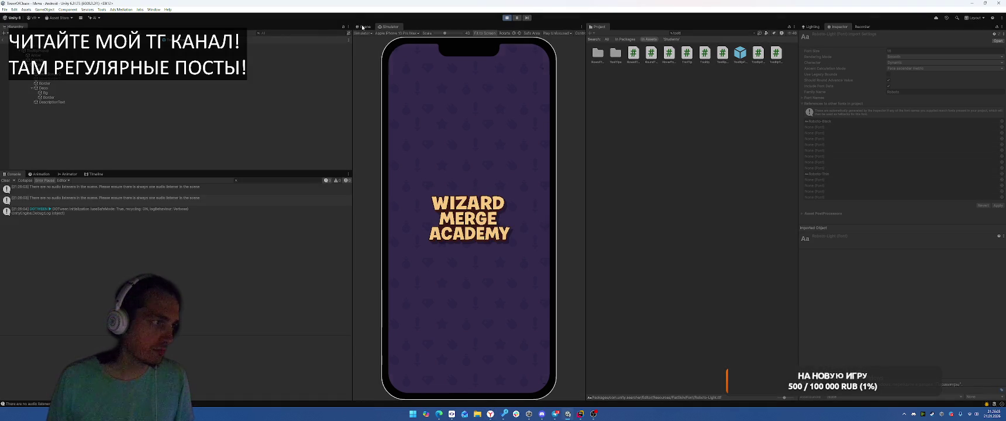
{"action": "left_click", "coordinate": [434, 375]}
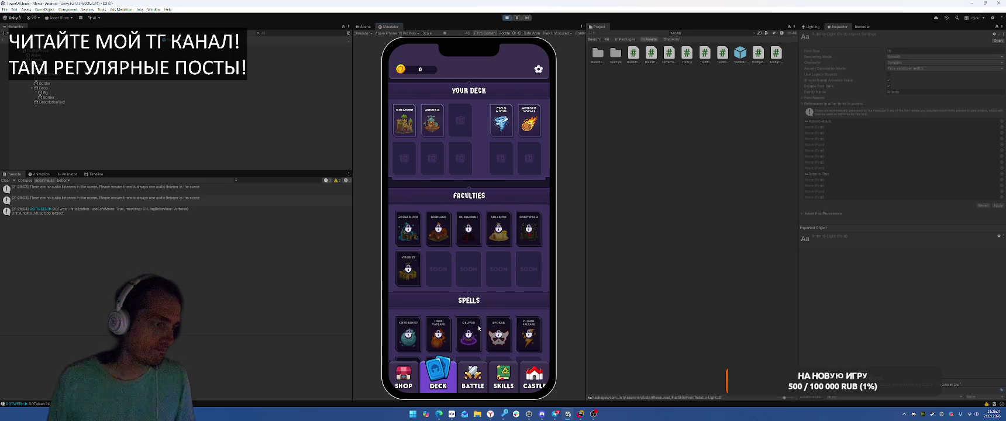
{"action": "left_click", "coordinate": [466, 241]}
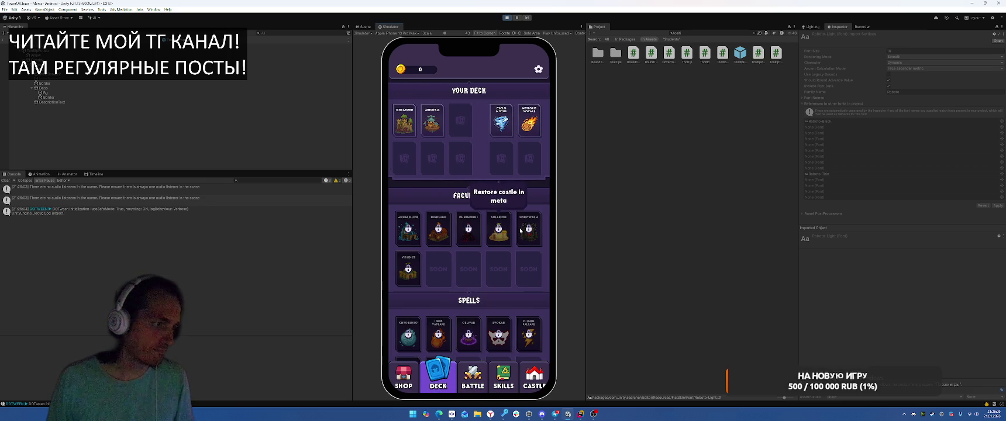
{"action": "left_click", "coordinate": [472, 324]}
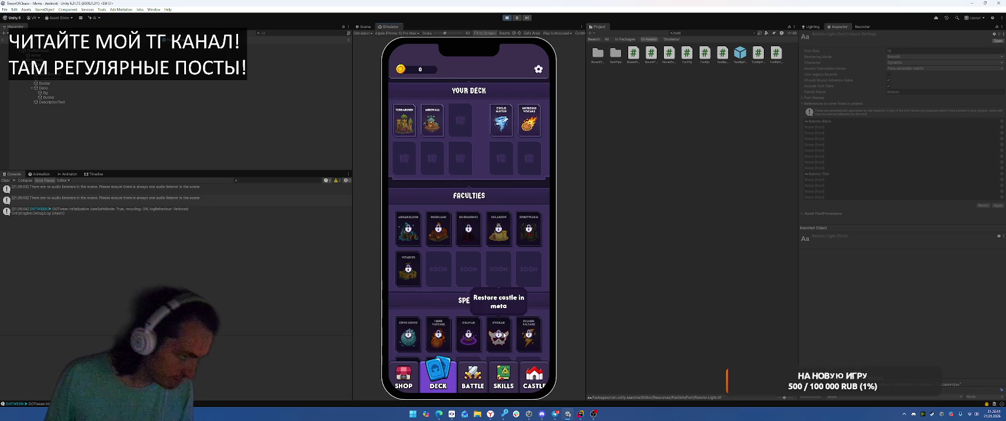
{"action": "left_click", "coordinate": [534, 374]}
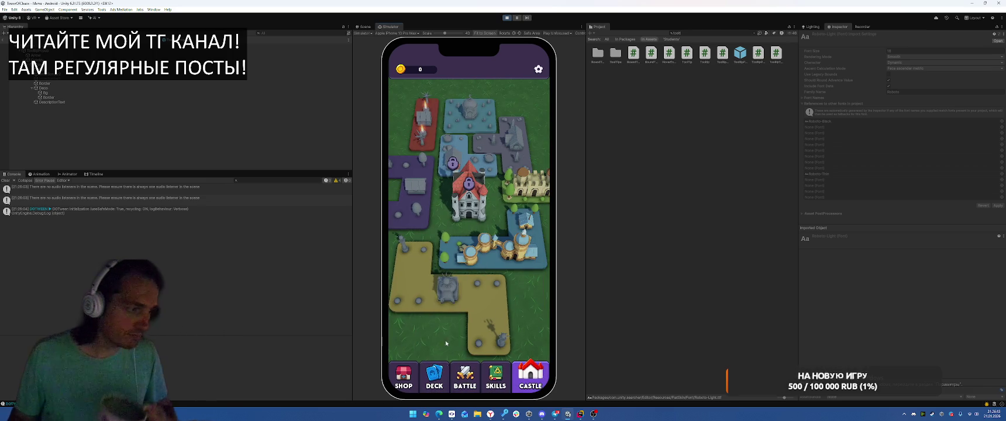
{"action": "left_click", "coordinate": [440, 361]}
- Check tooltips on the locked Highland, Duskmorne, Spiritwarm and right-edge Solarion cards
{"action": "left_click", "coordinate": [436, 226]}
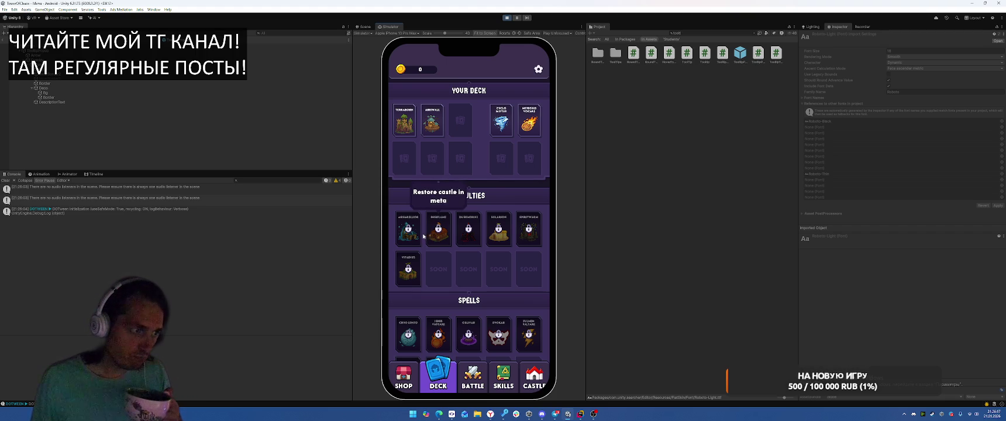
{"action": "left_click", "coordinate": [472, 229]}
{"action": "left_click", "coordinate": [532, 236]}
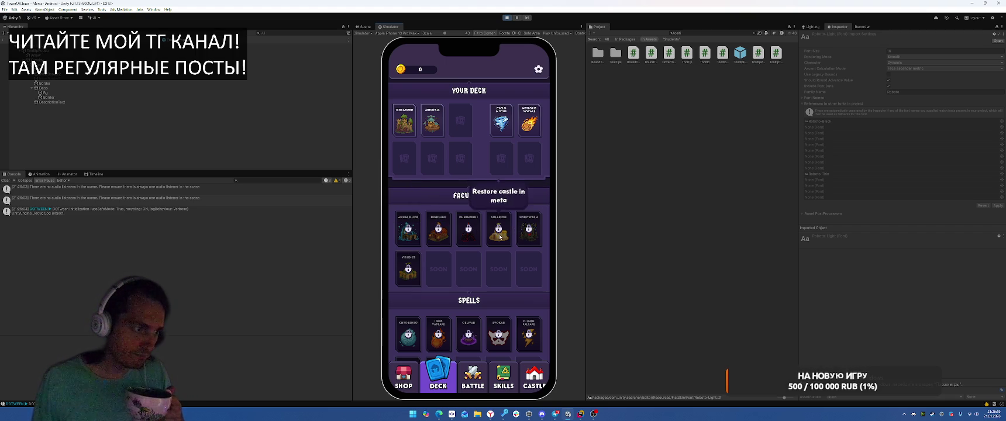
{"action": "left_click", "coordinate": [503, 233]}
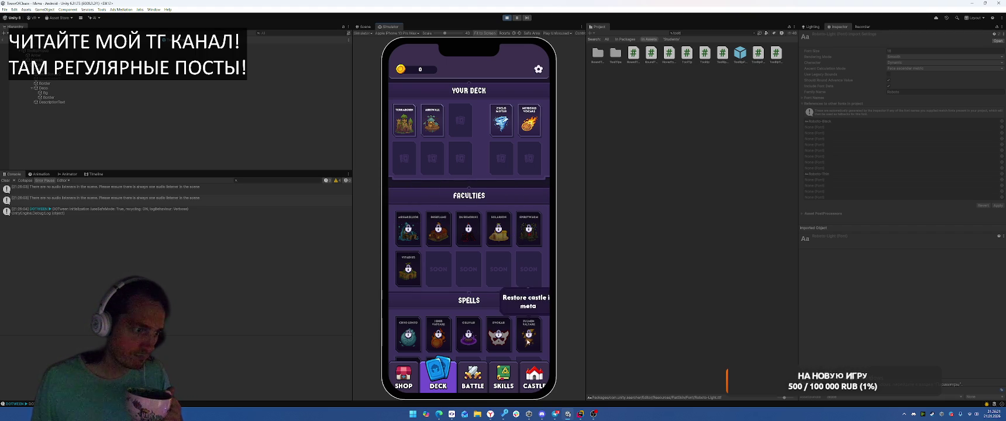
- Open and close the Cyclo Motus spell details, then stop the game and return to Miro
{"action": "mouse_move", "coordinate": [450, 205]}
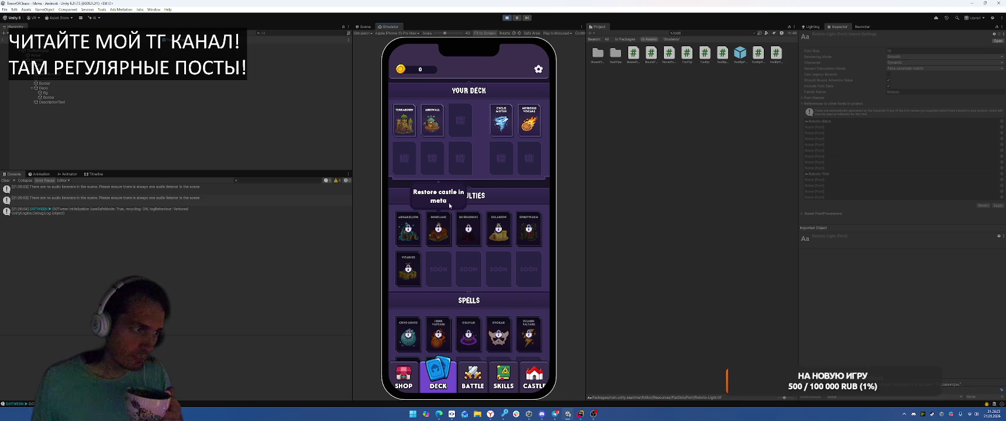
{"action": "left_click", "coordinate": [501, 120]}
{"action": "left_click", "coordinate": [530, 121]}
{"action": "left_click", "coordinate": [506, 113]}
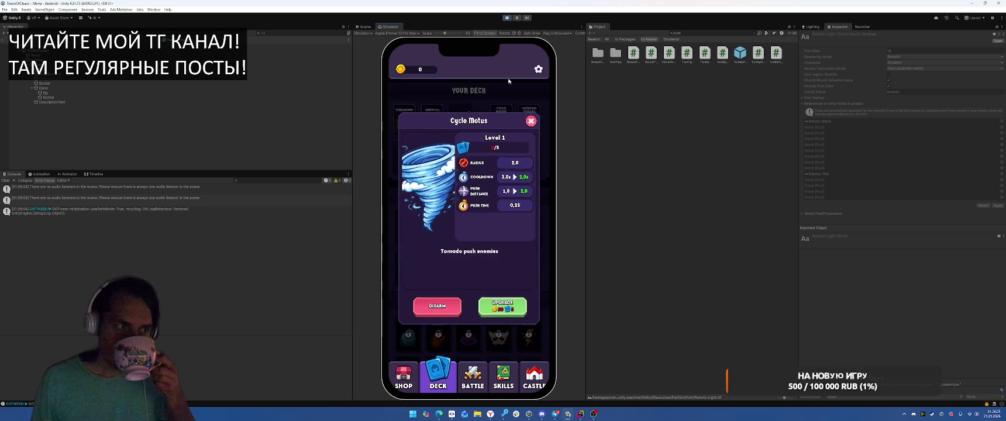
{"action": "left_click", "coordinate": [531, 121]}
{"action": "key", "text": "ctrl+p"}
{"action": "mouse_move", "coordinate": [489, 416]}
{"action": "left_click", "coordinate": [522, 387]}
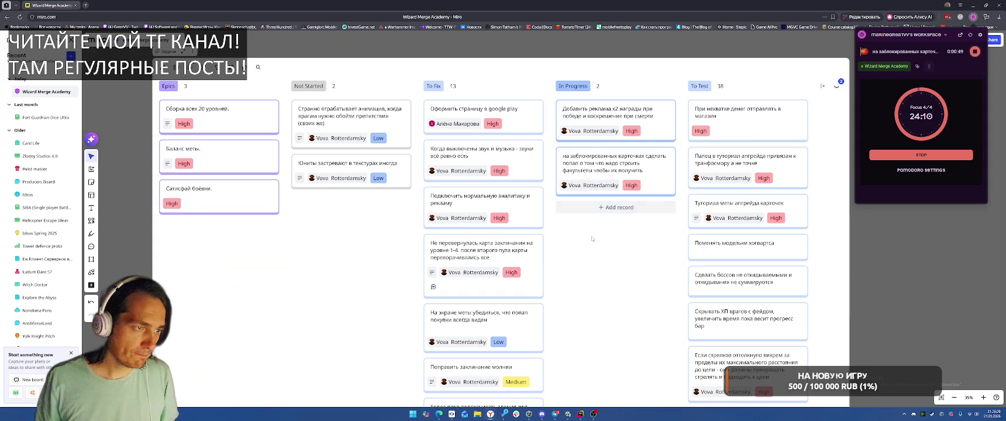
- Drag the locked-cards task card into To Test and pan down to review the lower cards
{"action": "mouse_move", "coordinate": [609, 164]}
{"action": "left_mouse_down"}
{"action": "mouse_move", "coordinate": [748, 111]}
{"action": "mouse_move", "coordinate": [740, 117]}
{"action": "left_mouse_up"}
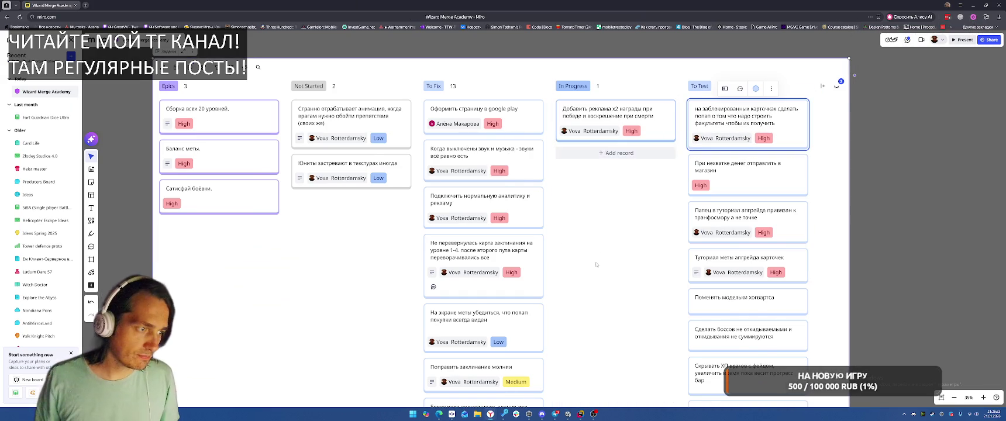
{"action": "scroll", "coordinate": [595, 228], "scroll_direction": "down", "scroll_amount": 5}
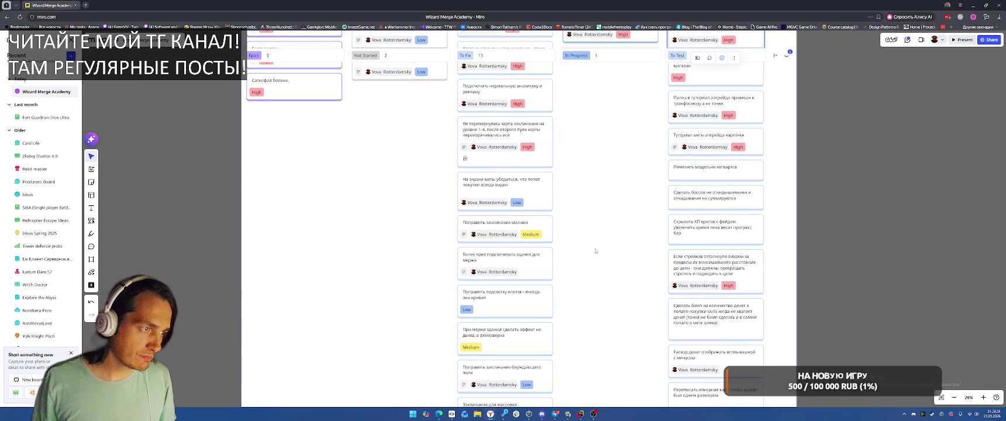
{"action": "mouse_move", "coordinate": [596, 251]}
{"action": "left_mouse_down"}
{"action": "mouse_move", "coordinate": [613, 204]}
{"action": "mouse_move", "coordinate": [609, 151]}
{"action": "left_mouse_up"}
{"action": "left_click_drag", "start_coordinate": [611, 262], "coordinate": [610, 167]}
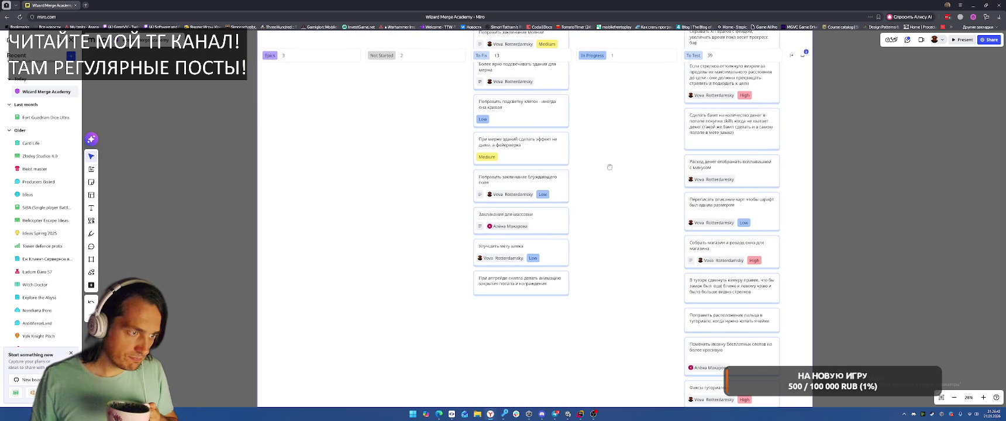
{"action": "scroll", "coordinate": [609, 167], "scroll_direction": "up", "scroll_amount": 10}
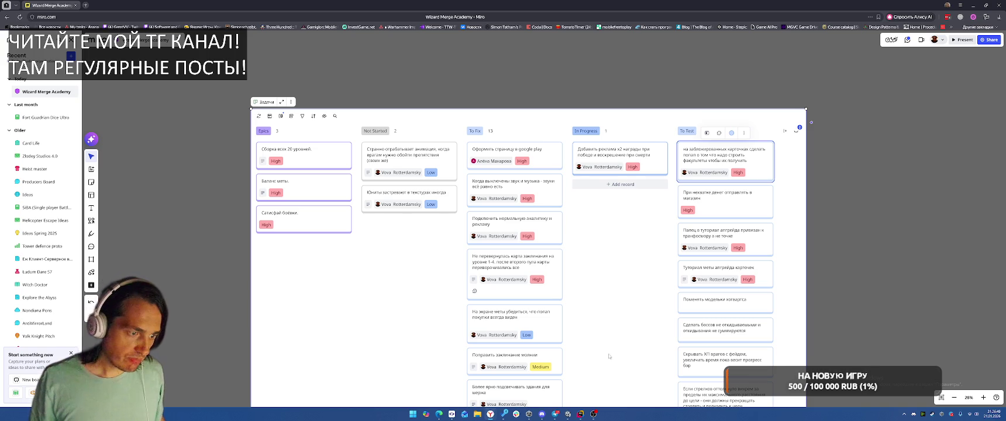
- Glance back at the Unity Editor, then return to the Miro board
{"action": "left_click", "coordinate": [568, 415]}
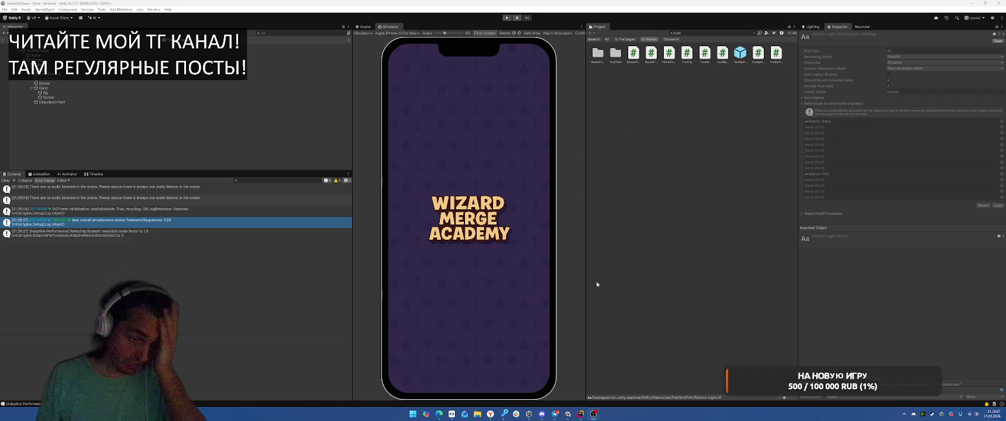
{"action": "mouse_move", "coordinate": [490, 414]}
{"action": "left_click", "coordinate": [522, 380]}
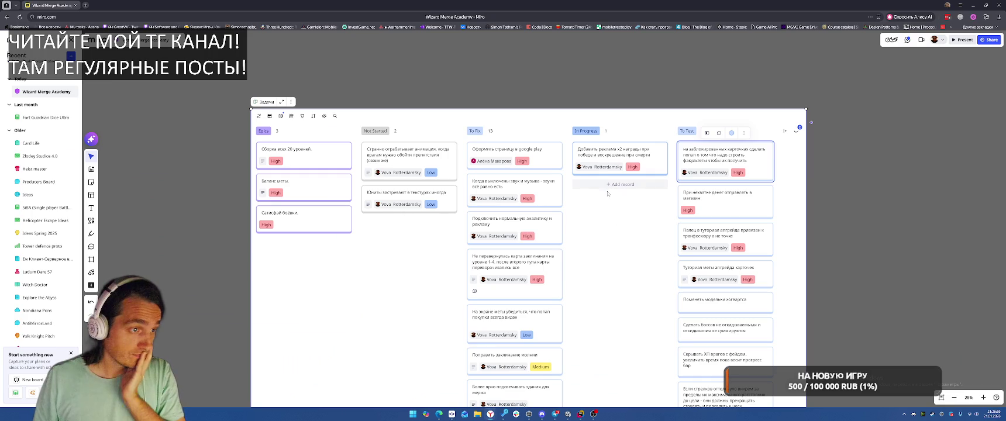